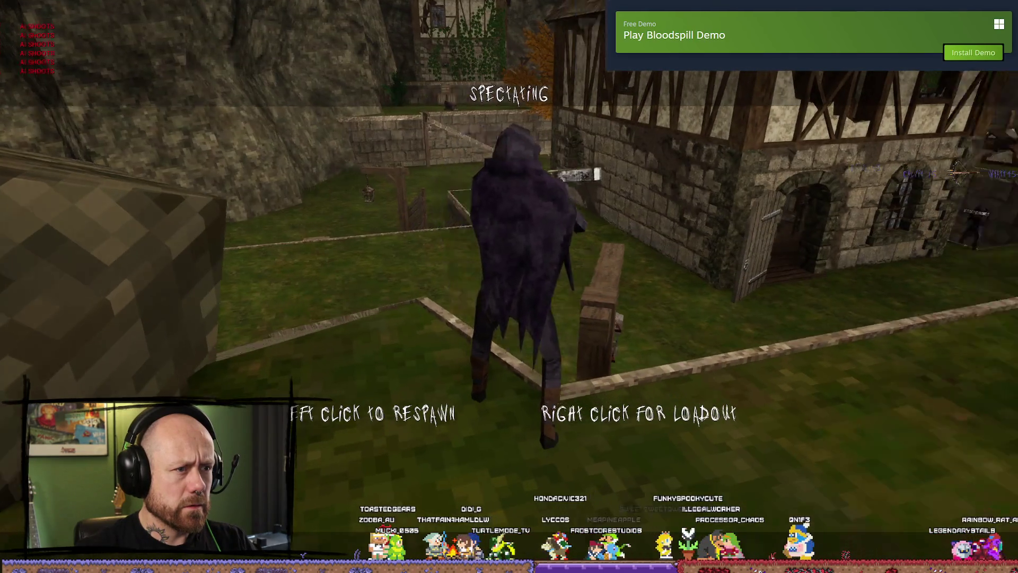
- Respawn into the match and shoot the enemy beside the house with the crossbow
click(509, 286)
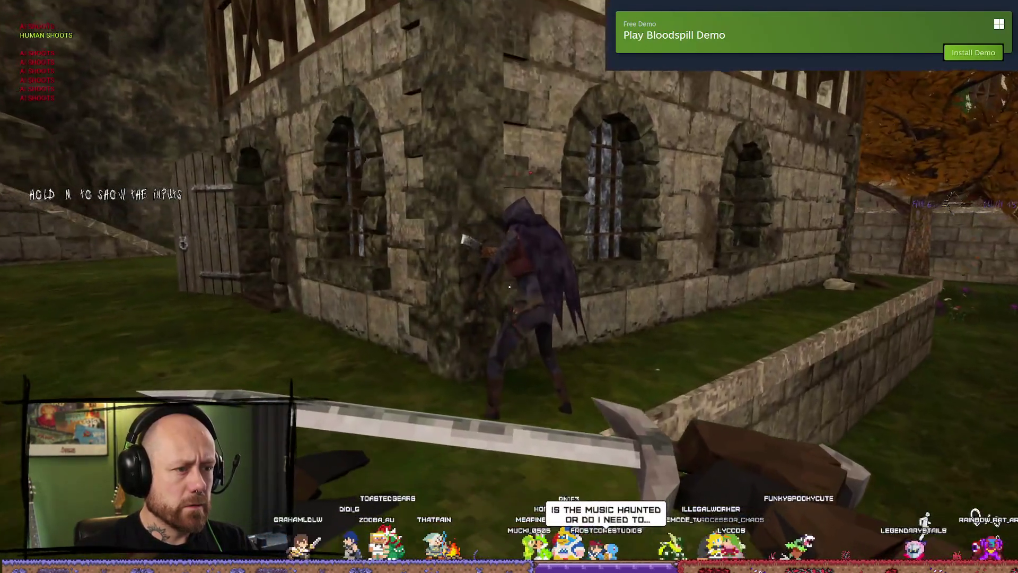
click(509, 287)
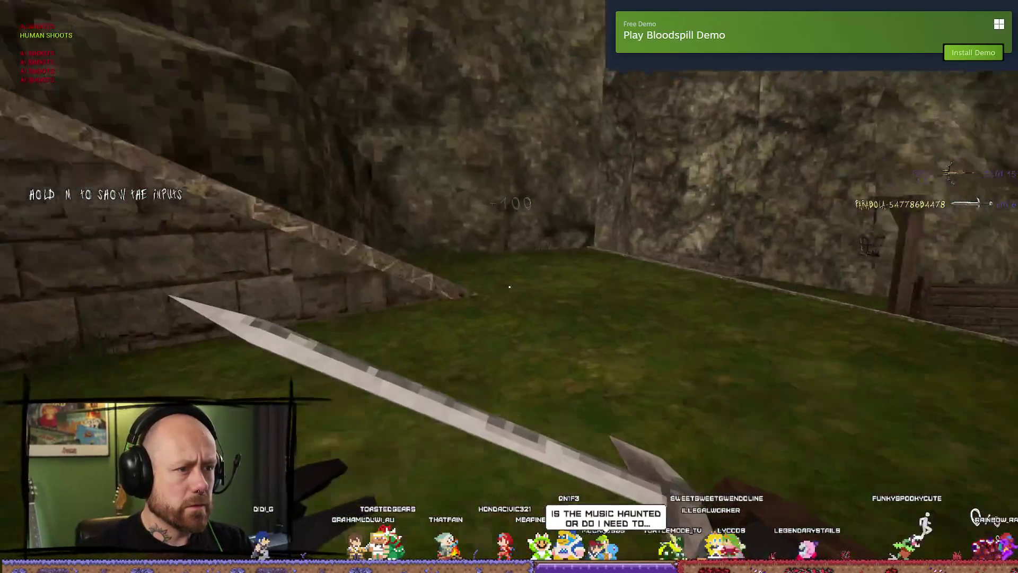
key(Tab)
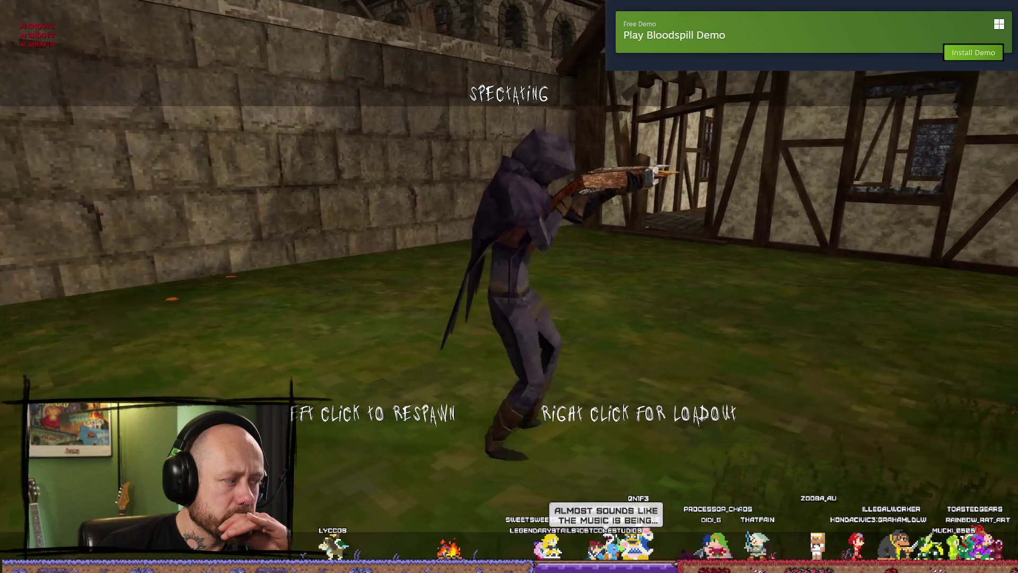
- Respawn, advance past the timber houses, and score a headshot on the hooded enemy
click(508, 287)
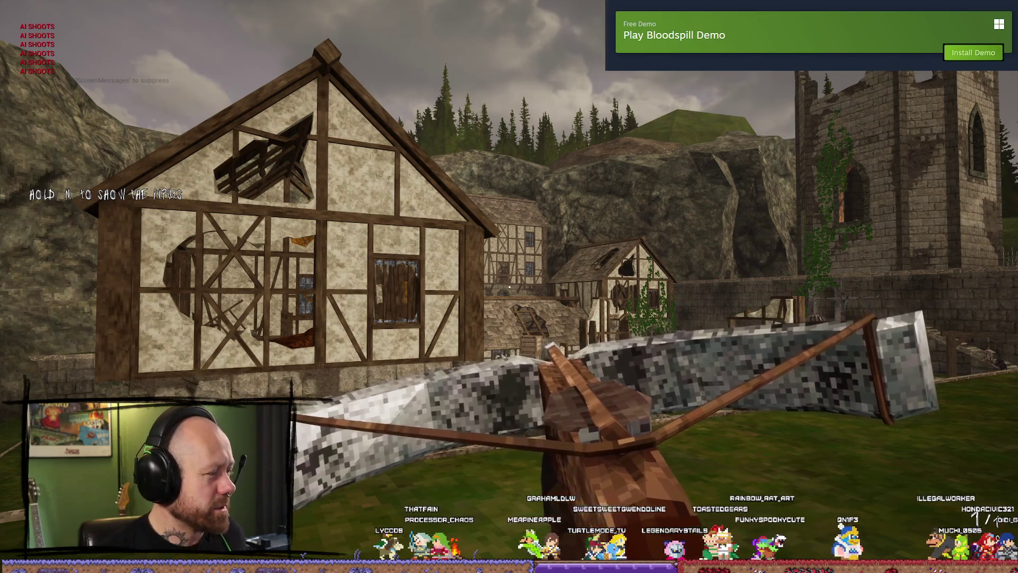
key(w)
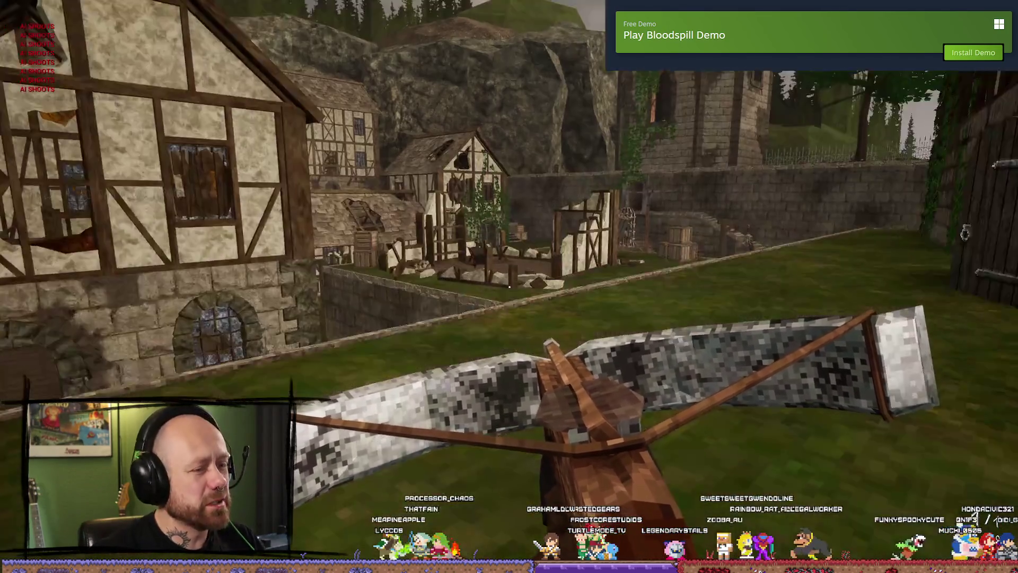
key(w)
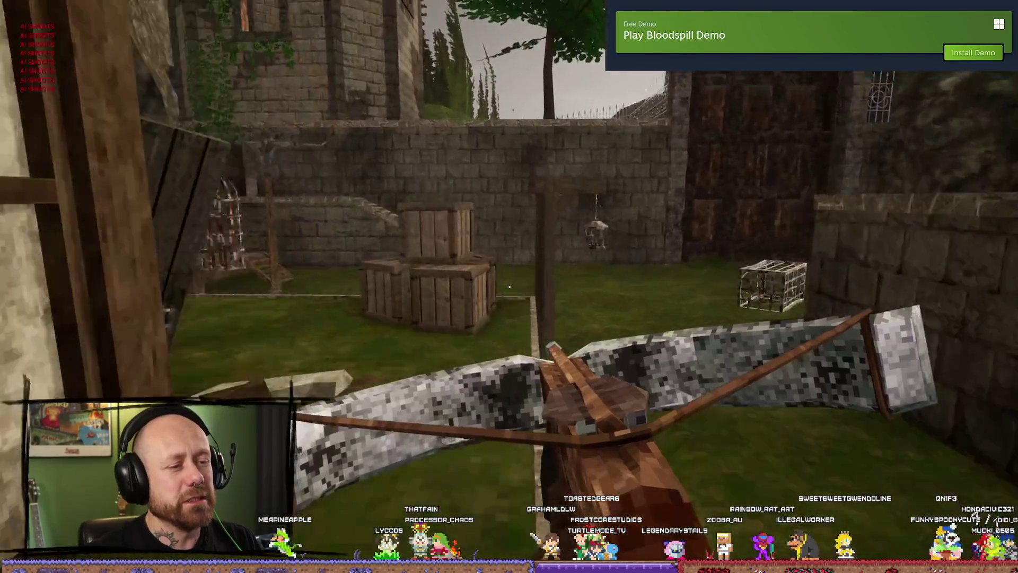
key(w)
key(w)
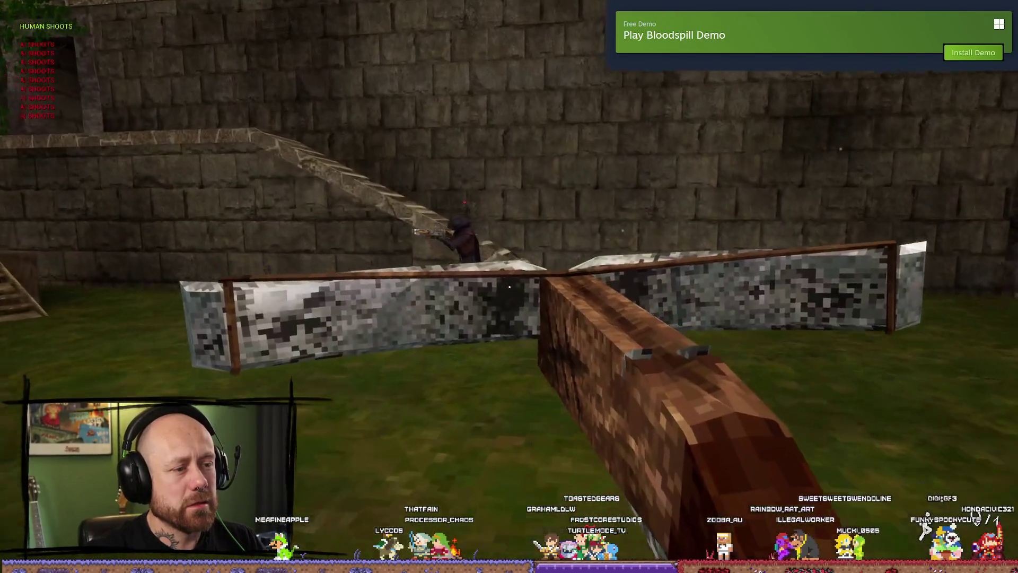
key(w)
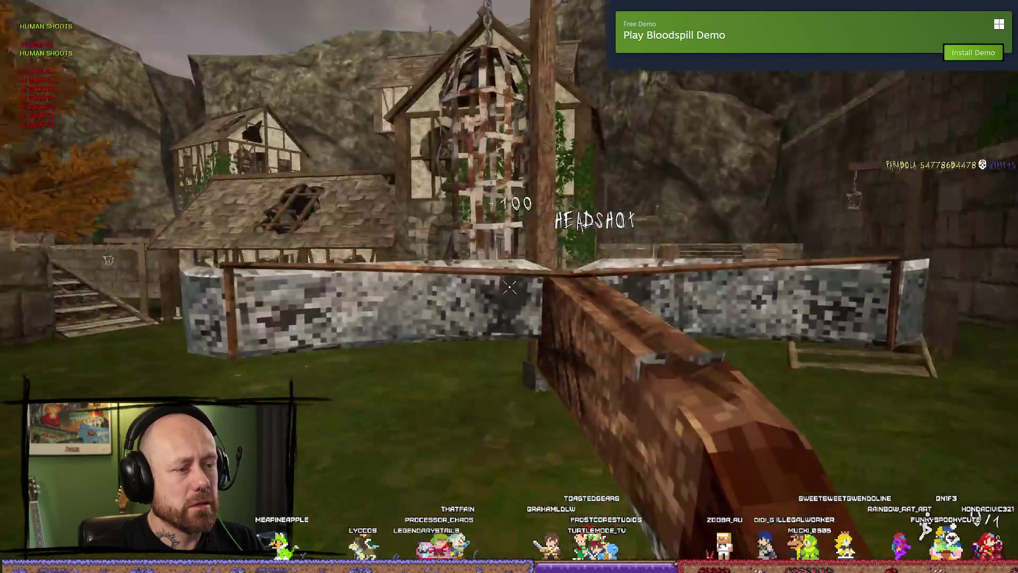
key(w)
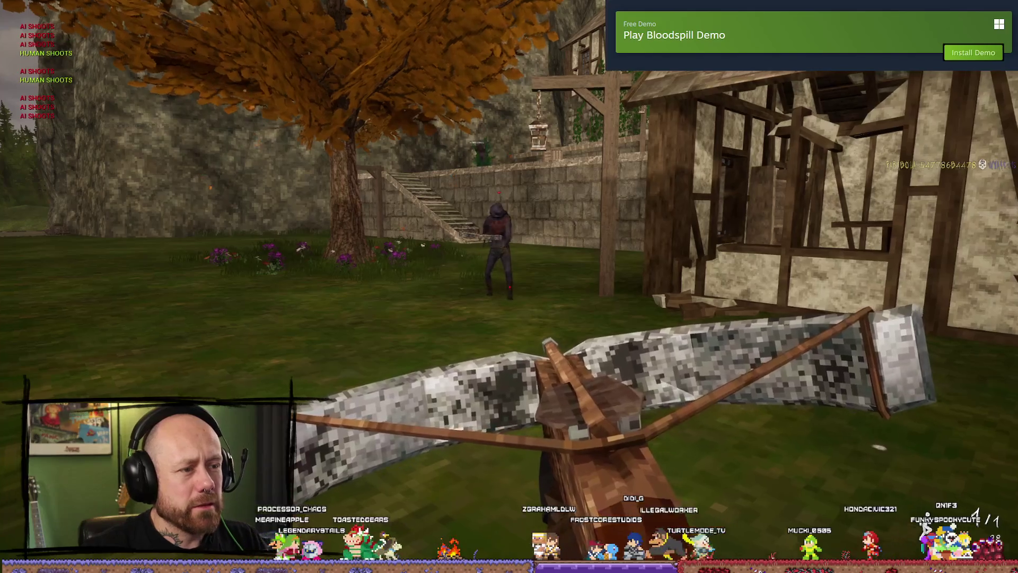
key(w)
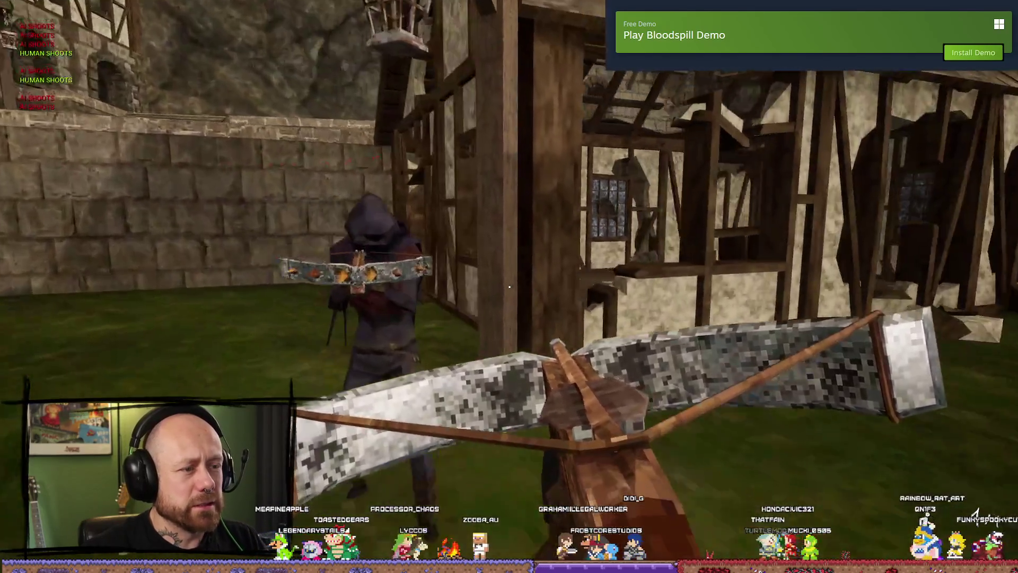
click(509, 287)
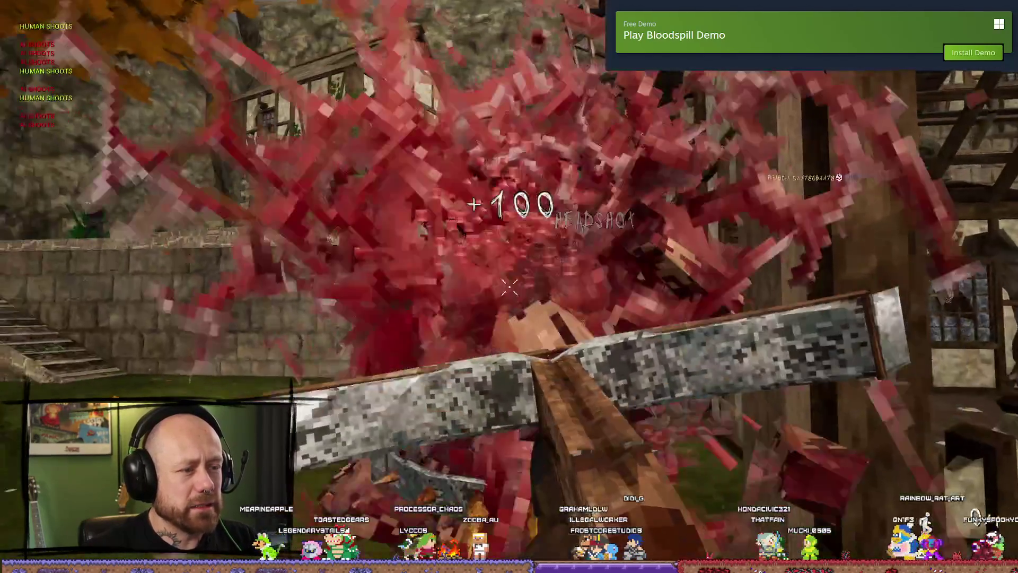
key(w)
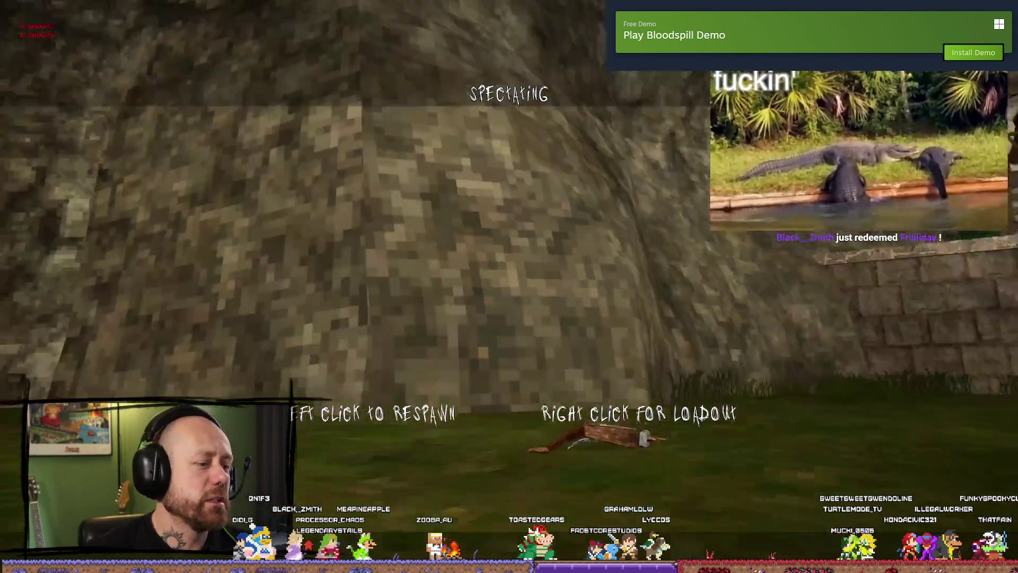
- Leave the current village match through the pause menu's Quit and confirm
click(510, 286)
key(Escape)
key(Escape)
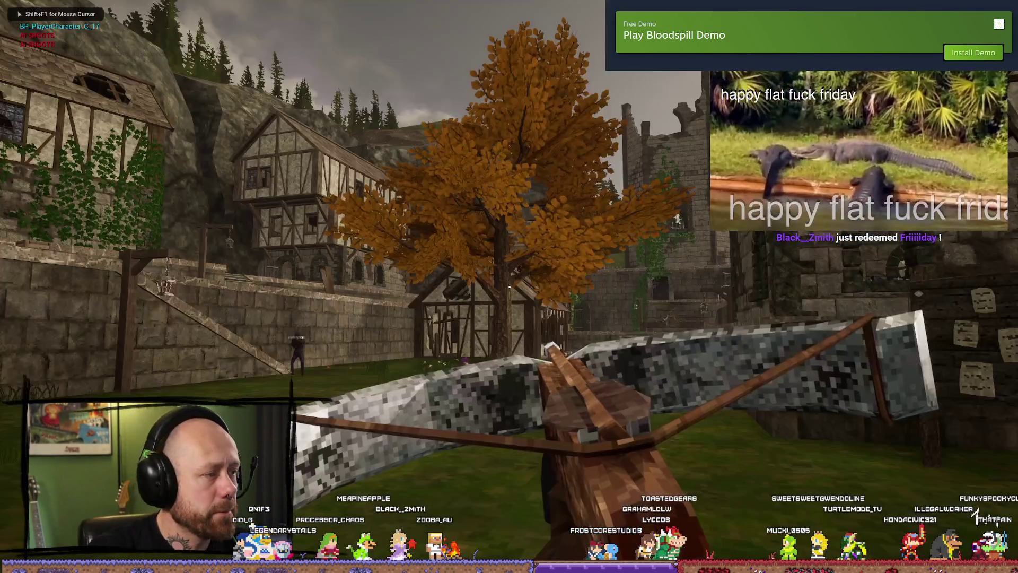
key(Escape)
click(83, 265)
click(415, 367)
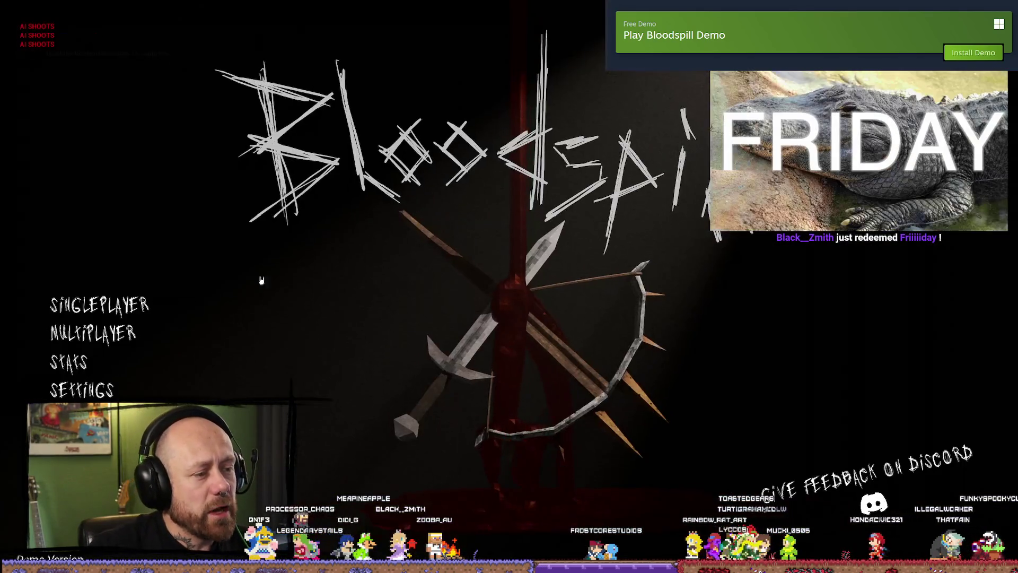
- Browse the Multiplayer menus and start a Ruined Village deathmatch
click(119, 340)
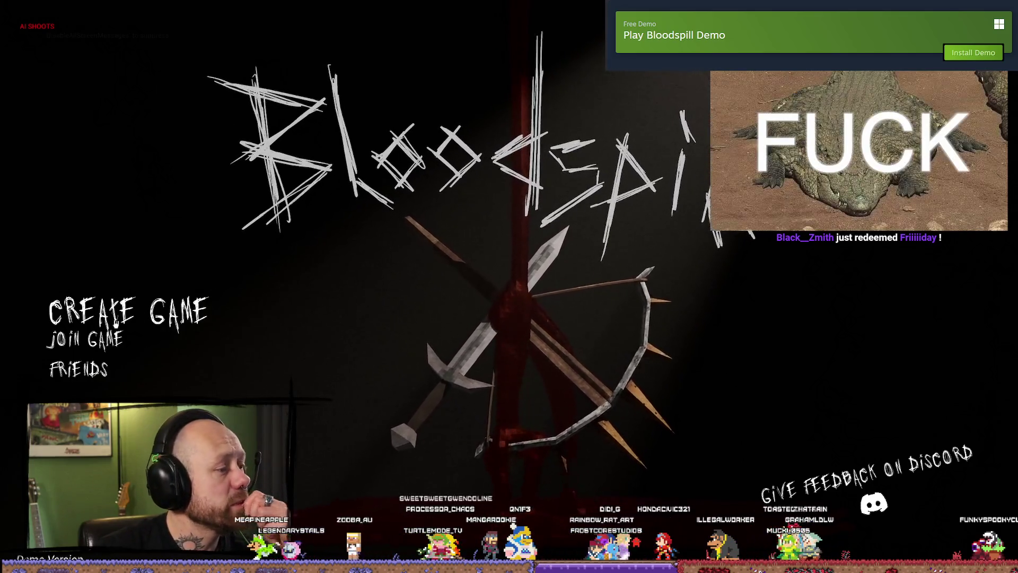
click(127, 313)
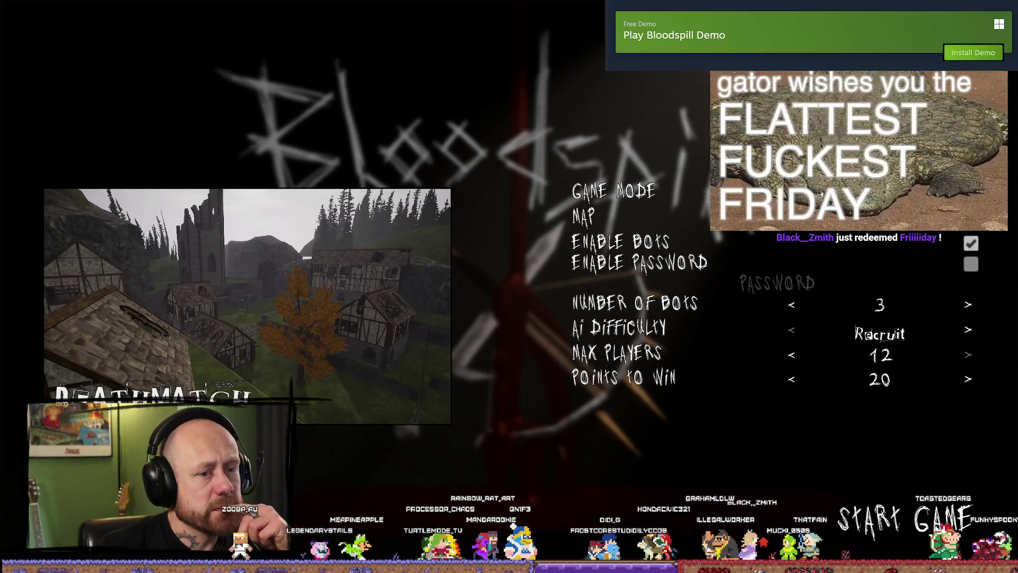
key(Escape)
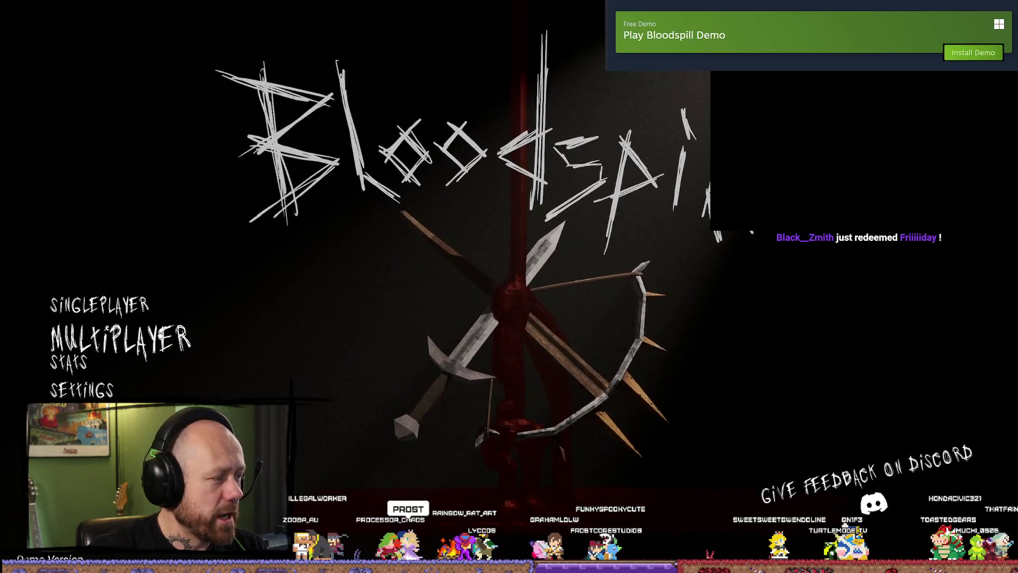
click(355, 333)
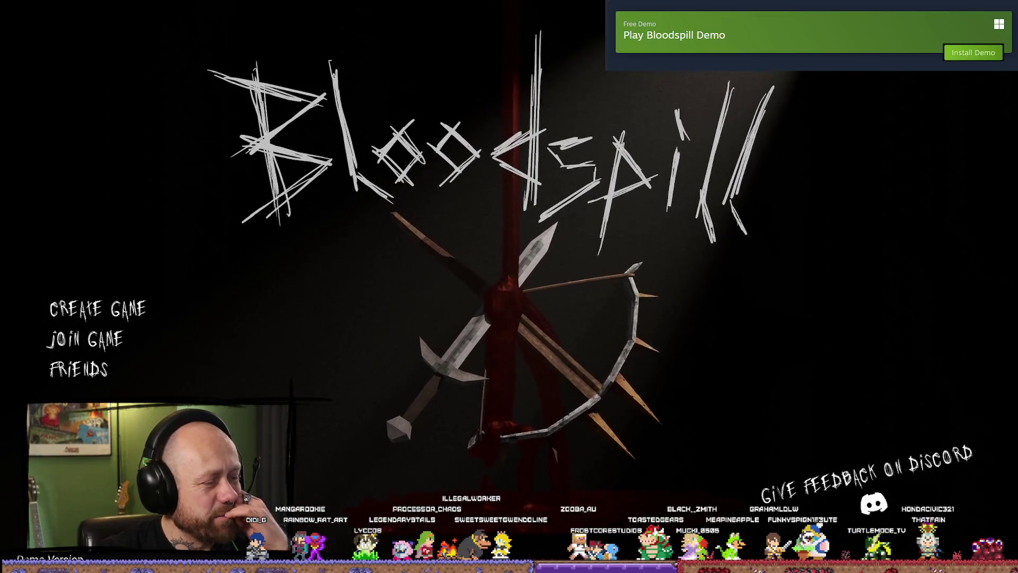
key(Escape)
click(93, 333)
click(106, 313)
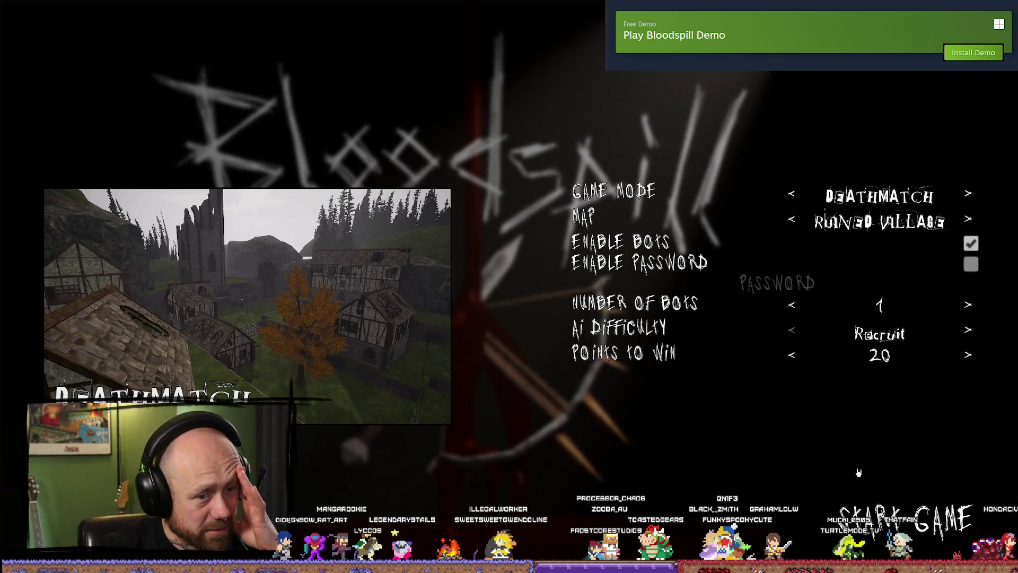
click(901, 527)
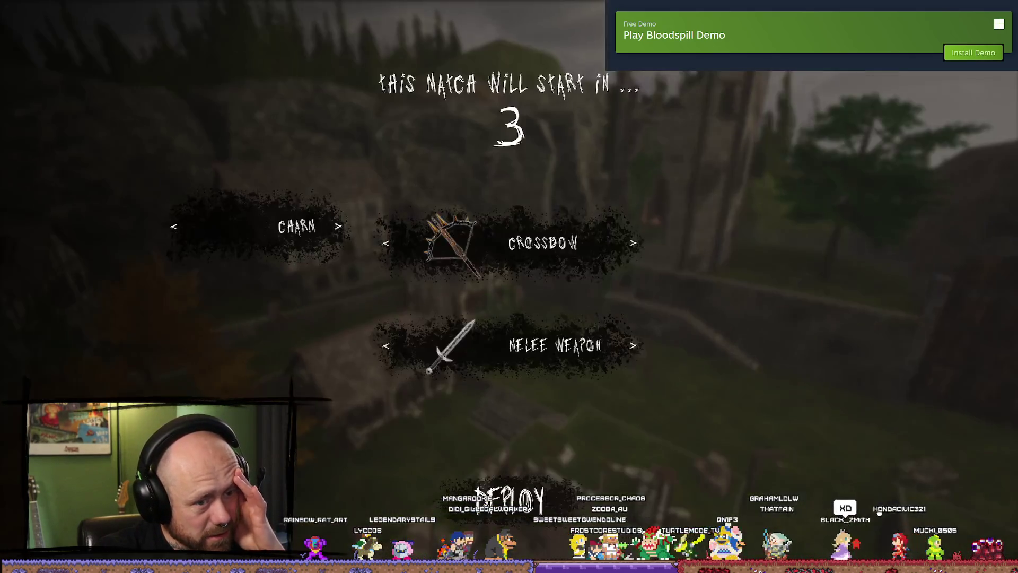
- Quit that match and start a new Deathmatch on the Pillars map
key(Escape)
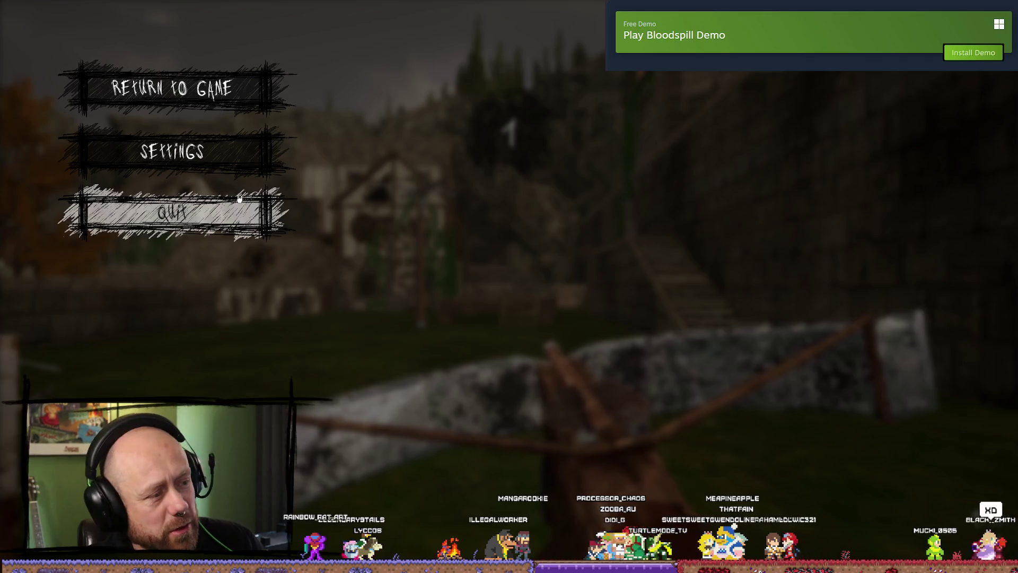
click(173, 212)
click(373, 337)
click(93, 320)
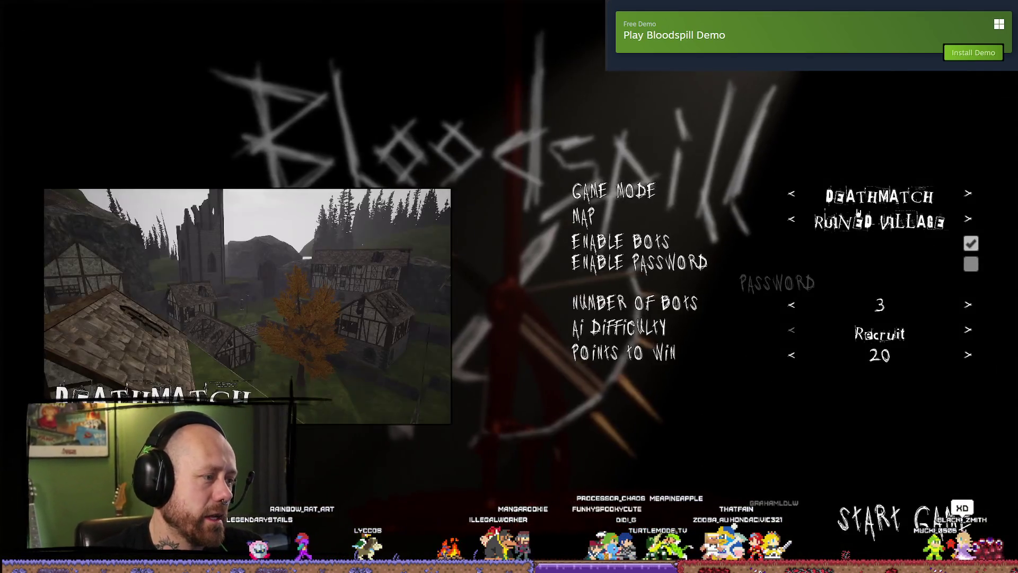
click(796, 221)
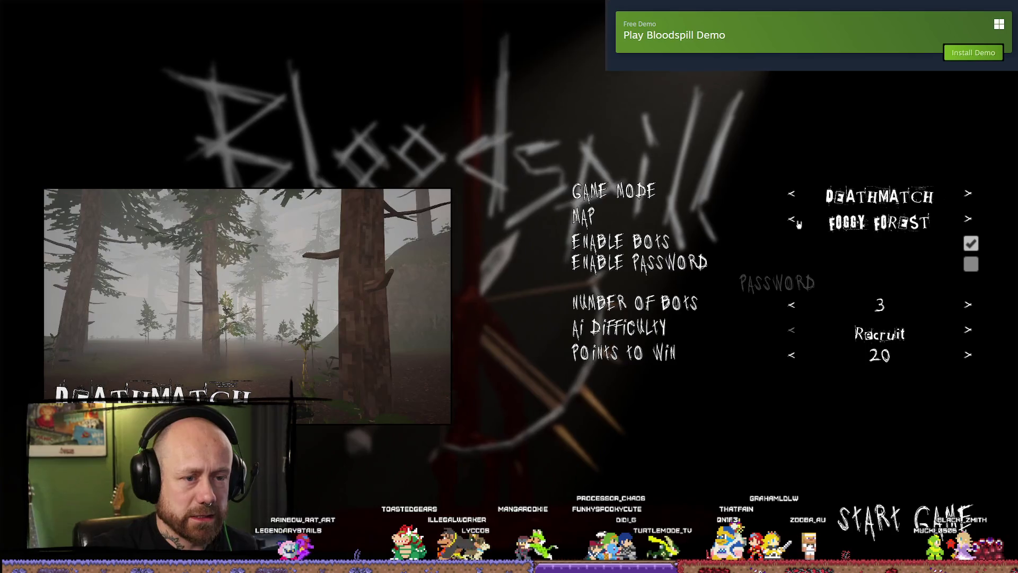
click(793, 221)
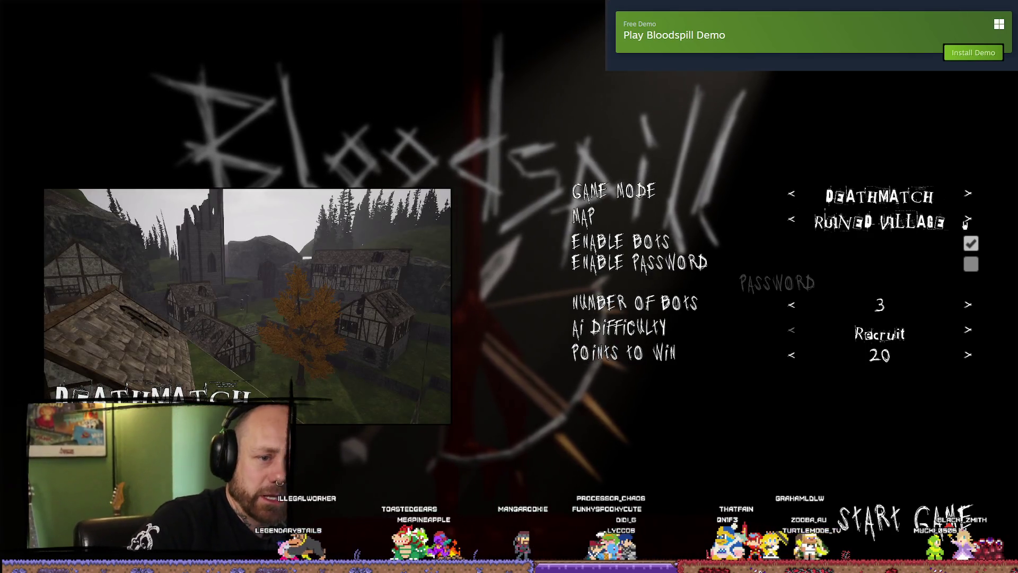
click(966, 222)
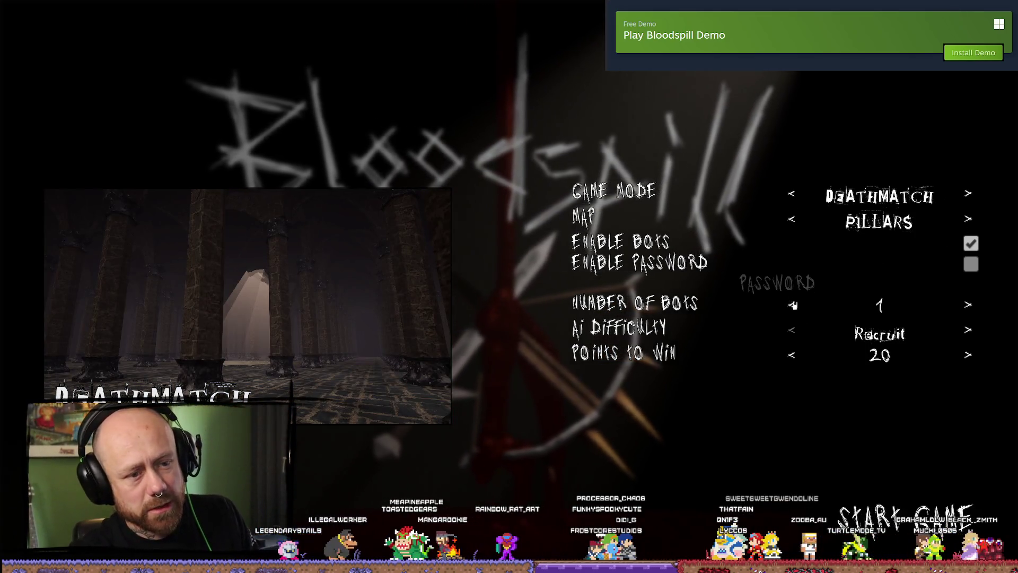
click(937, 520)
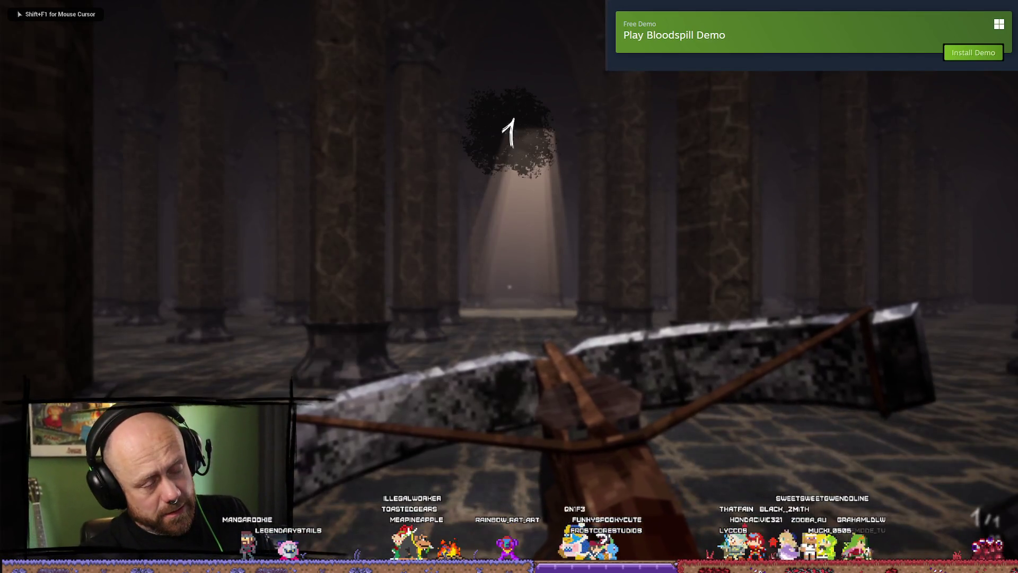
- Advance across the lit central floor toward the enemy among the pillars
key(w)
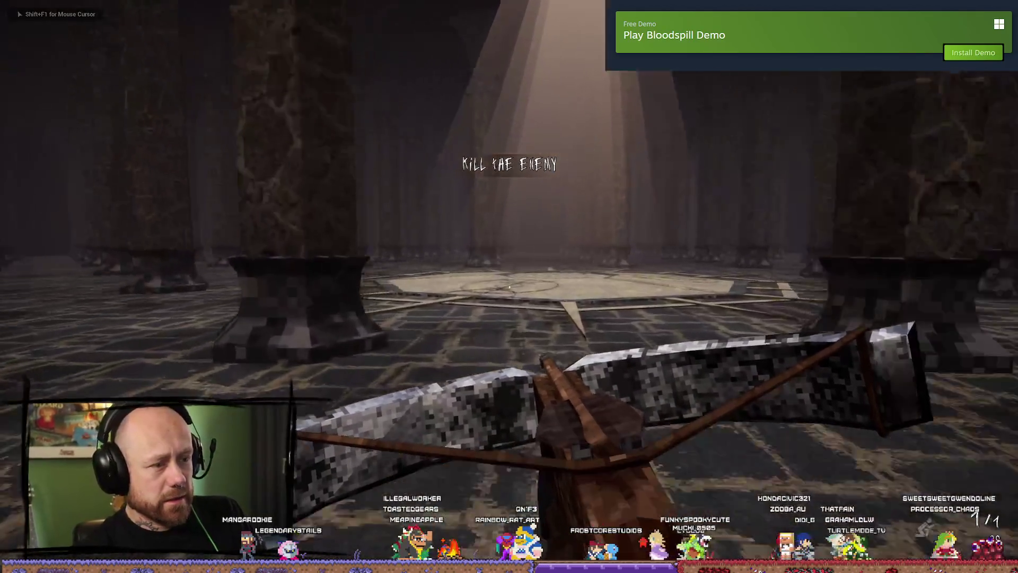
key(w)
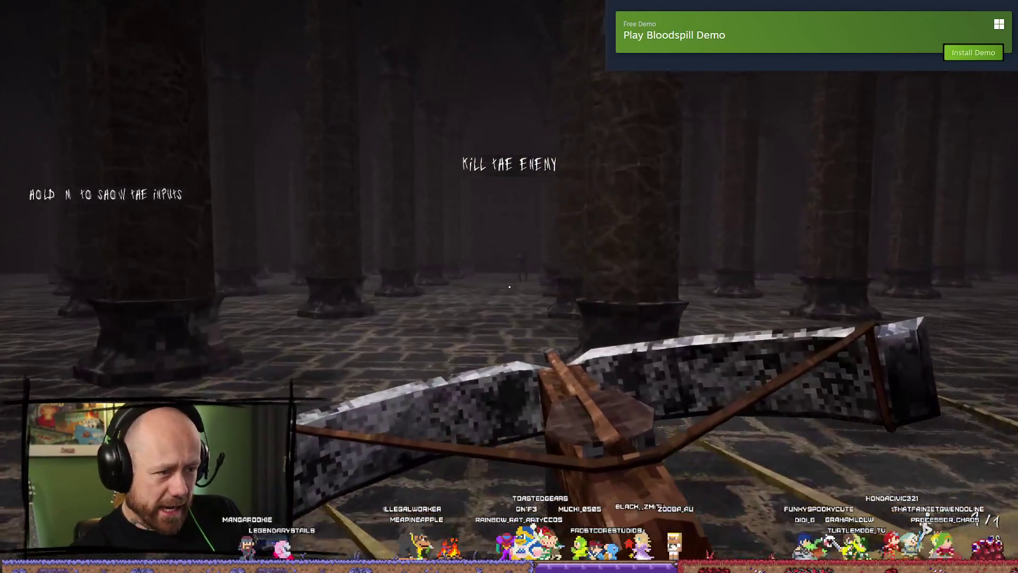
key(w)
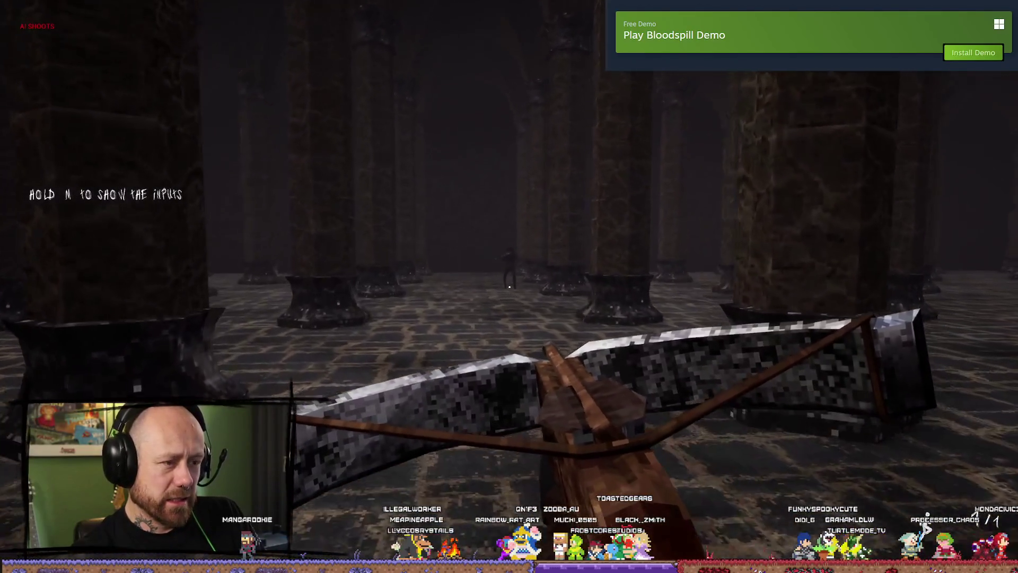
key(w)
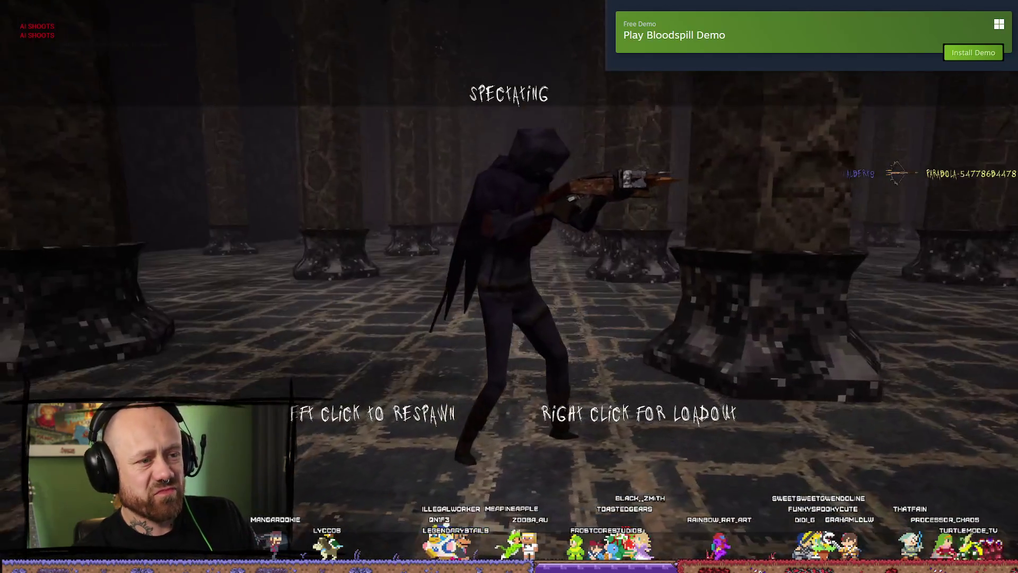
- Respawn and walk through the pillared hall toward the lit floor seal
click(509, 286)
key(w)
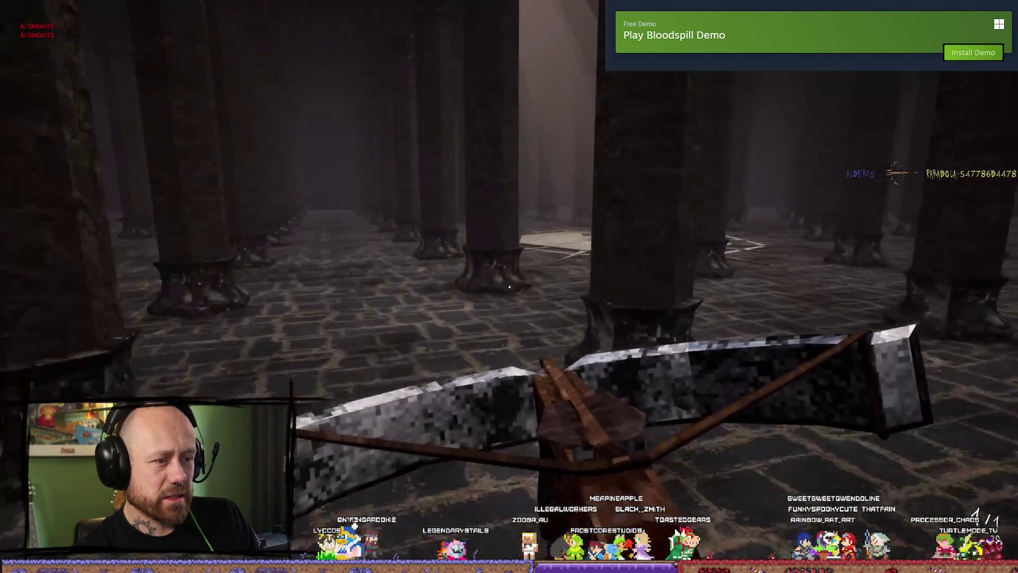
key(w)
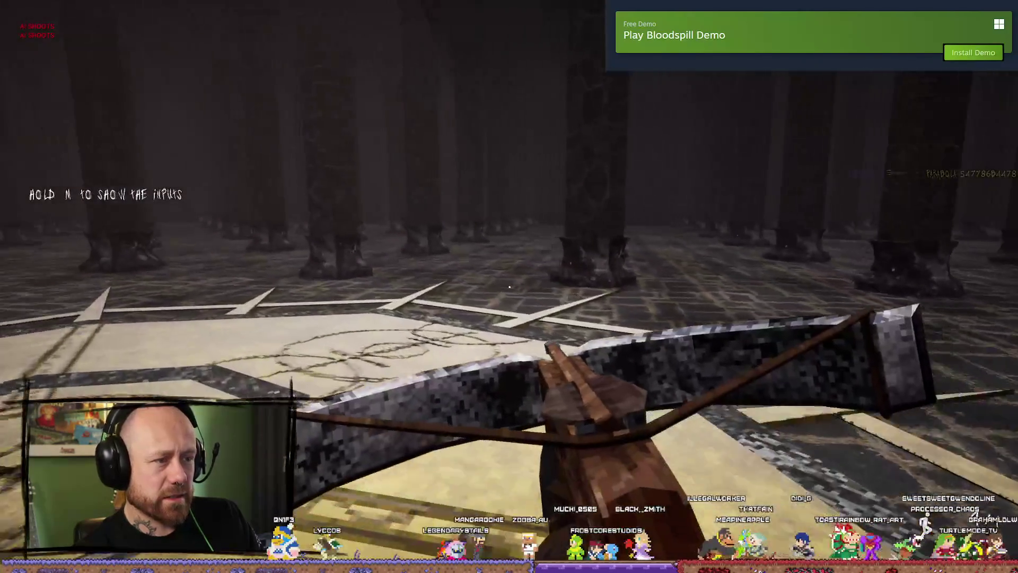
key(w)
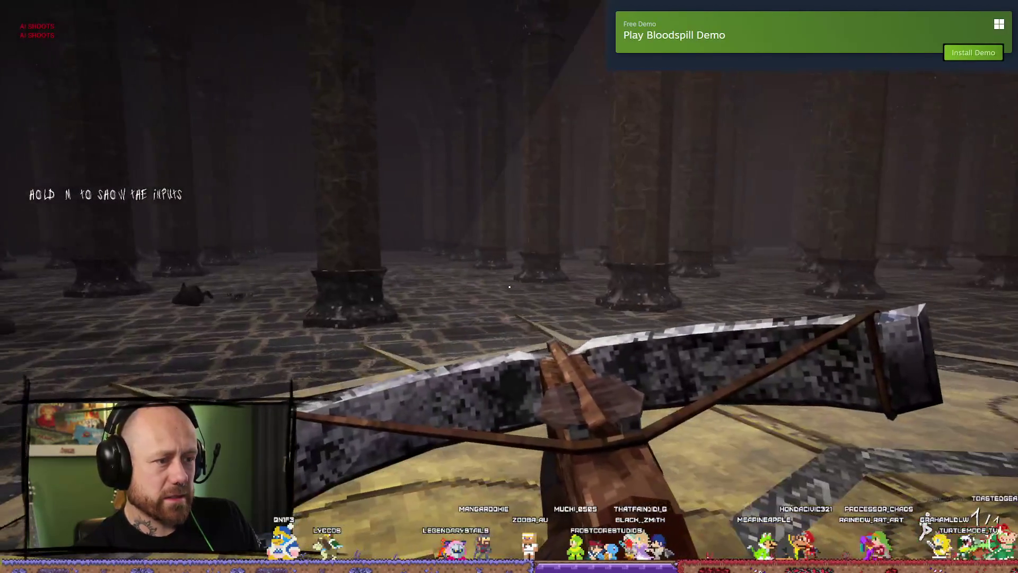
key(w)
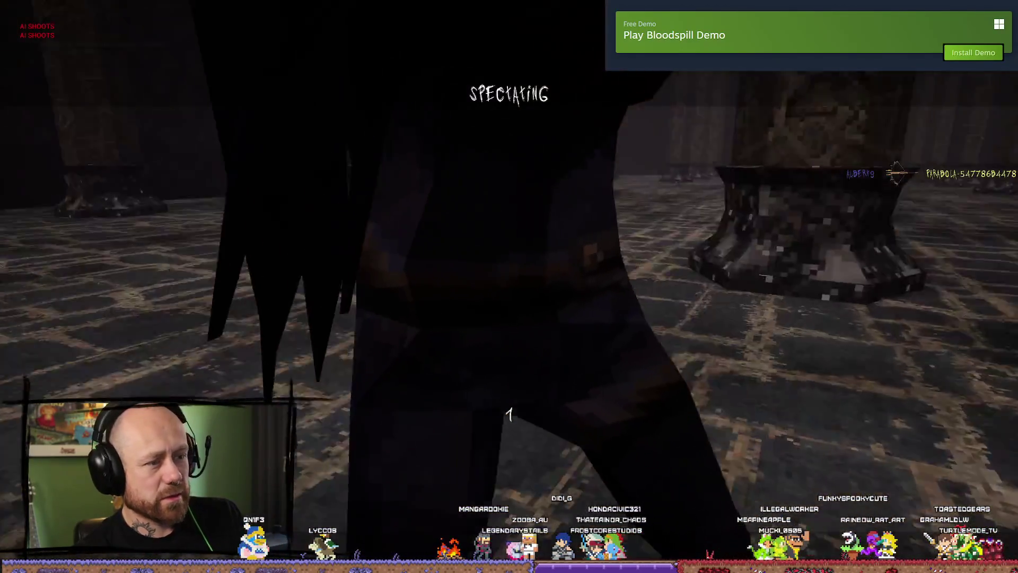
key(w)
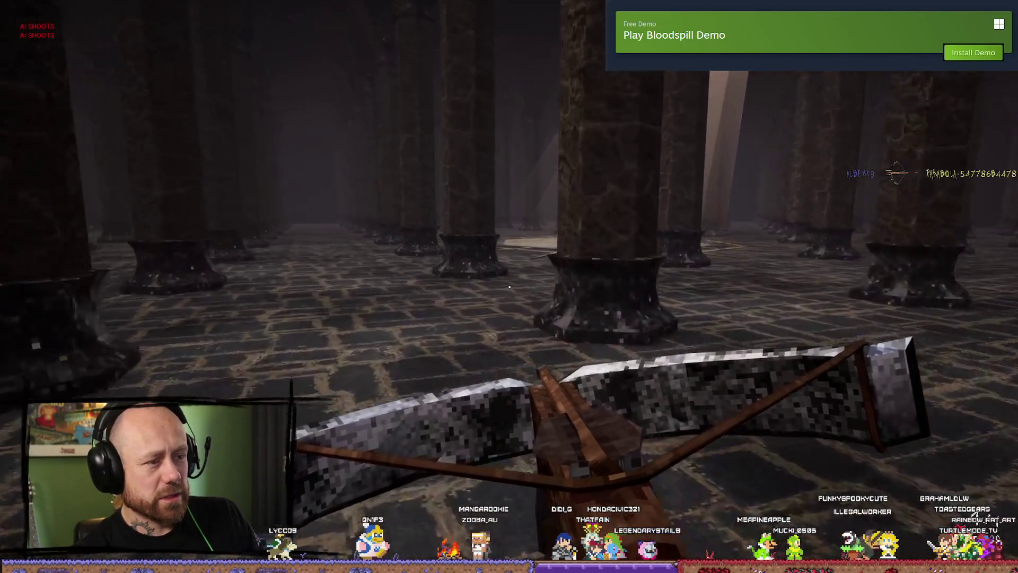
key(w)
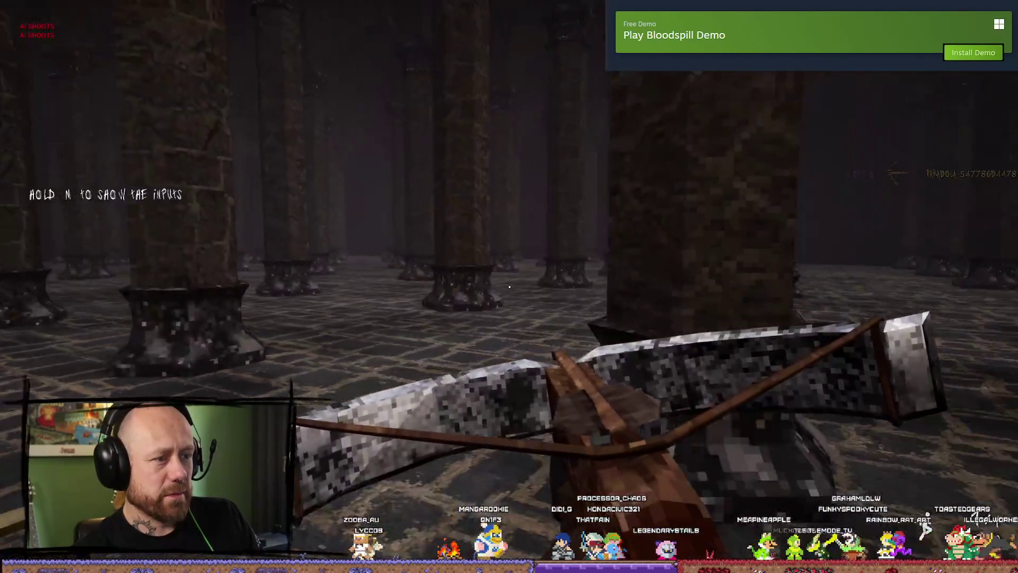
- Push down the pillared corridor, dodging bolts and fighting the enemy until killed
key(w)
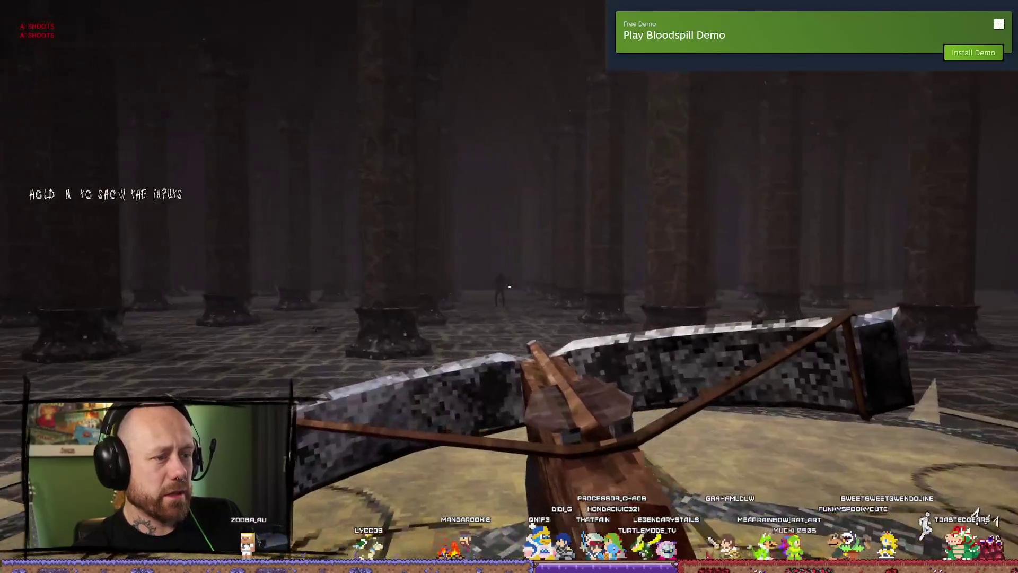
key(w)
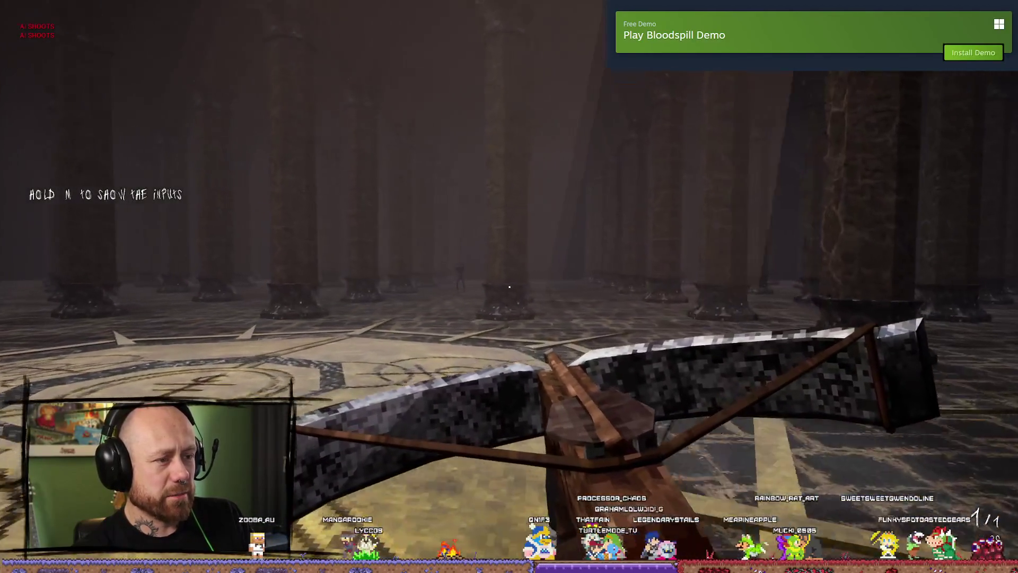
key(w)
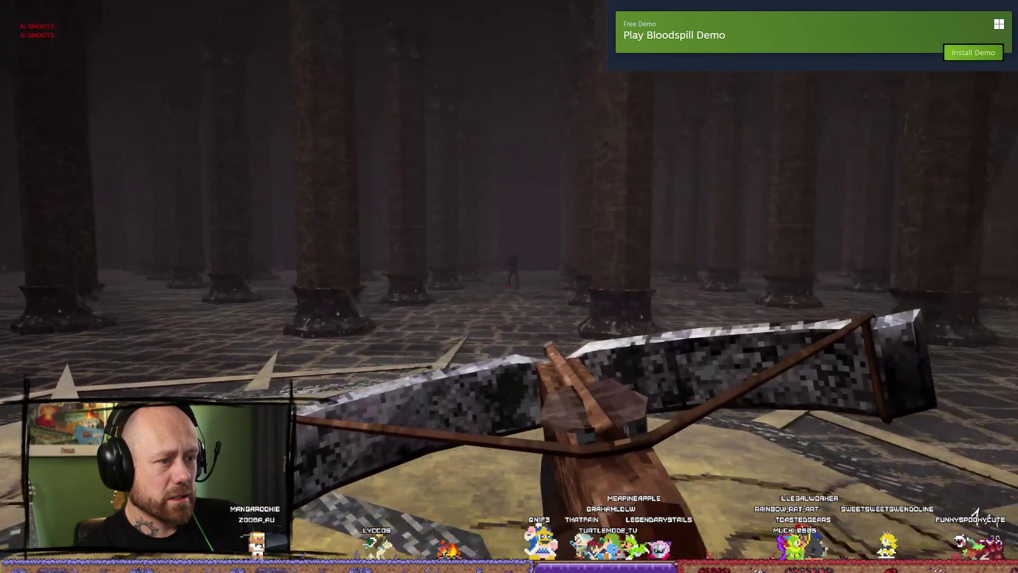
key(w)
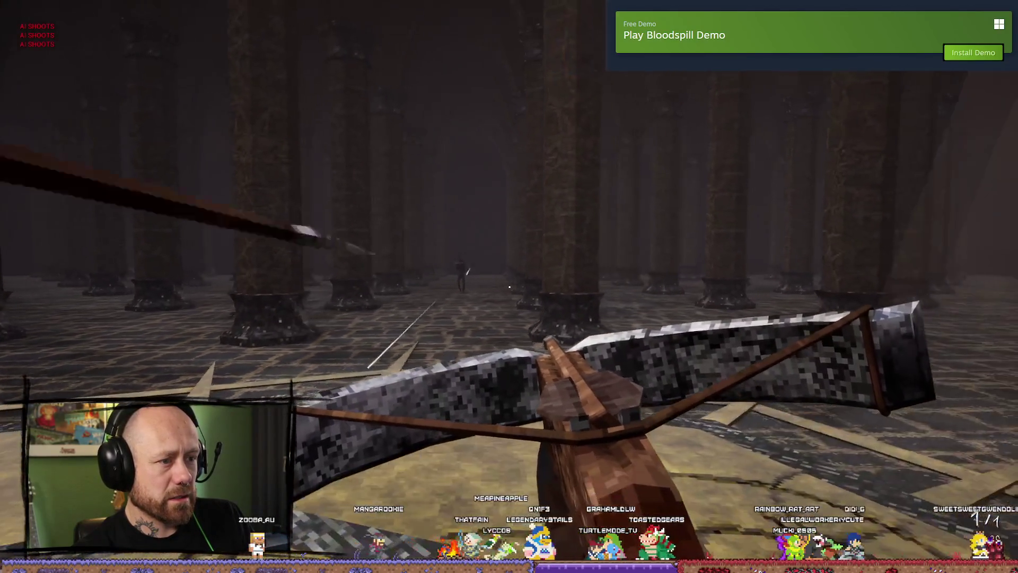
key(w)
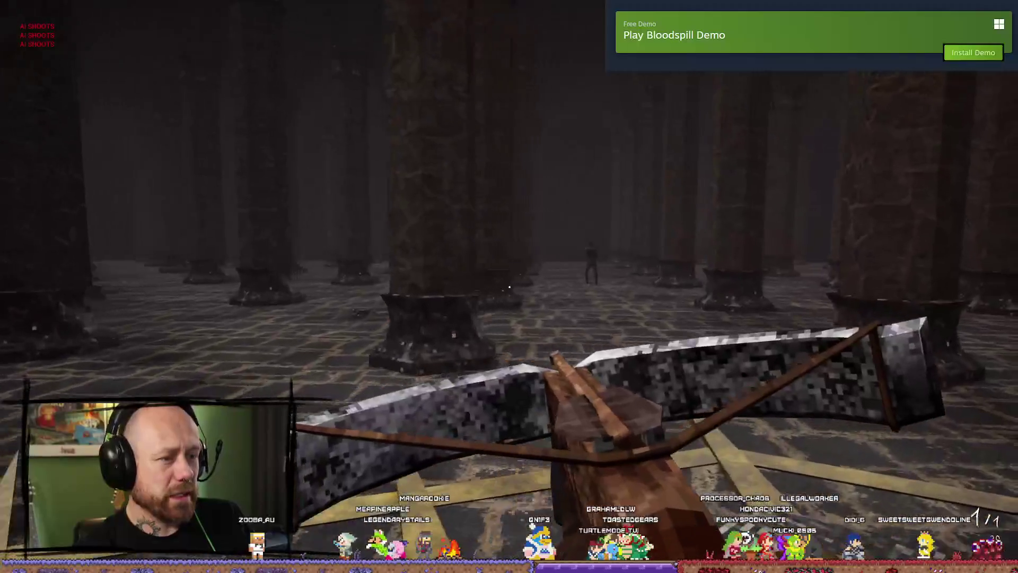
key(w)
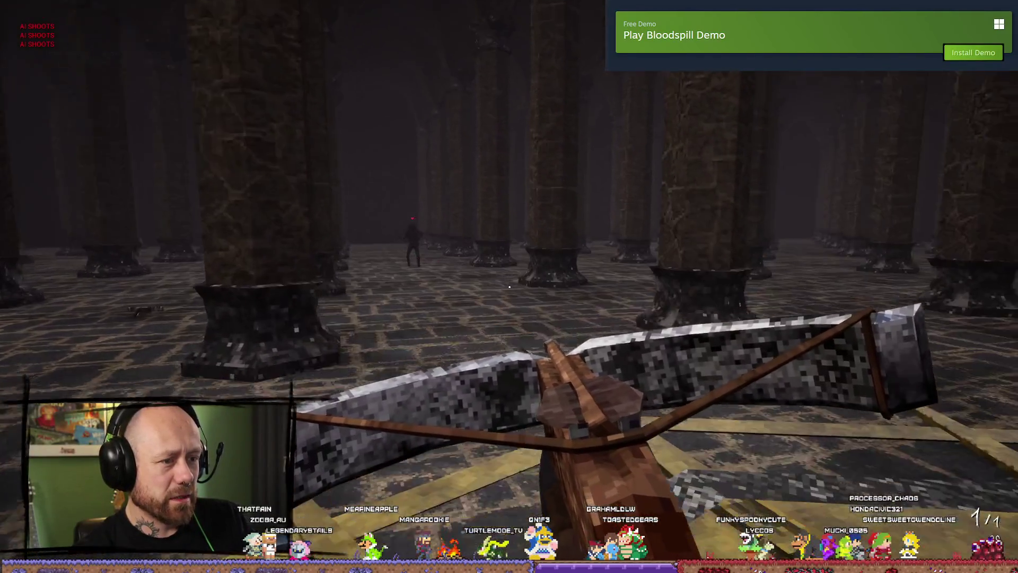
key(w)
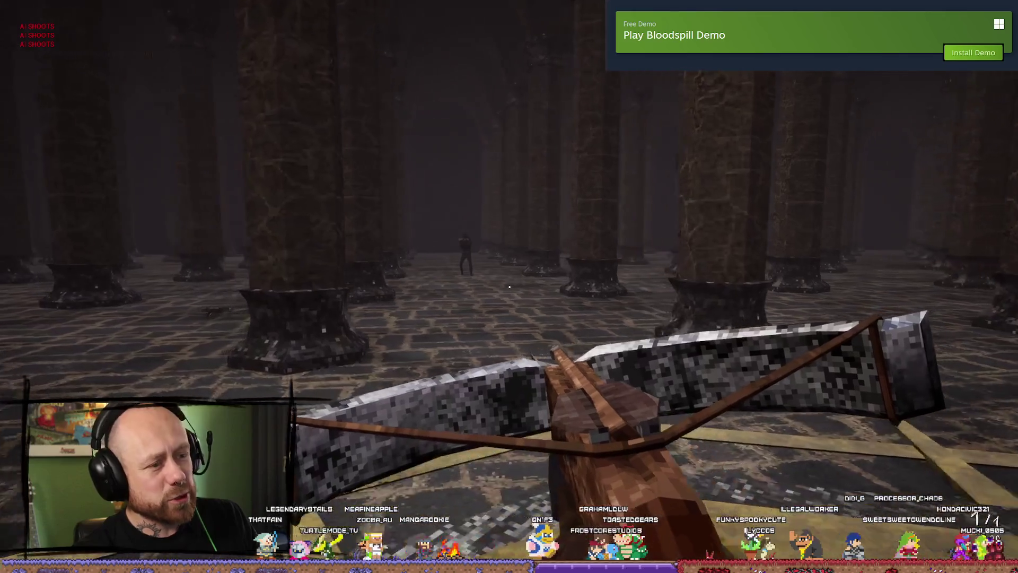
key(w)
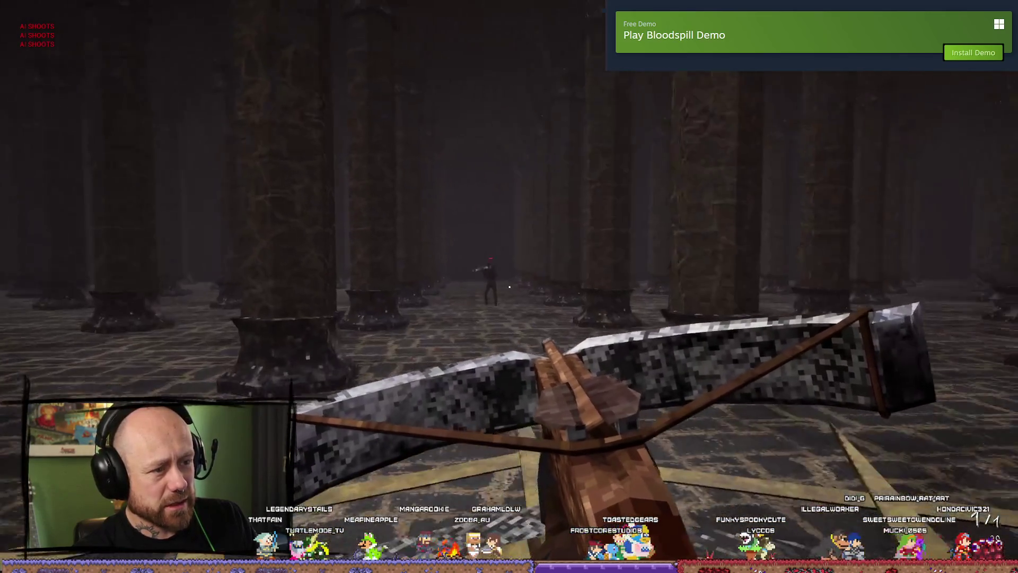
key(w)
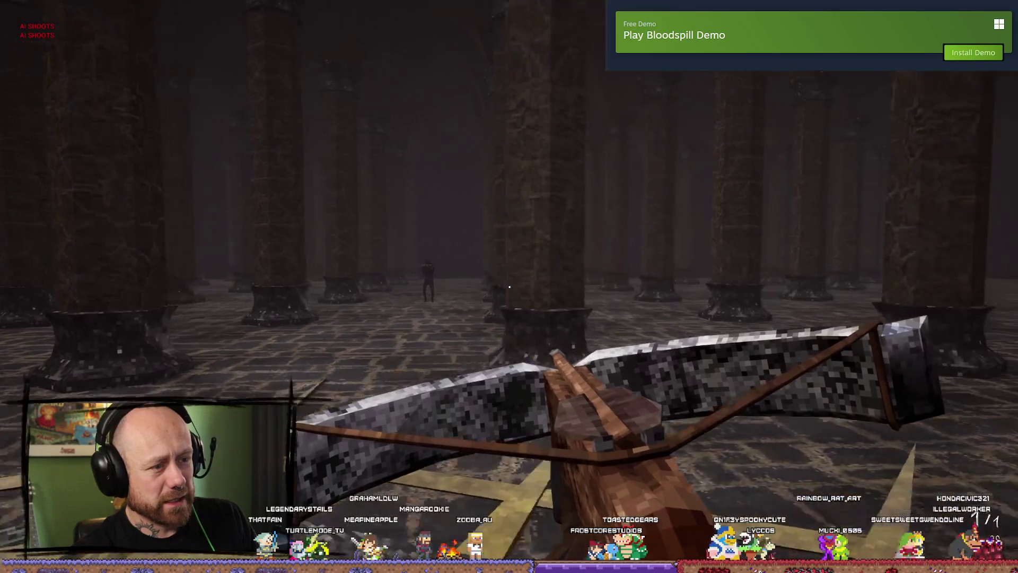
key(w)
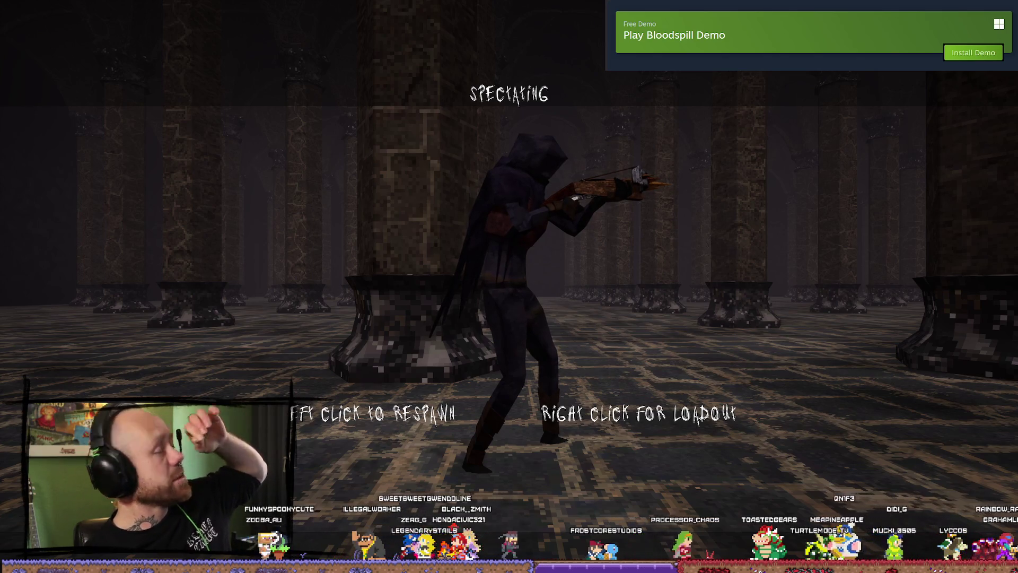
- Quit the Pillars match, confirm Leave Match, and stop Play In Editor
key(Escape)
click(246, 214)
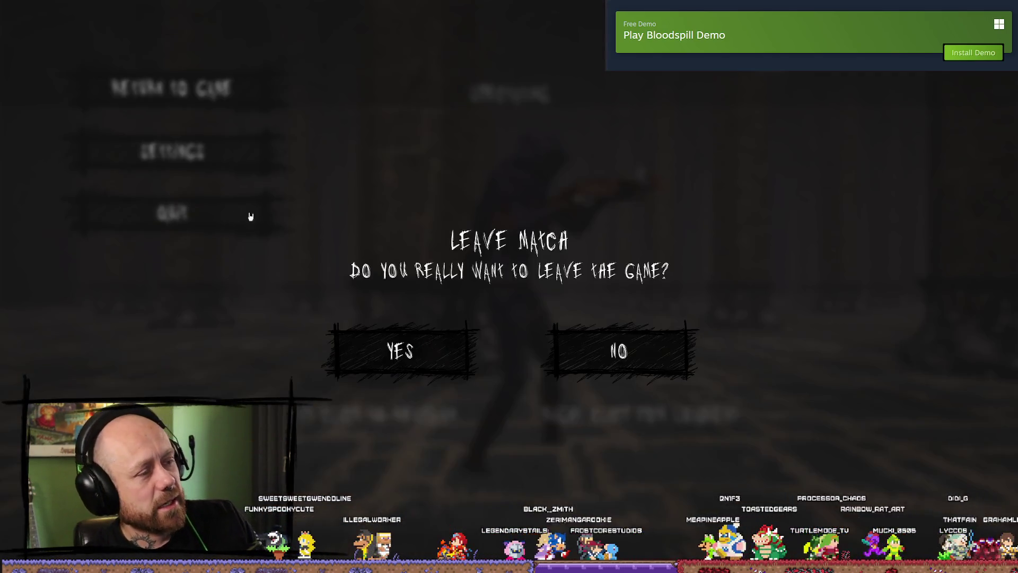
click(416, 362)
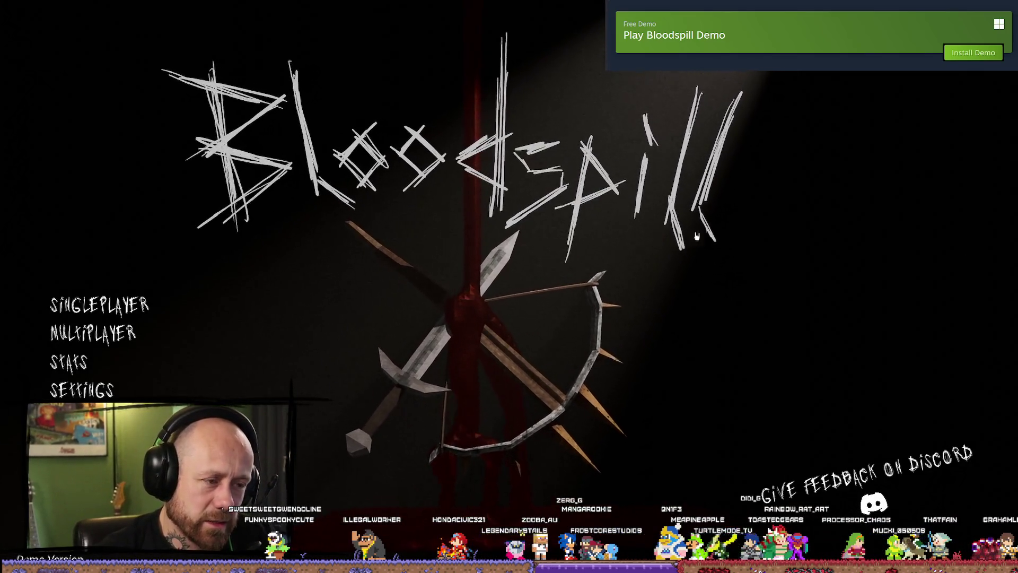
key(Escape)
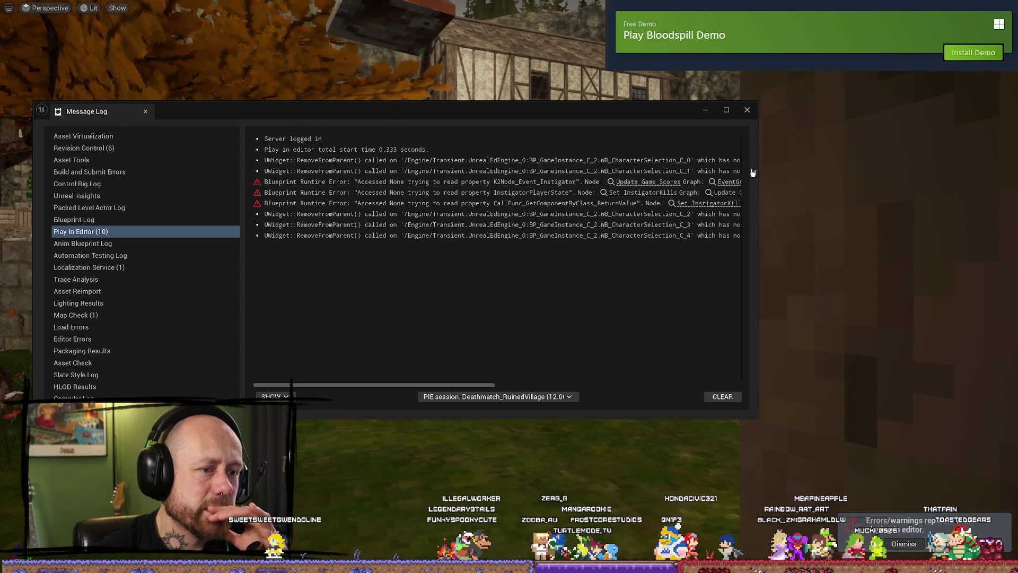
- Widen the play-error Message Log to read it, close it, and restore the full editor UI
mouse_move(758, 168)
mouse_down()
mouse_move(970, 180)
mouse_move(622, 183)
mouse_up()
click(611, 110)
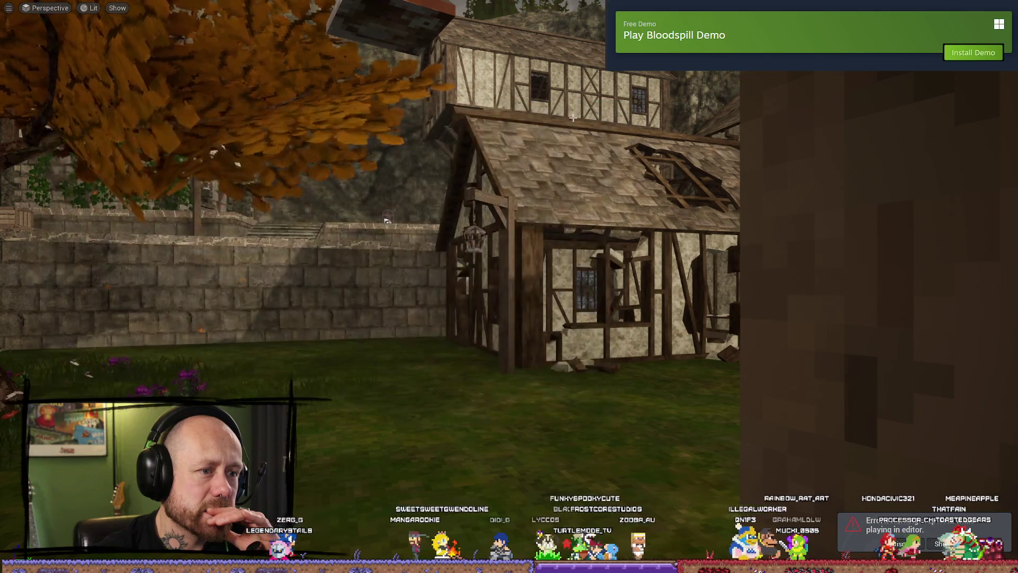
key(F11)
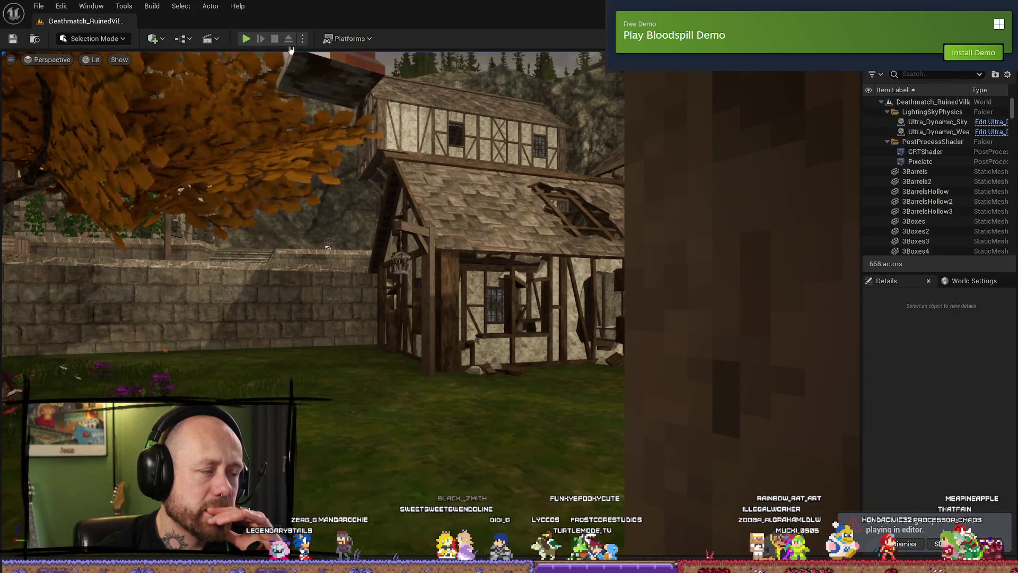
- Look over the Platforms menu's Windows options, then dismiss the menu
click(347, 39)
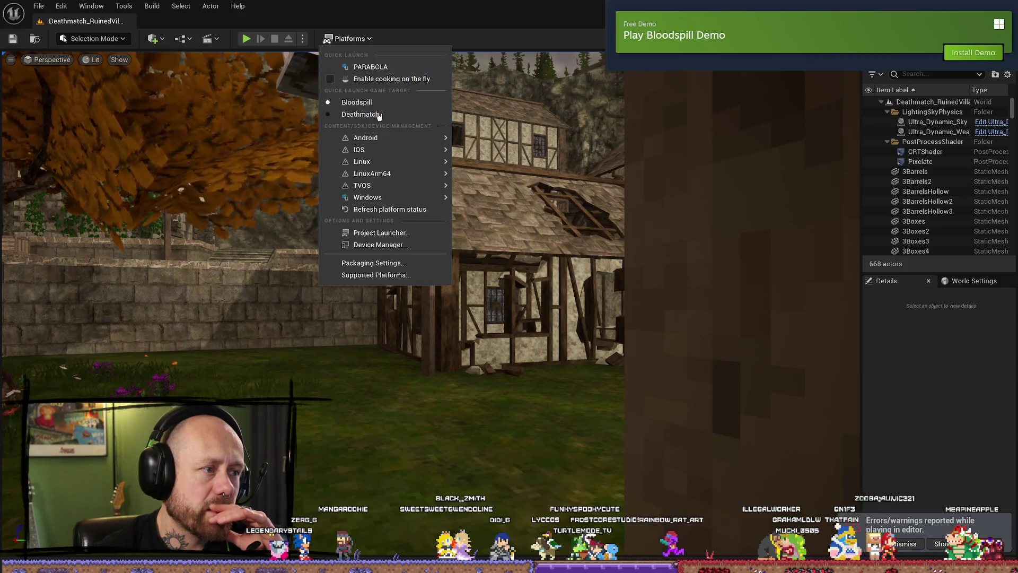
mouse_move(389, 197)
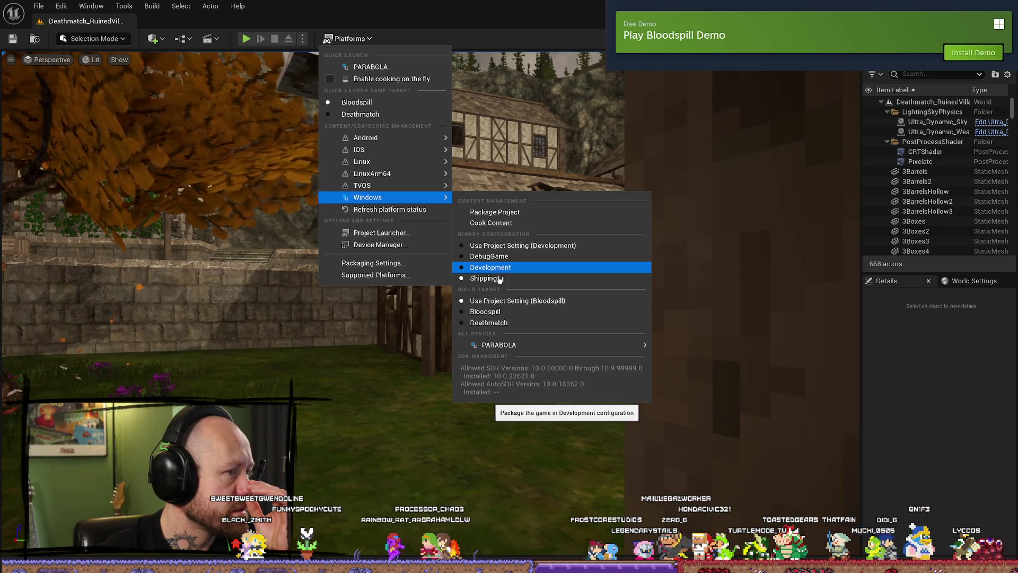
click(399, 28)
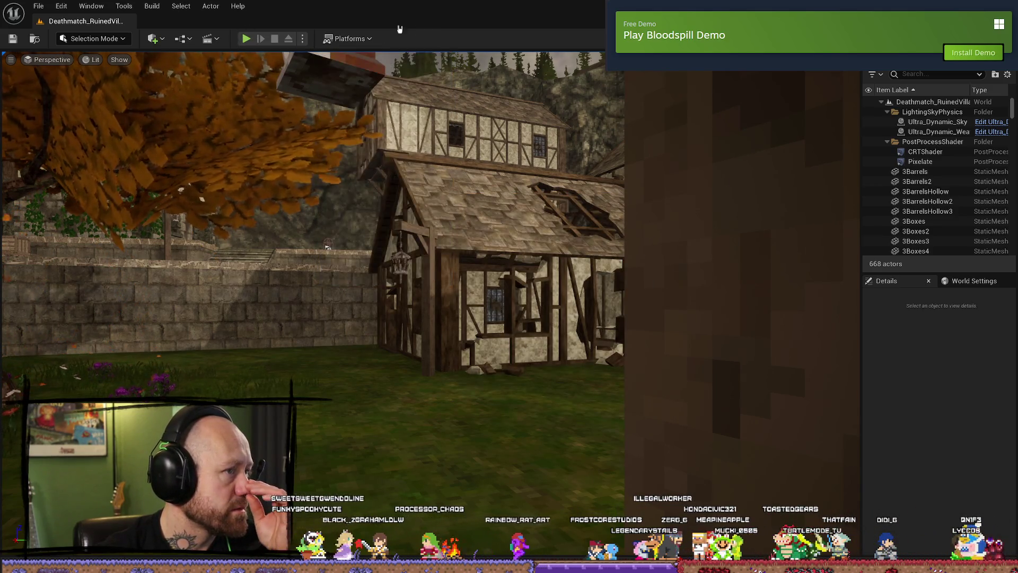
- Set Number of Players to 2 in the Play options and start the session
click(303, 39)
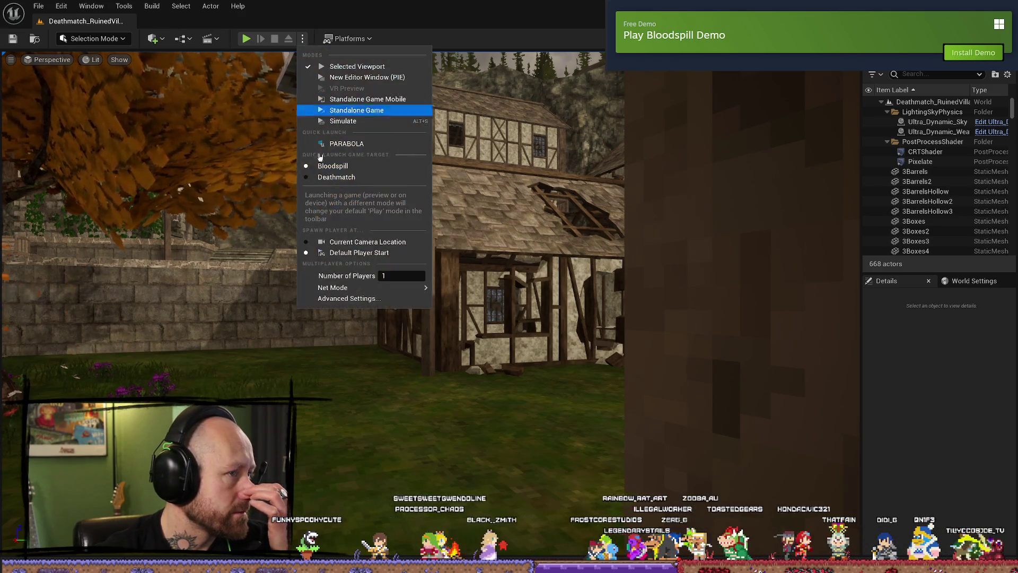
mouse_move(388, 288)
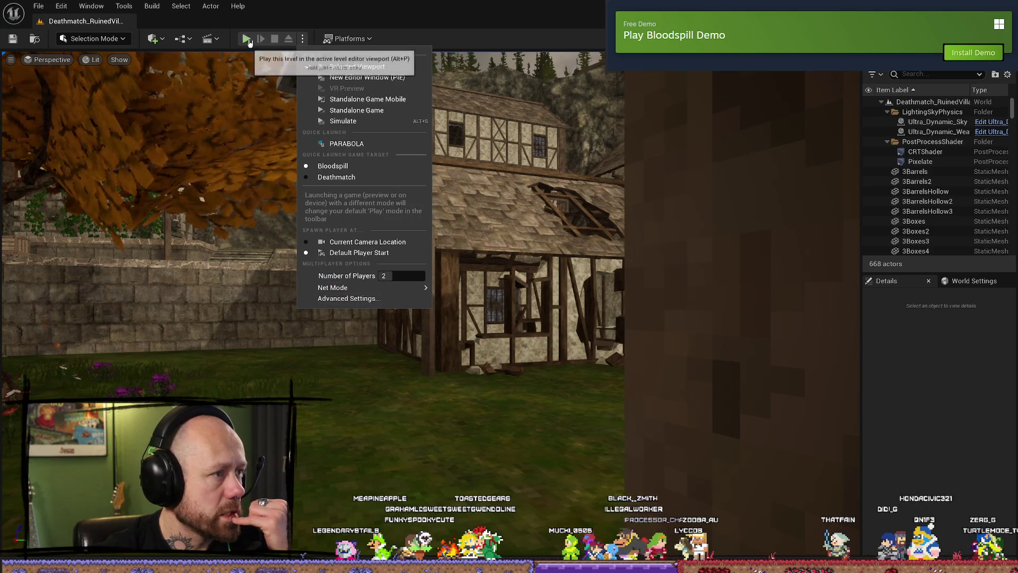
click(303, 38)
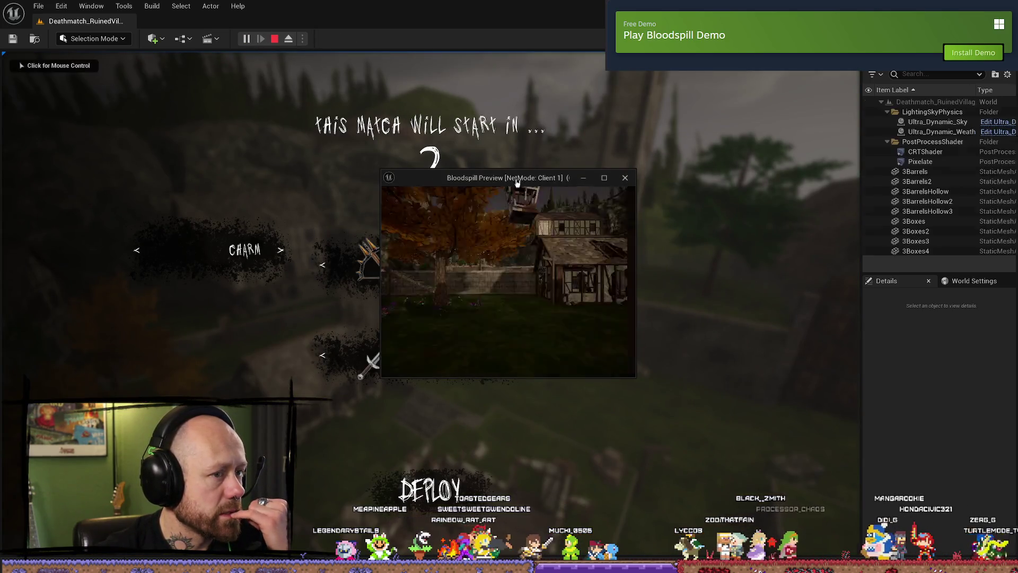
- Enlarge the client window, deploy with the crossbow, and walk through the village
mouse_move(386, 175)
mouse_down()
mouse_move(312, 162)
mouse_move(151, 68)
mouse_up()
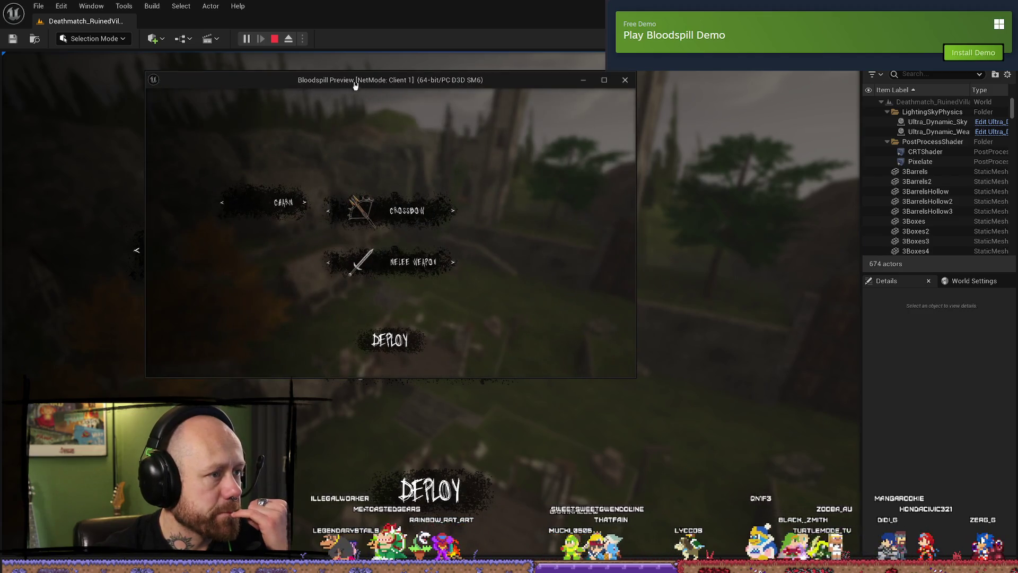
click(414, 480)
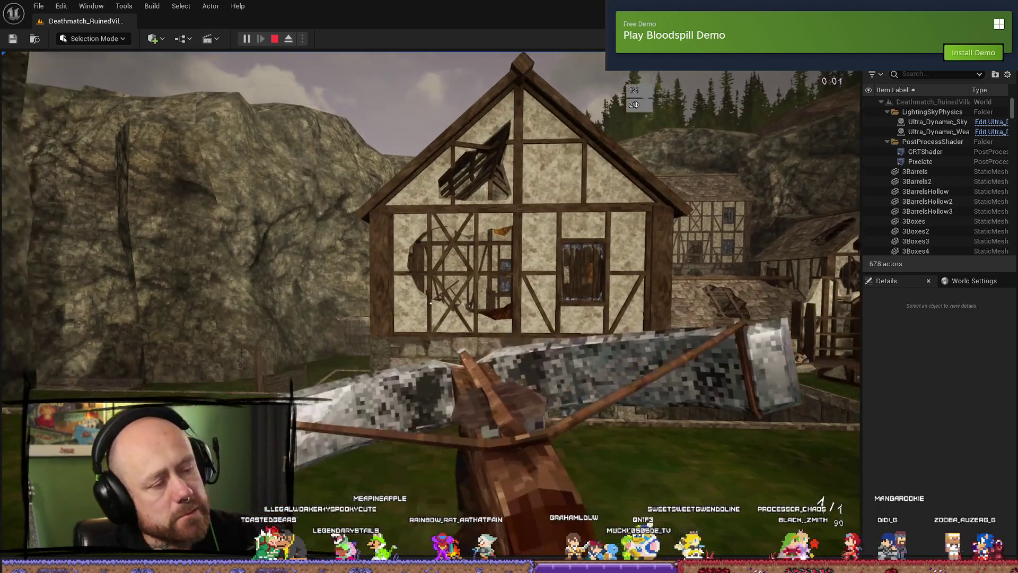
key(w)
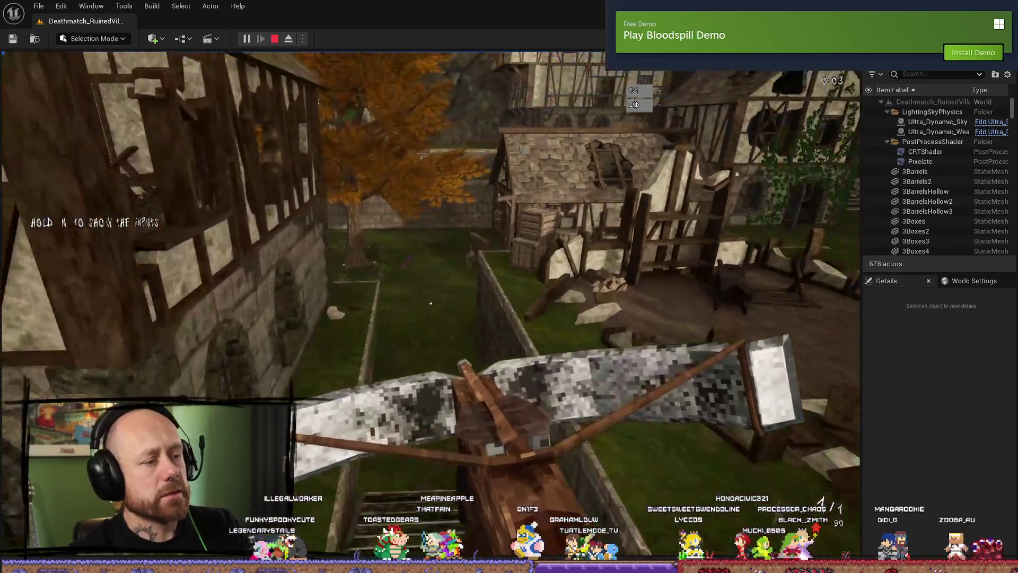
key(w)
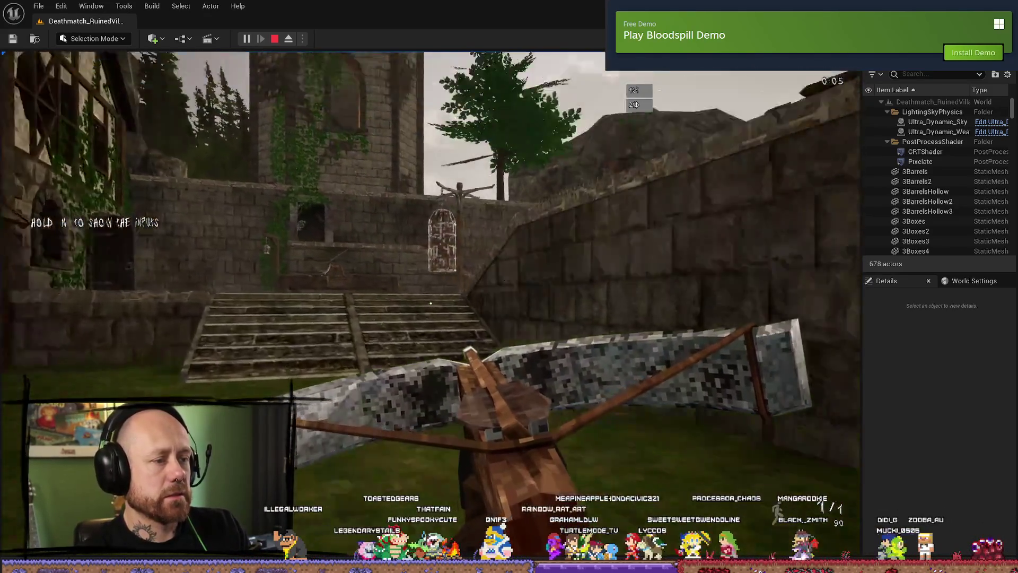
key(shift+F1)
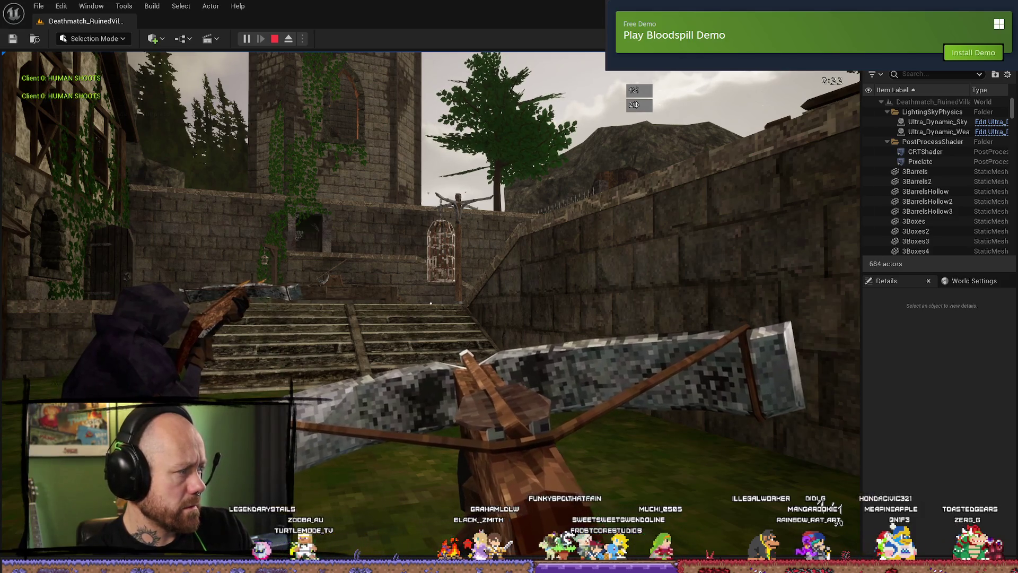
click(431, 304)
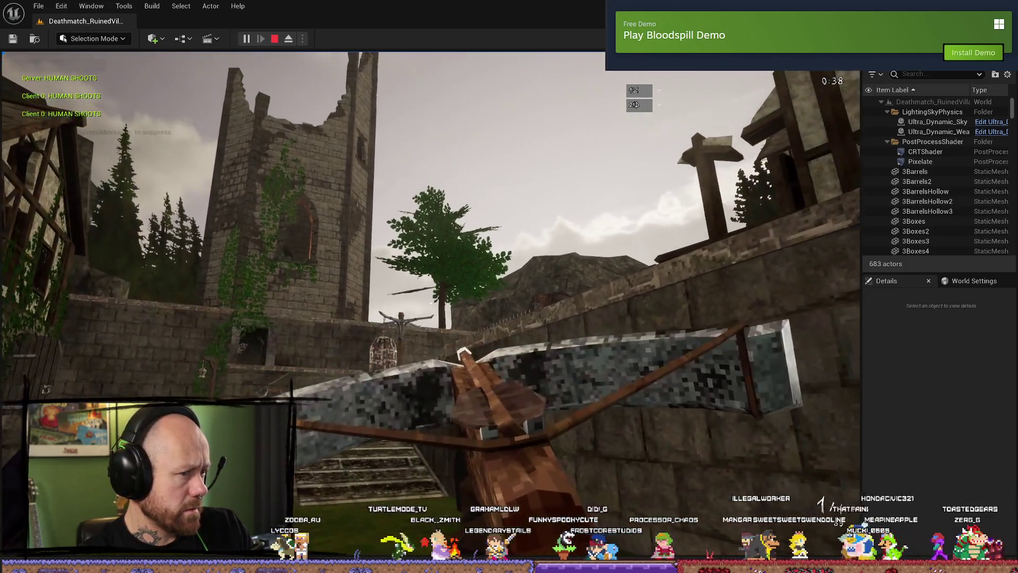
- Fire several crossbow test shots in the running game, then stop Play In Editor
click(431, 303)
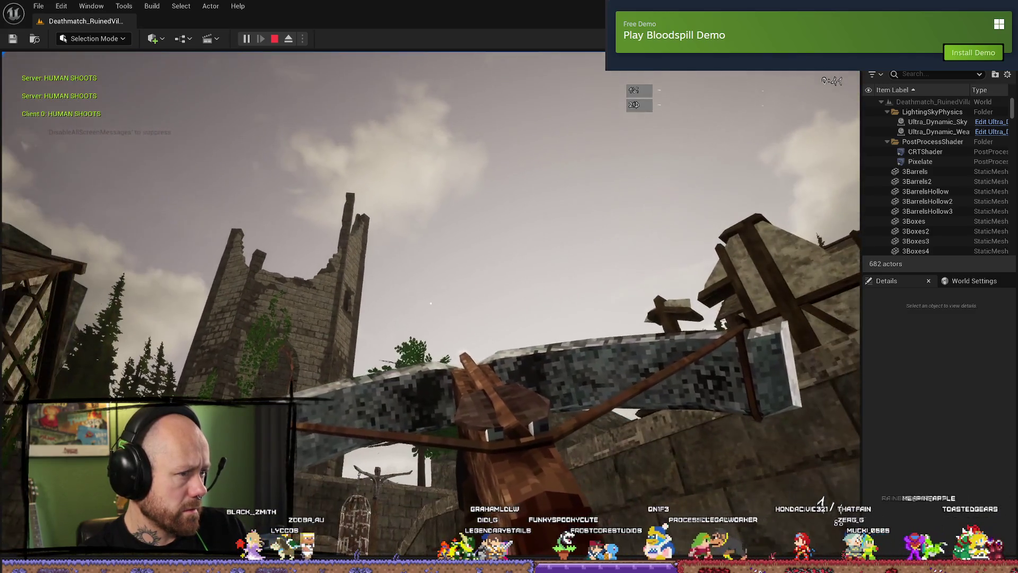
key(shift+F1)
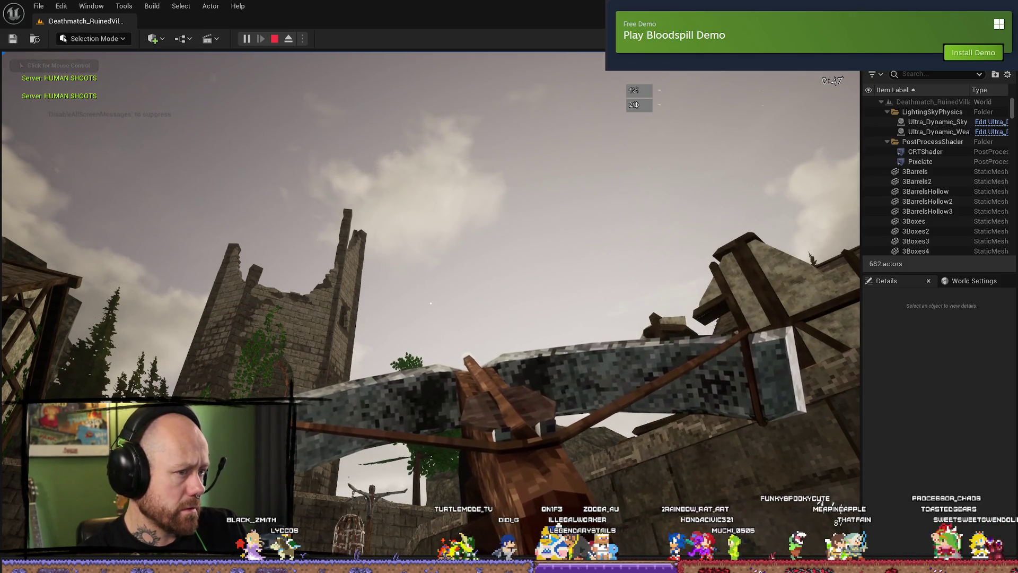
click(821, 500)
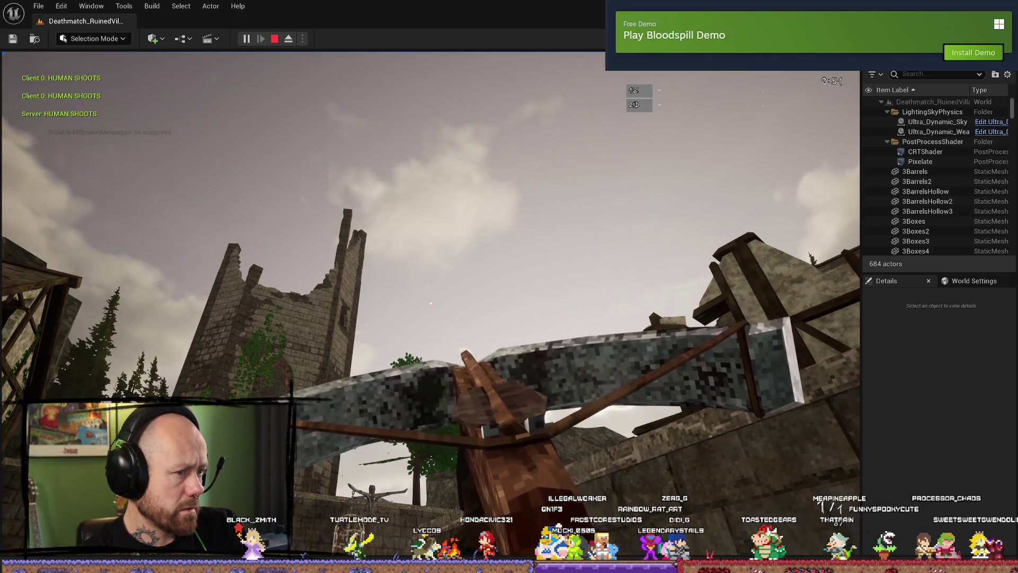
click(430, 304)
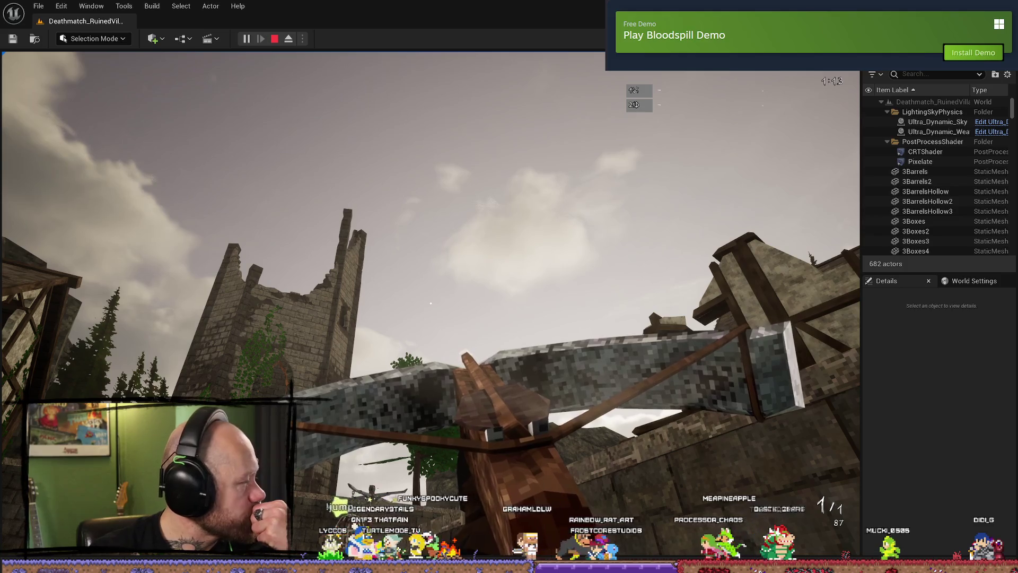
key(Escape)
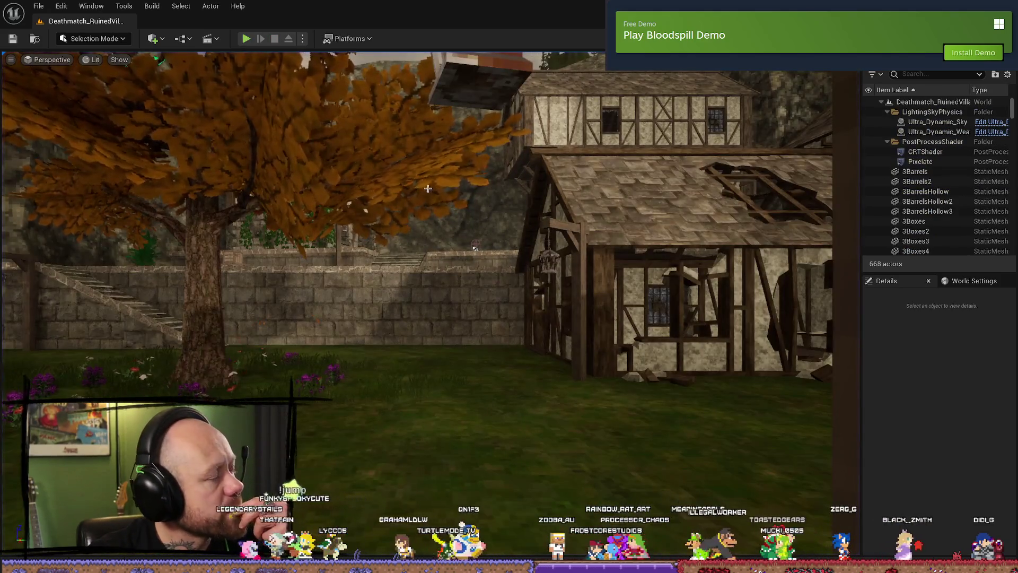
- Find the Shoot call in BP_PlayerCharacter's Fire Weapon Graph and open it in BP_BaseWeapon
drag(428, 189, 446, 181)
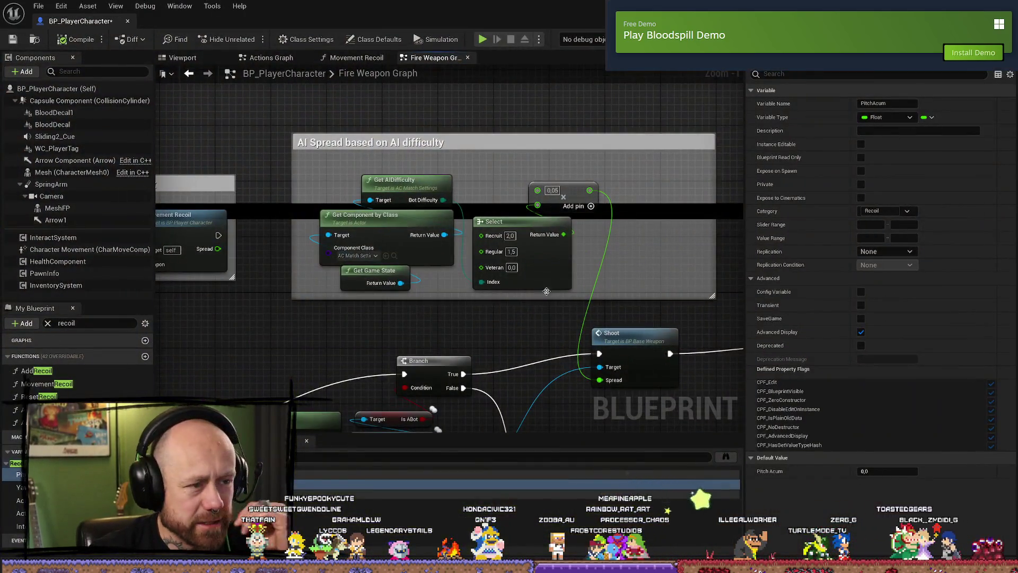
drag(522, 341, 563, 342)
scroll(562, 342, down, 2)
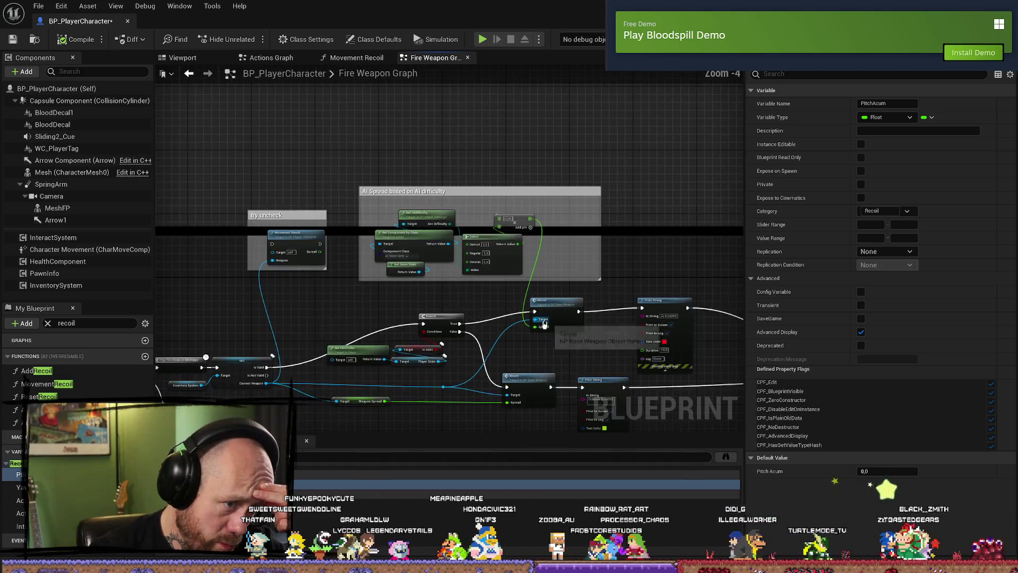
scroll(501, 305, down, 1)
drag(501, 305, 438, 305)
scroll(498, 280, up, 2)
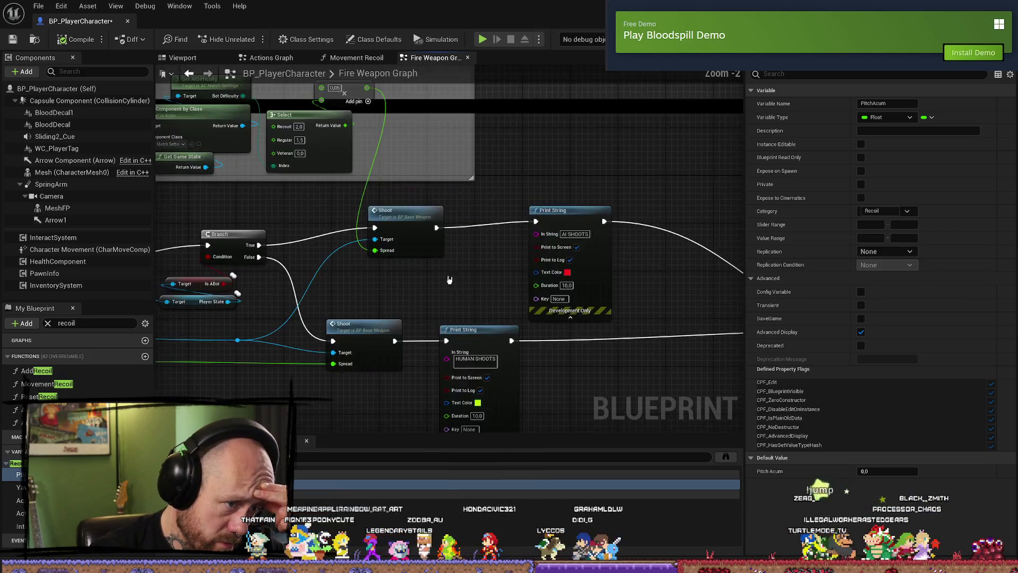
double_click(469, 211)
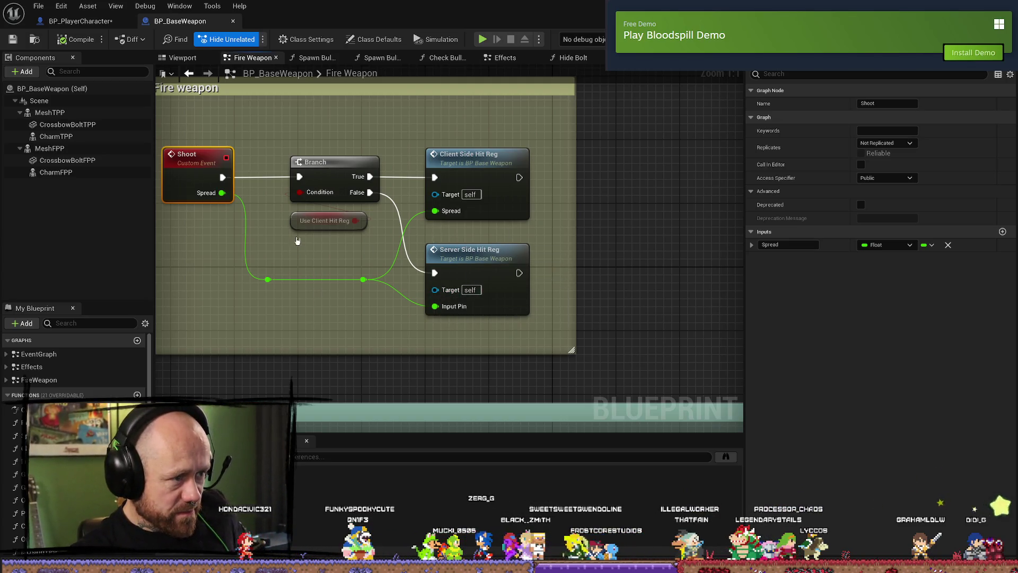
- Jump from the Client Side Hit Reg call to its ClientSideHitReg event and view the server and multicast nodes
click(325, 221)
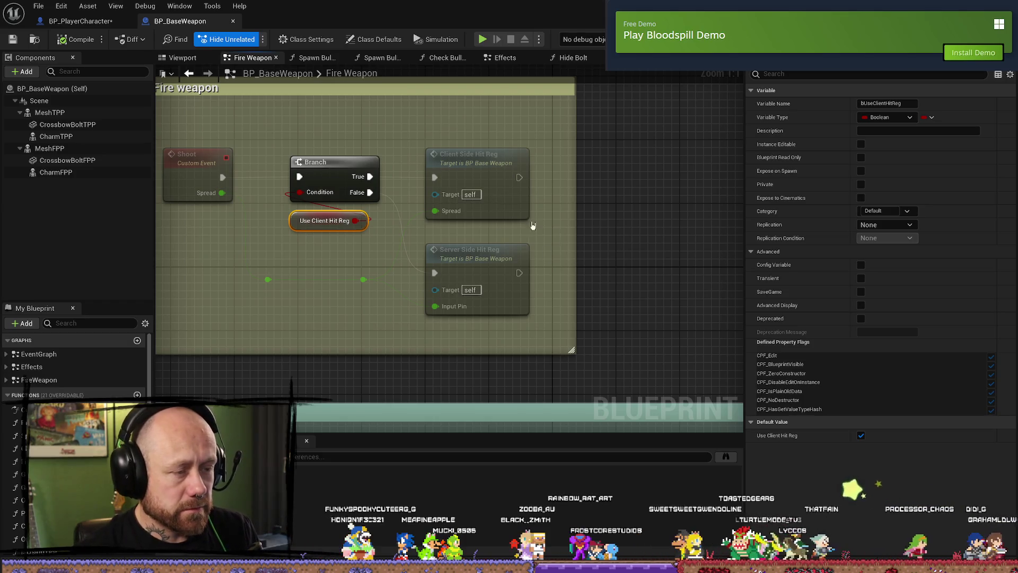
click(523, 154)
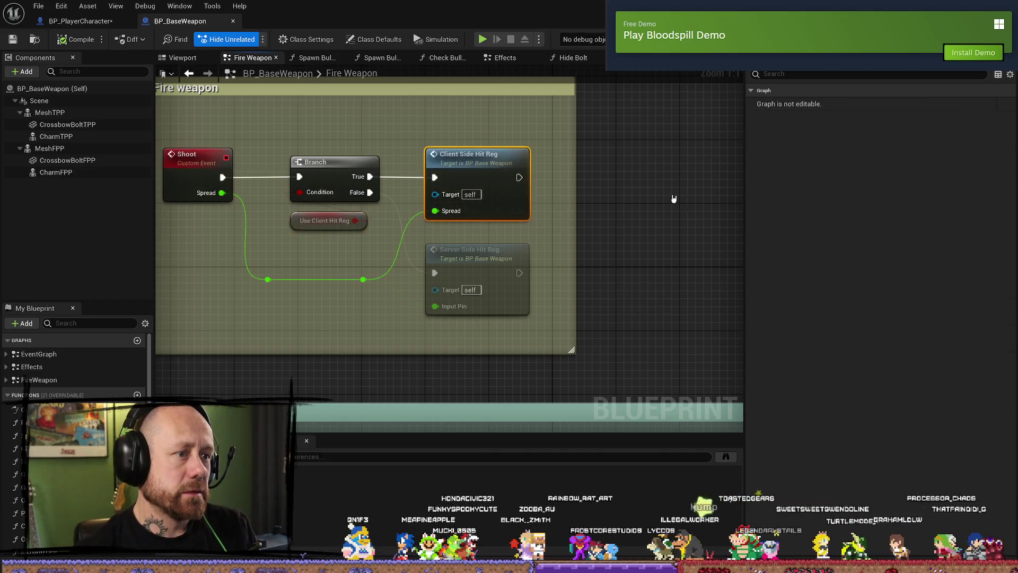
double_click(522, 153)
scroll(633, 266, down, 5)
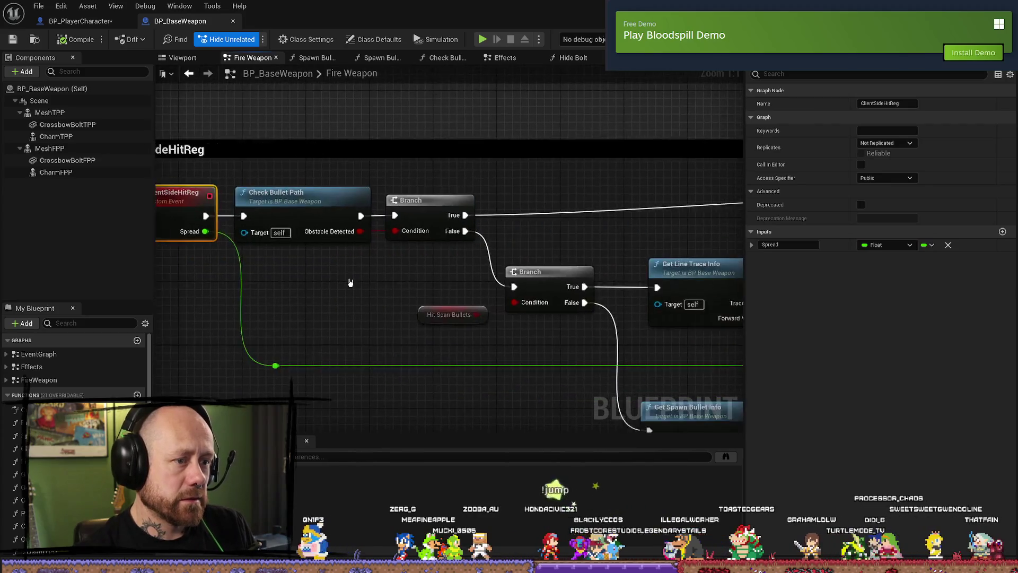
scroll(528, 225, up, 3)
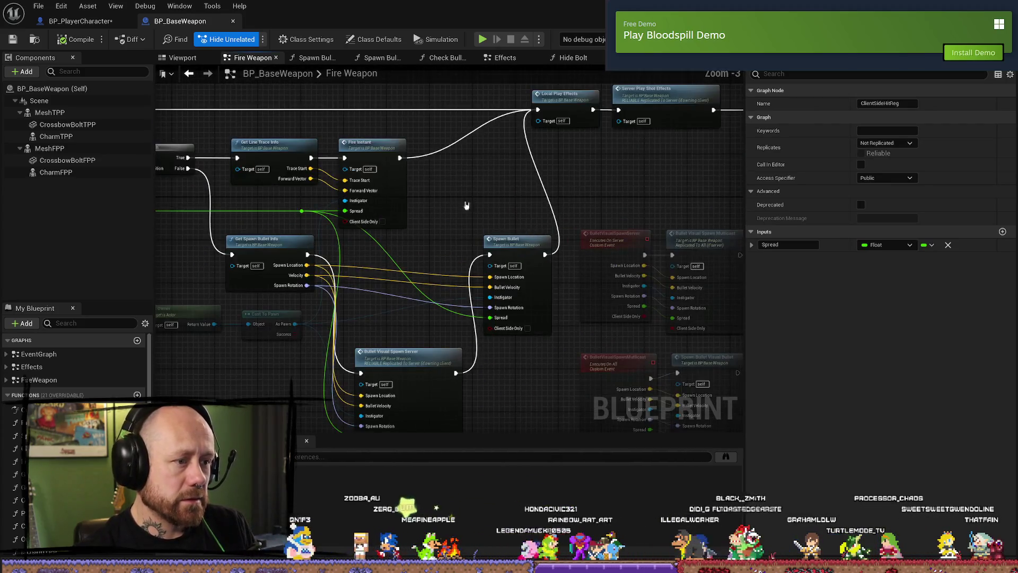
drag(375, 177, 375, 225)
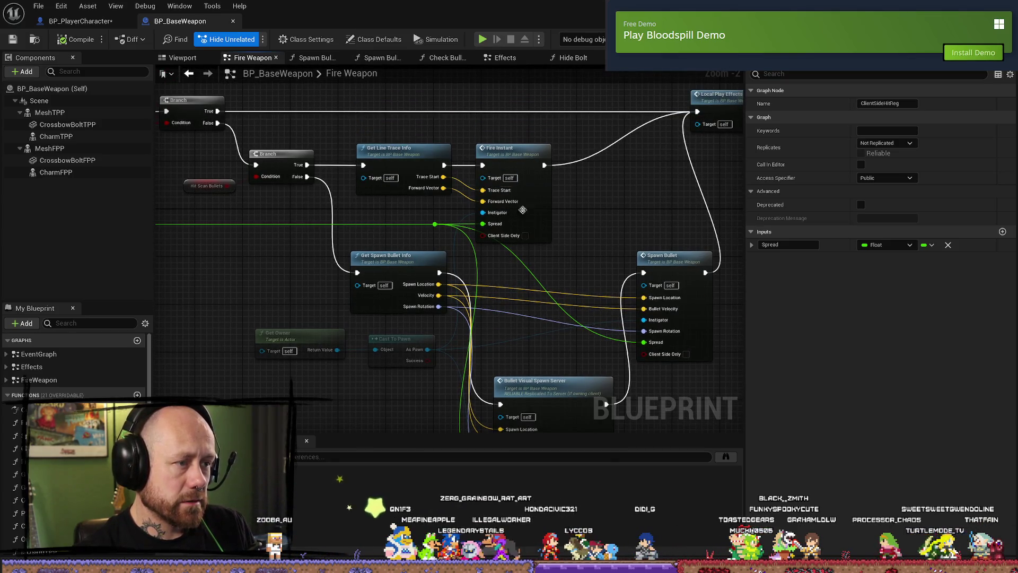
scroll(629, 217, down, 2)
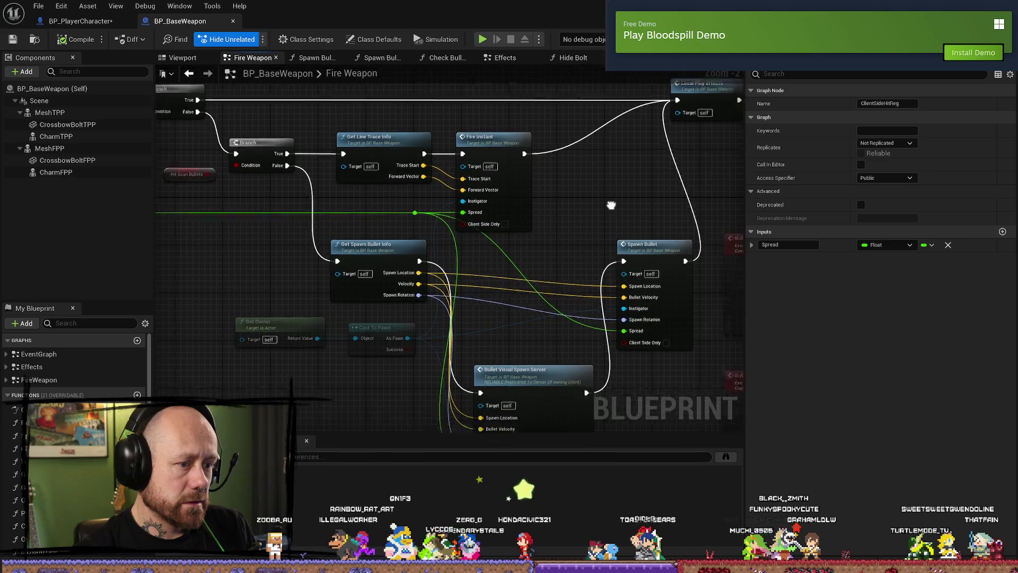
drag(581, 279, 448, 194)
scroll(448, 195, up, 2)
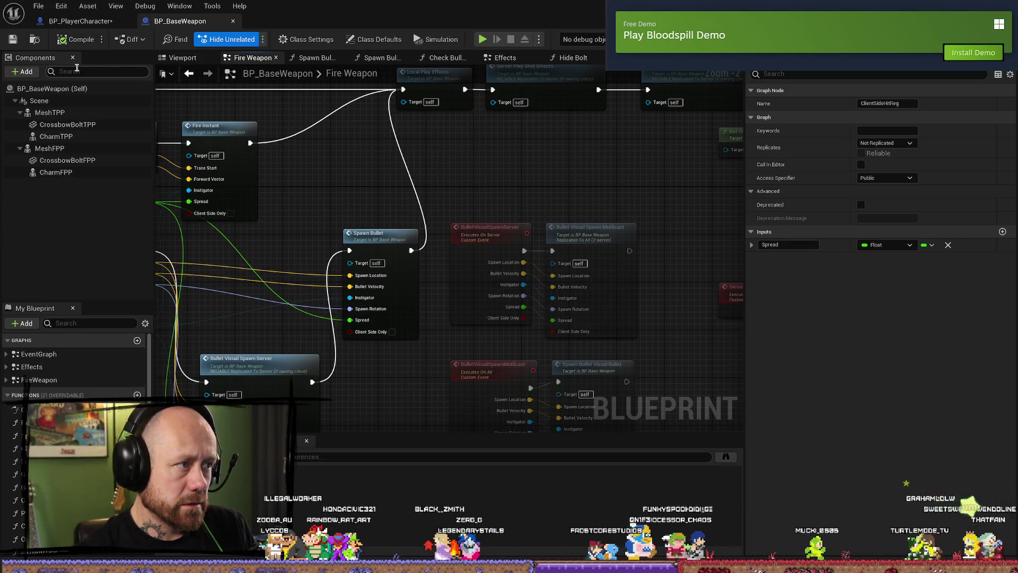
- Turn off Hide Unrelated and inspect the Bullet Visual Spawn Server event, call, and spawn-info wiring
click(573, 156)
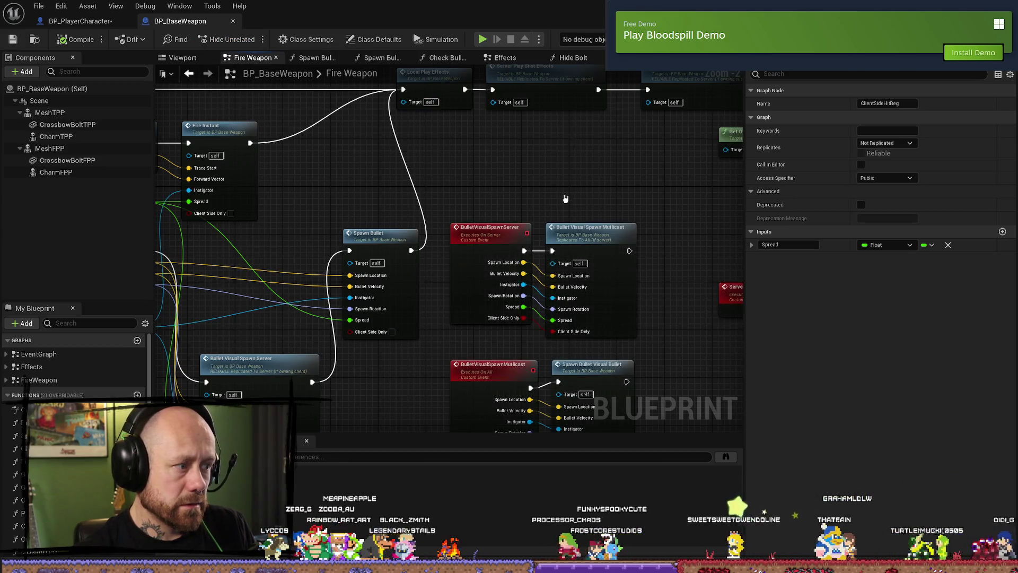
scroll(565, 198, down, 1)
scroll(464, 147, up, 2)
click(435, 169)
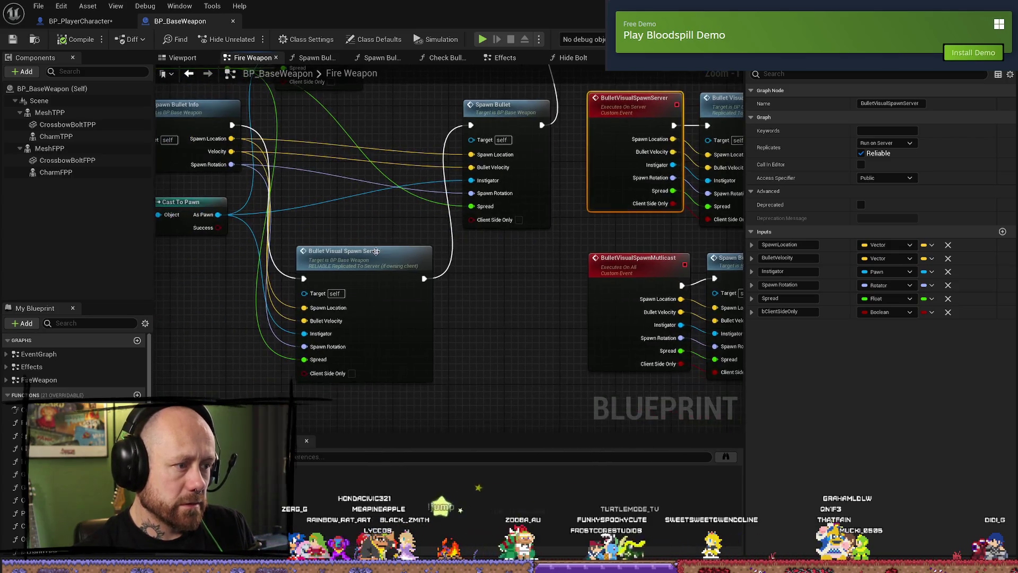
click(429, 358)
drag(493, 358, 573, 400)
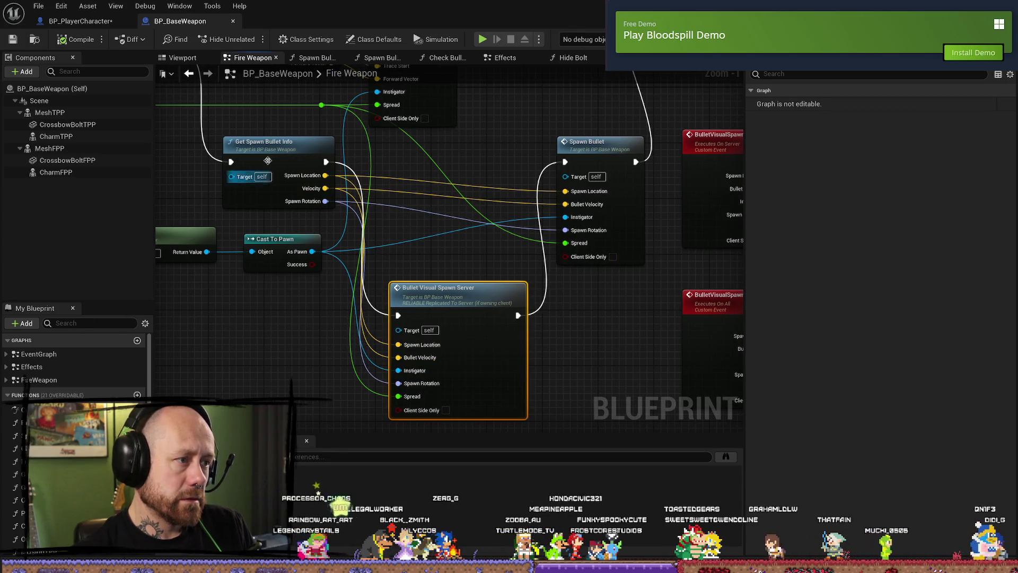
click(447, 264)
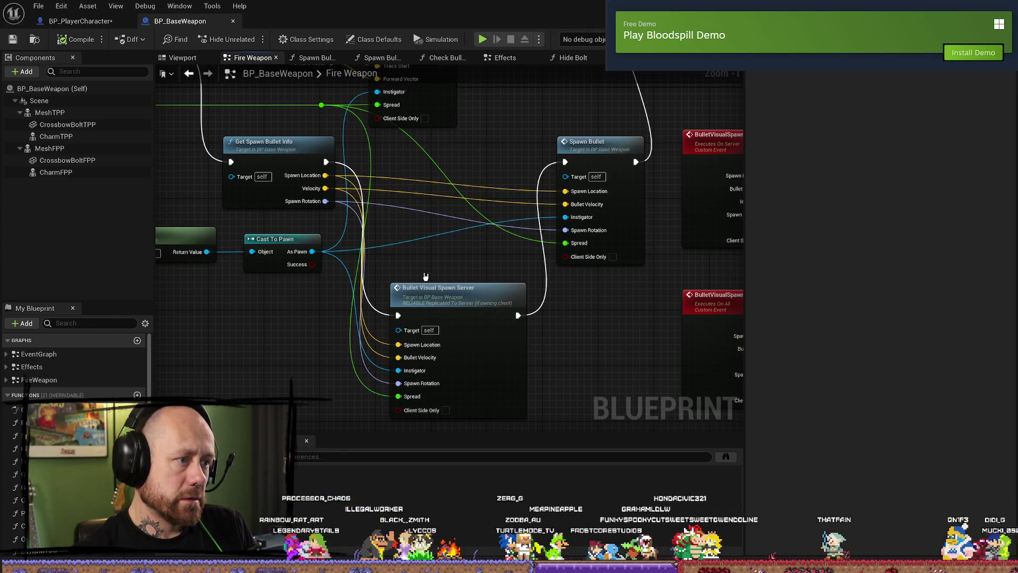
mouse_move(222, 359)
mouse_down()
mouse_move(291, 359)
mouse_move(291, 384)
mouse_up()
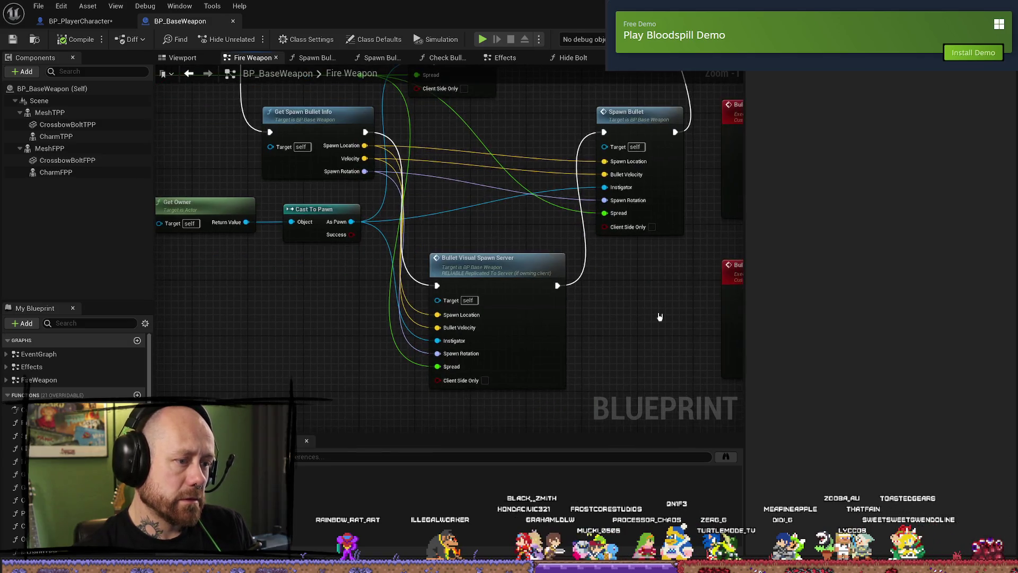
drag(659, 317, 334, 323)
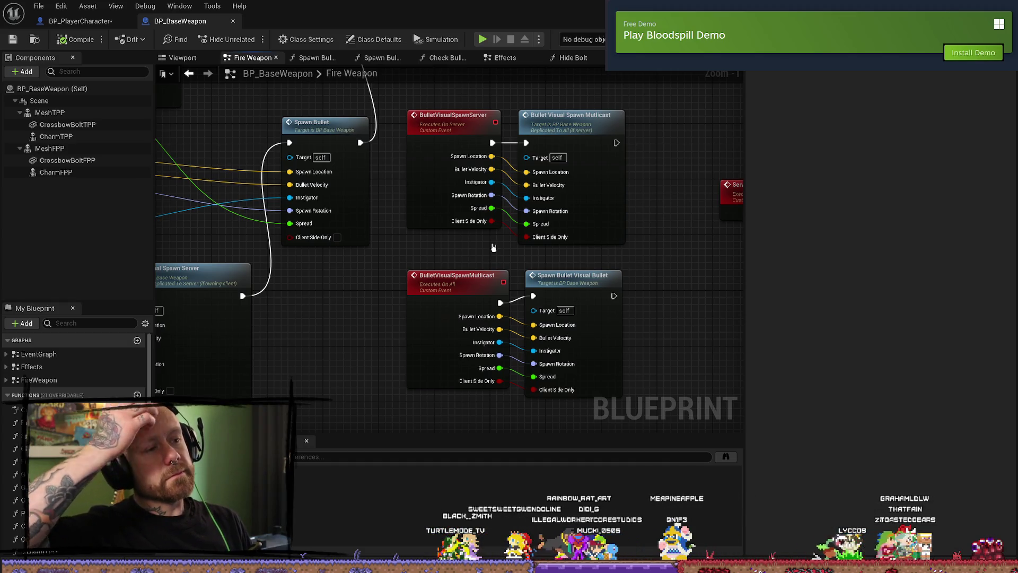
- Move the multicast event nodes lower in the graph, below the Server_ReduceAmmo area
scroll(492, 248, down, 3)
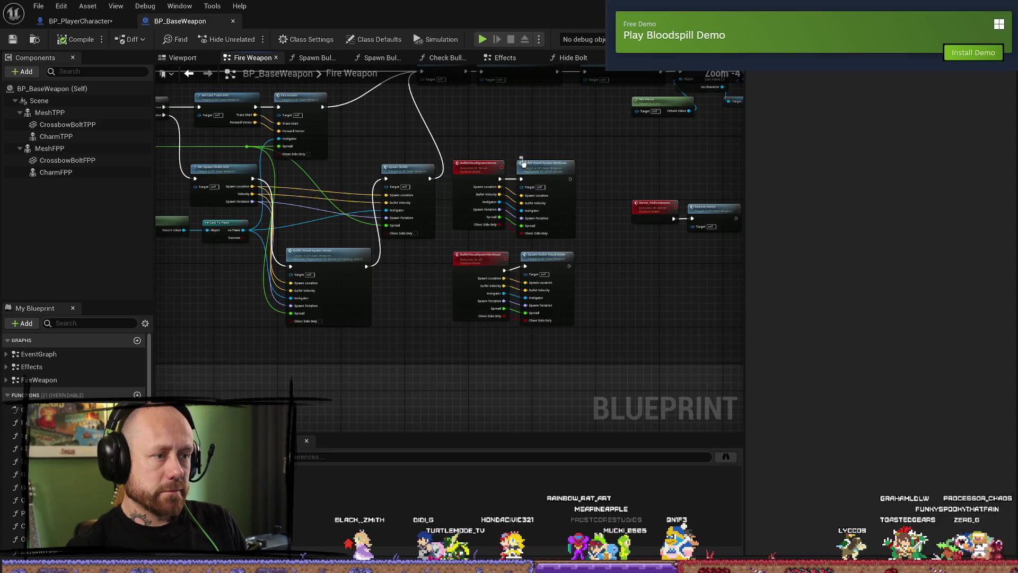
scroll(475, 190, up, 3)
scroll(476, 189, down, 3)
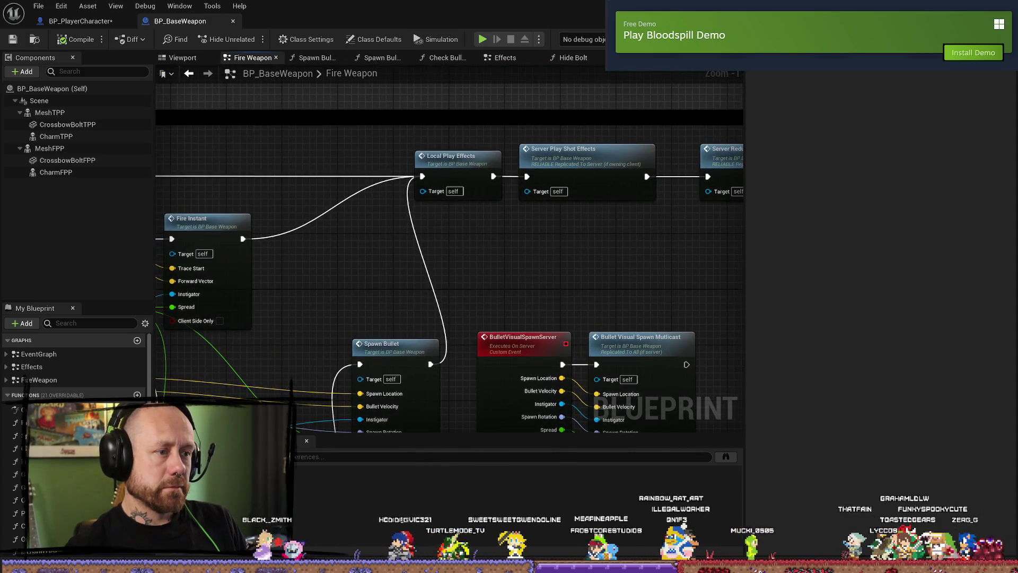
scroll(505, 266, up, 3)
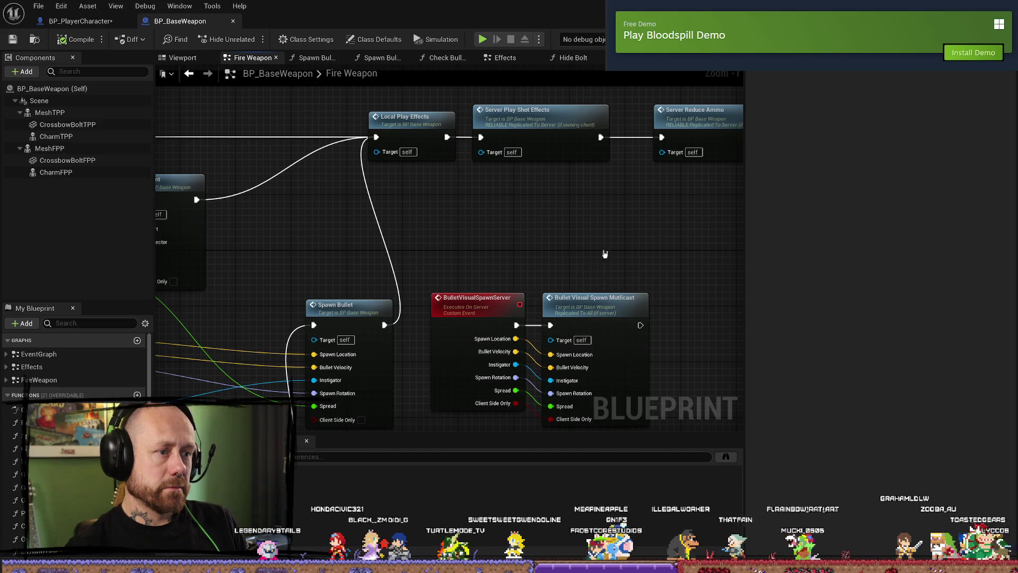
drag(604, 253, 472, 162)
scroll(563, 187, down, 3)
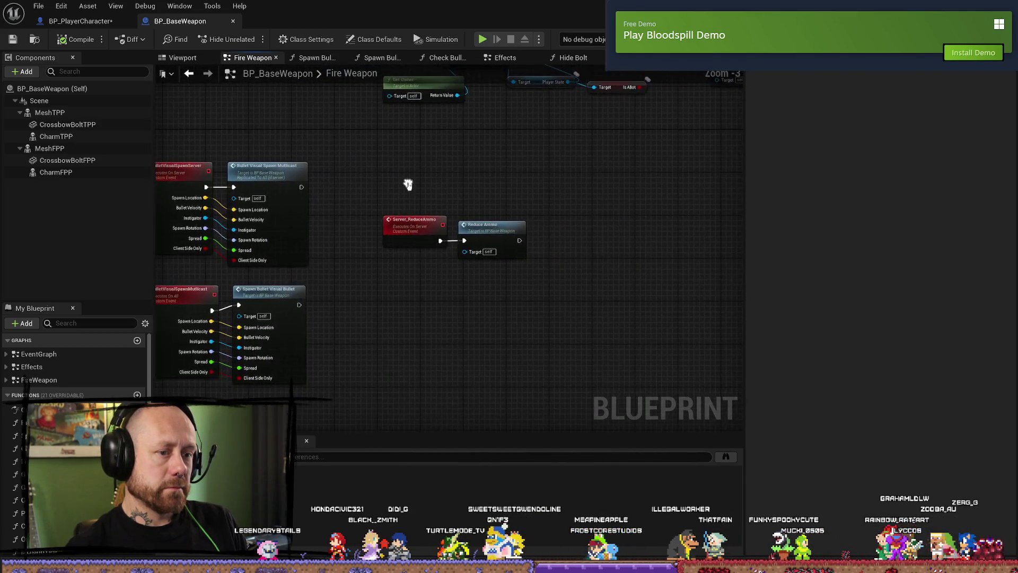
scroll(643, 194, up, 2)
scroll(448, 290, up, 3)
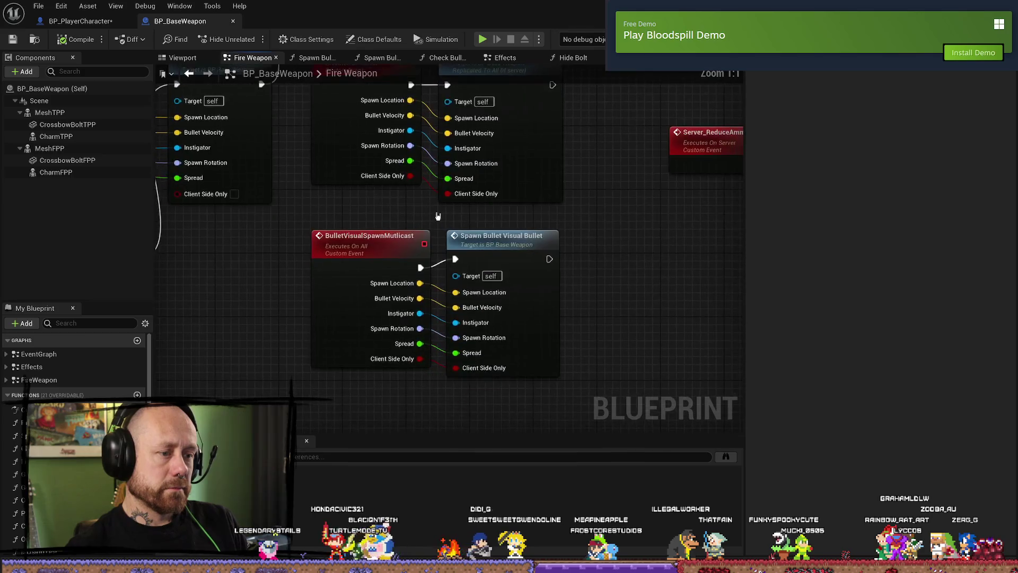
drag(609, 225, 403, 239)
drag(490, 253, 491, 277)
click(614, 233)
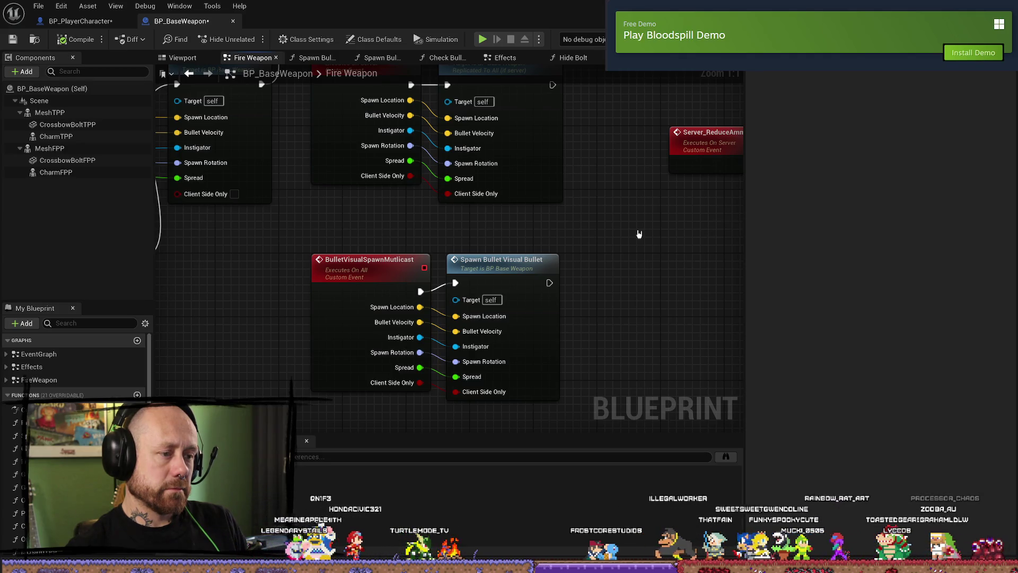
- Unlink Get Spawn Bullet Info's exec from Bullet Visual Spawn Server and save BP_BaseWeapon
scroll(639, 234, down, 2)
drag(611, 239, 684, 258)
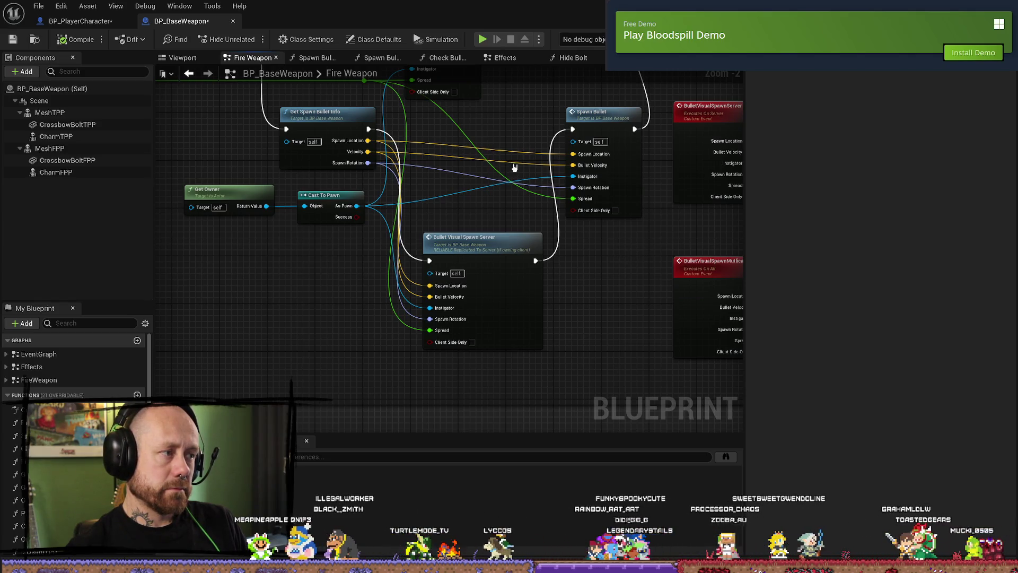
drag(369, 129, 572, 130)
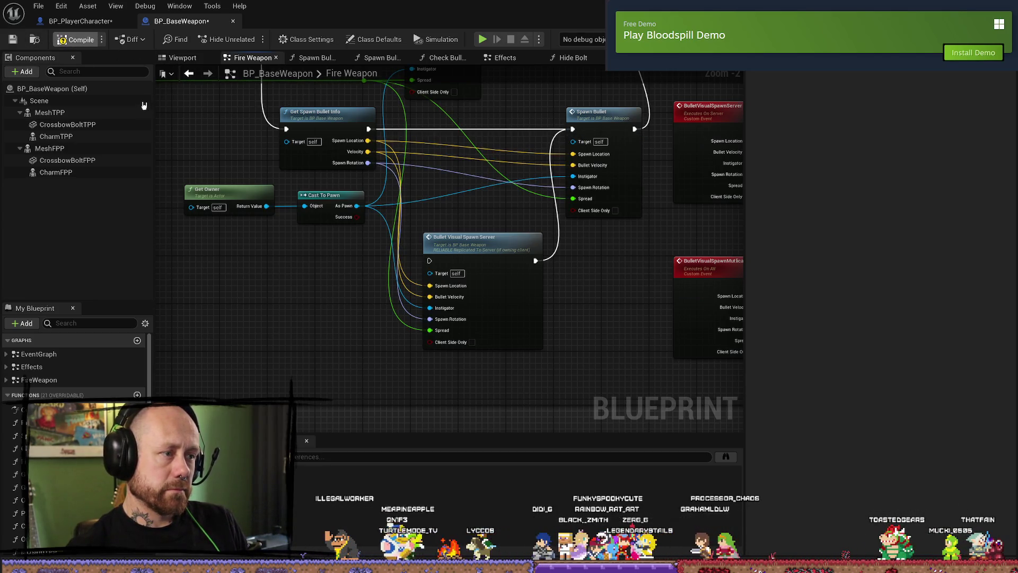
click(14, 39)
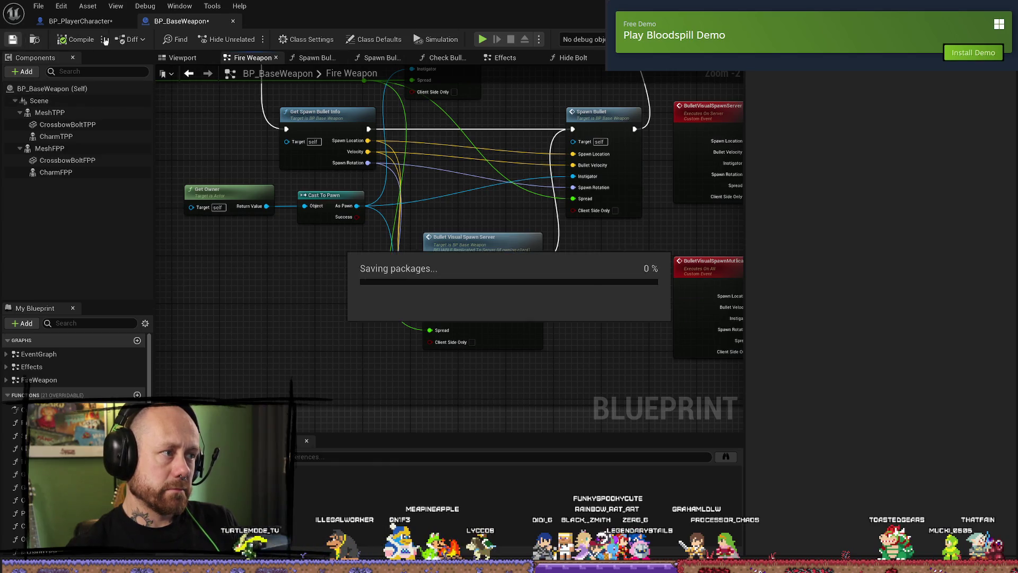
- Start a play-in-editor test and fire crossbow bolts at a wooden beam
key(alt+Tab)
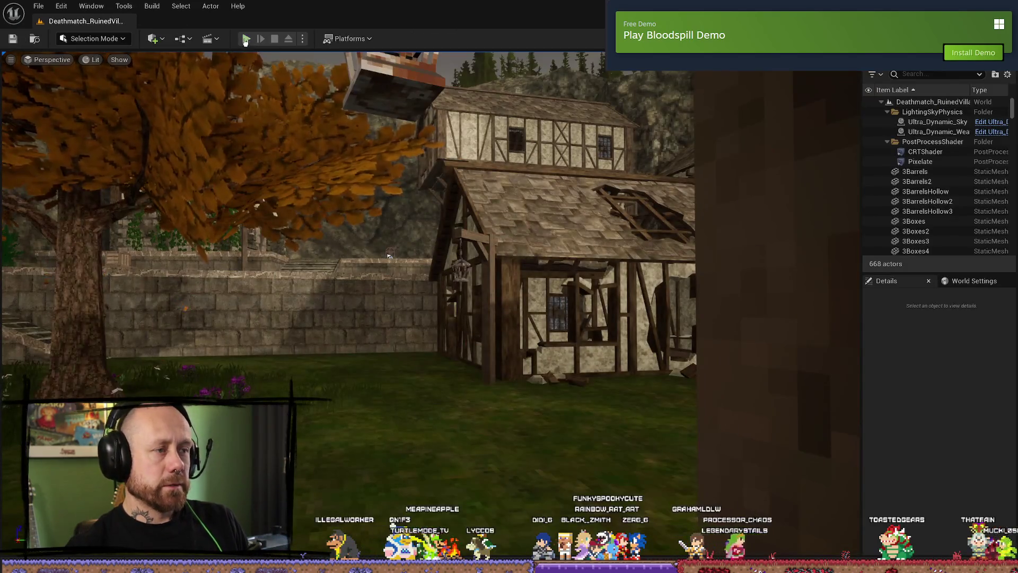
key(alt+p)
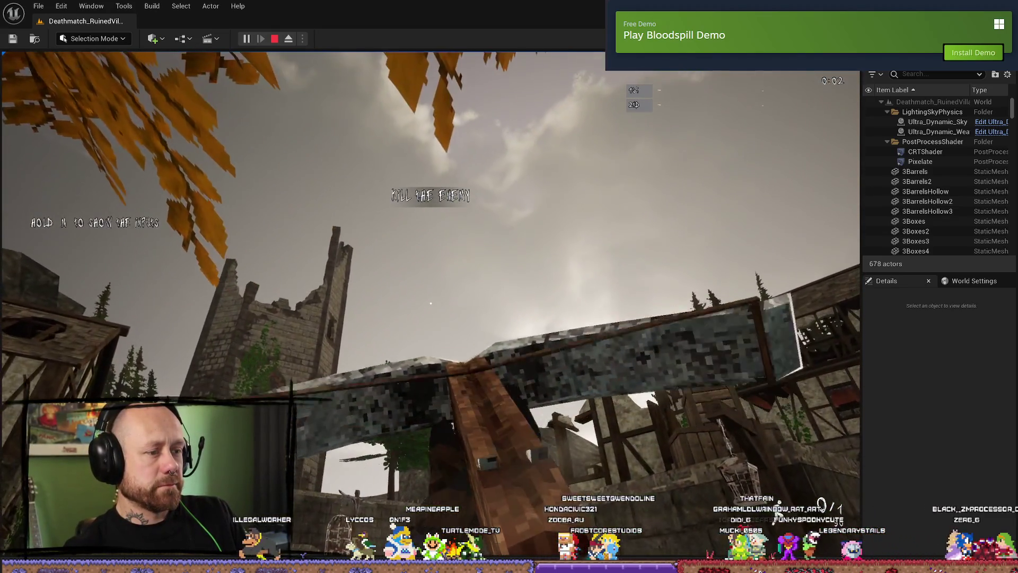
click(431, 303)
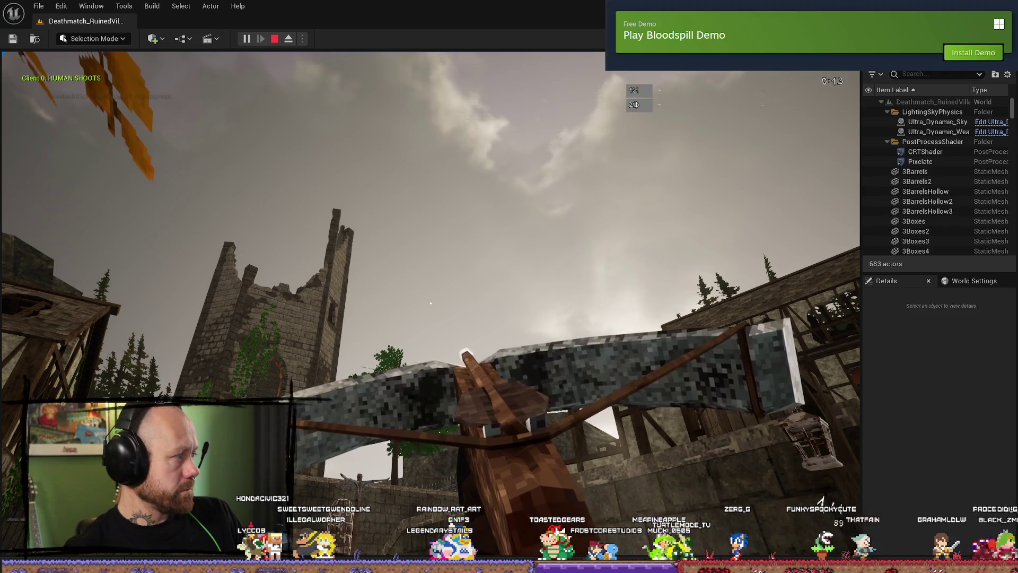
click(430, 303)
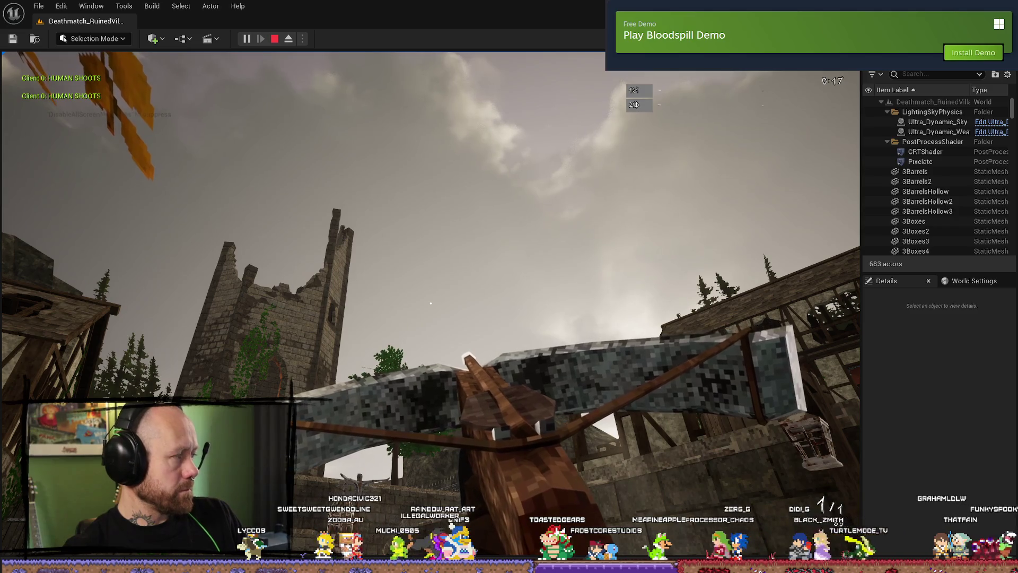
click(431, 303)
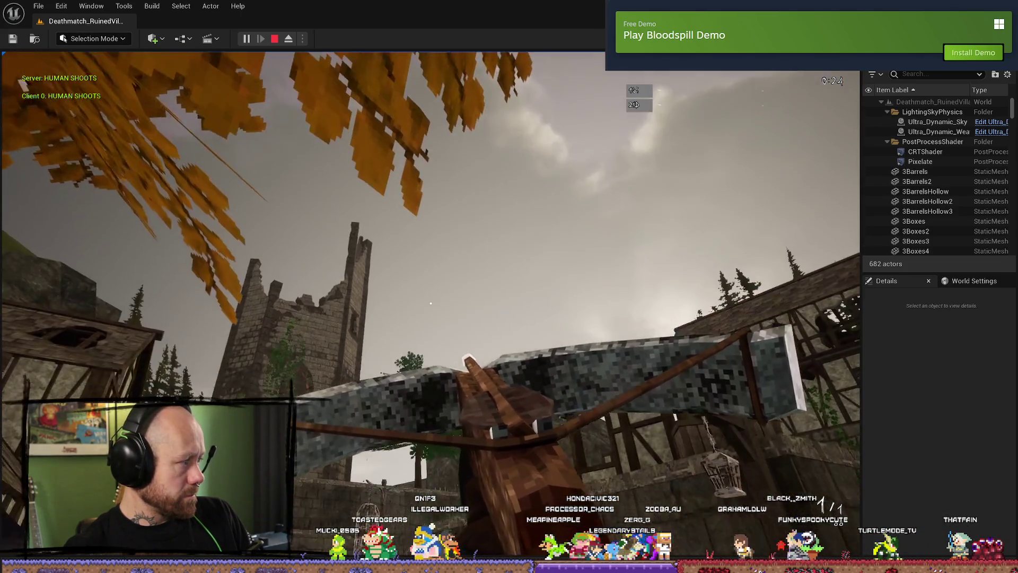
click(430, 303)
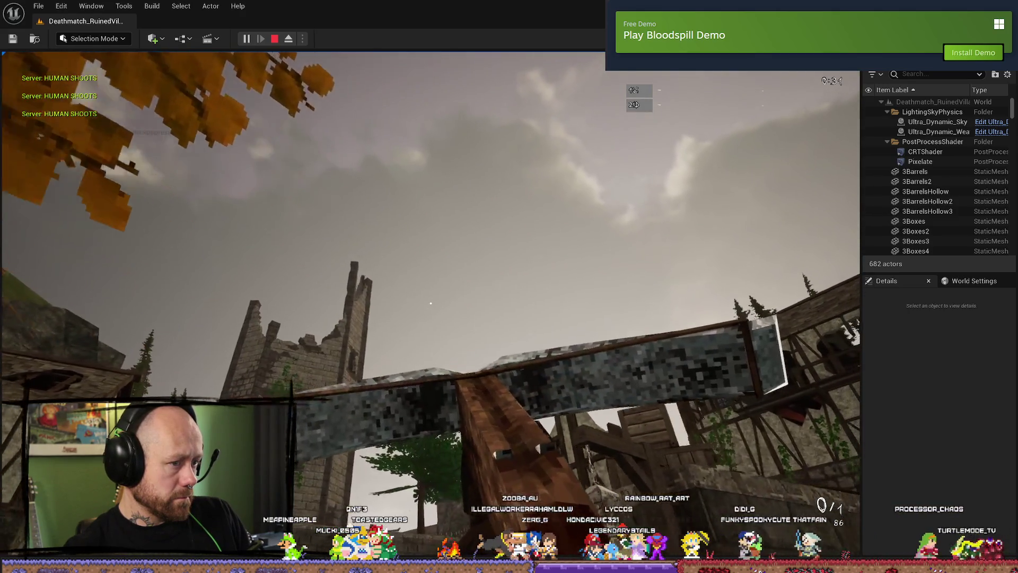
- Keep firing and reloading the crossbow, then pause the match with Escape
click(431, 303)
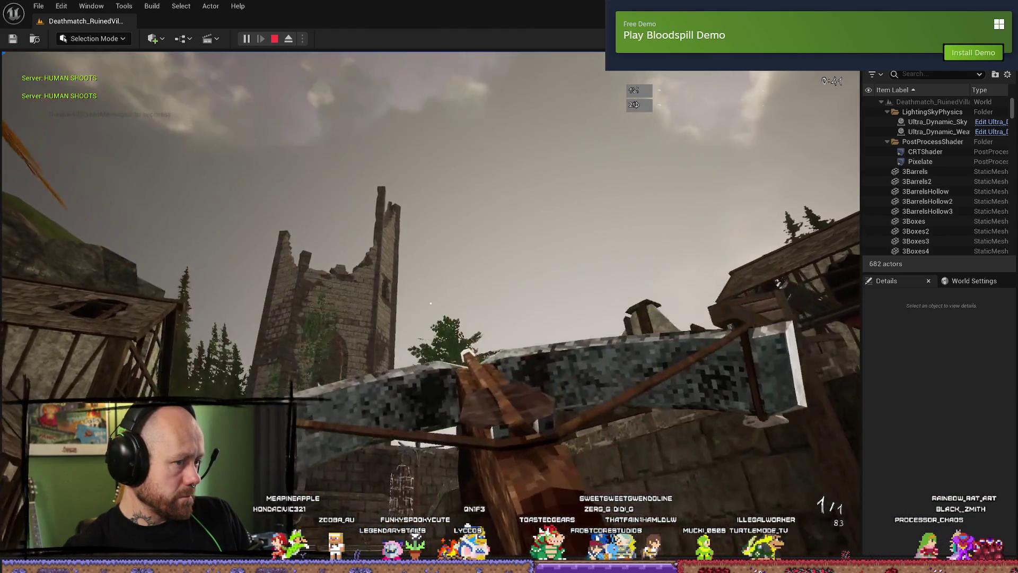
click(431, 303)
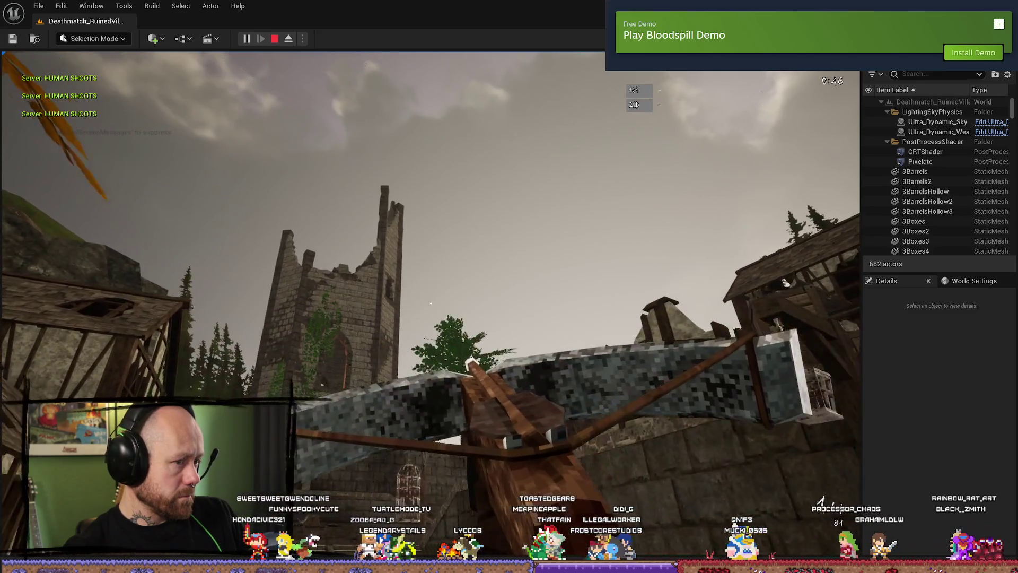
click(431, 303)
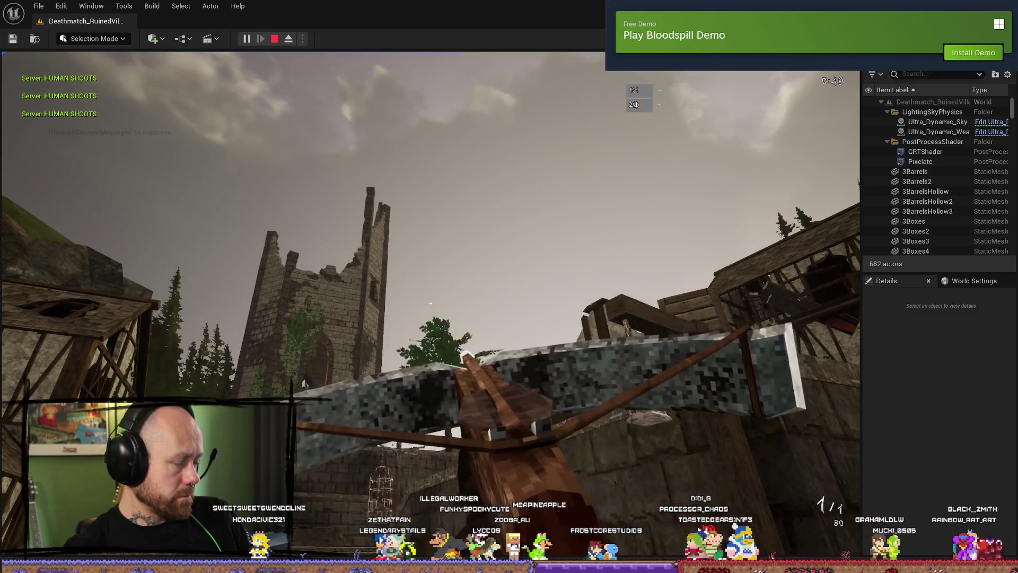
click(431, 304)
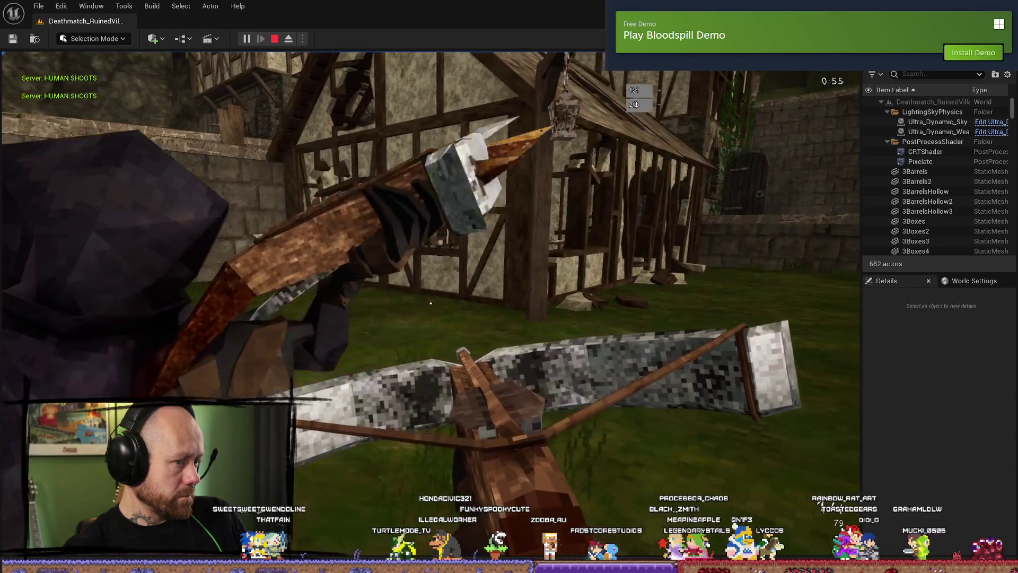
key(Escape)
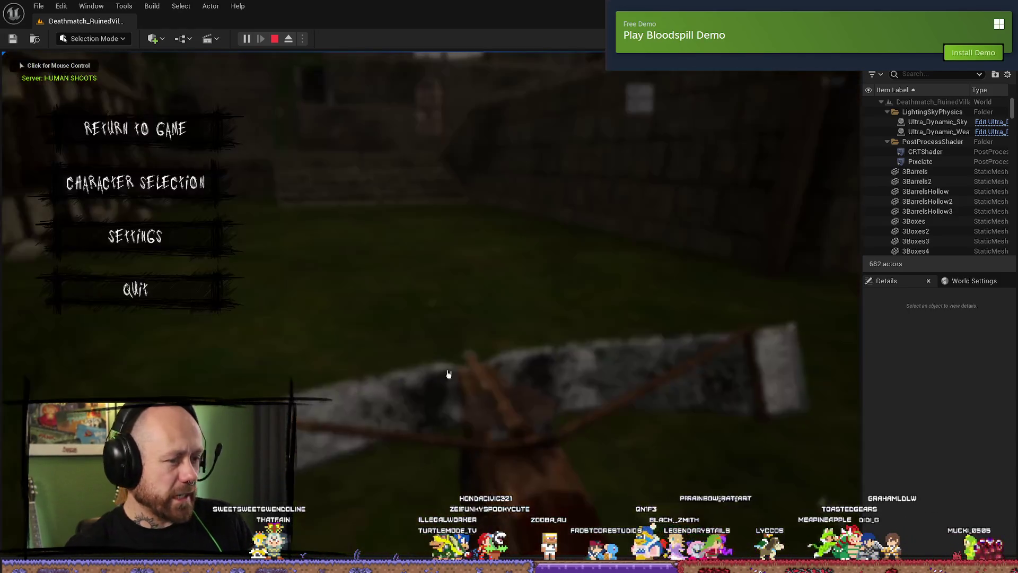
- Quit and leave the match, stop the PIE session, and check the source control history
click(148, 311)
click(368, 352)
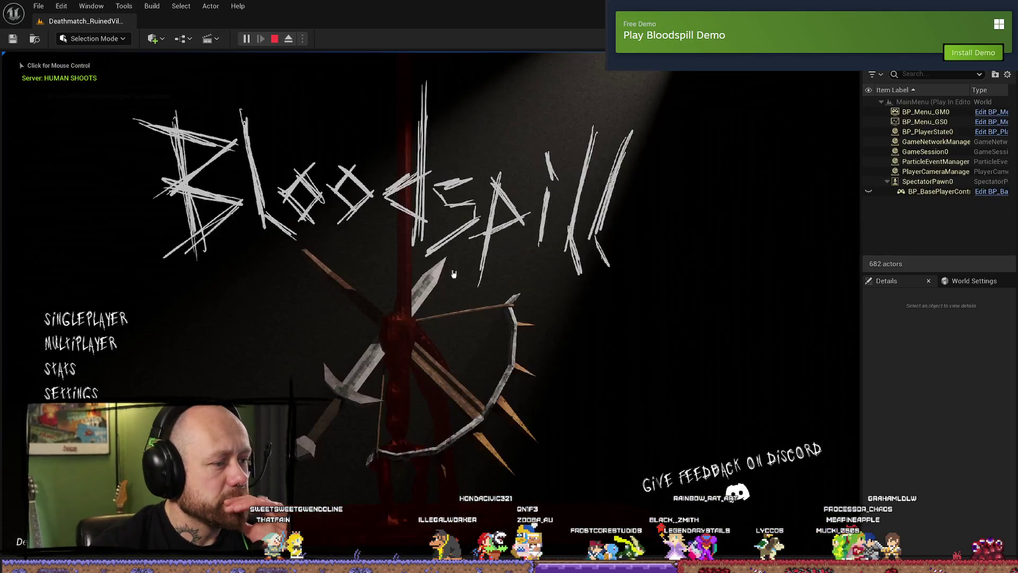
key(Escape)
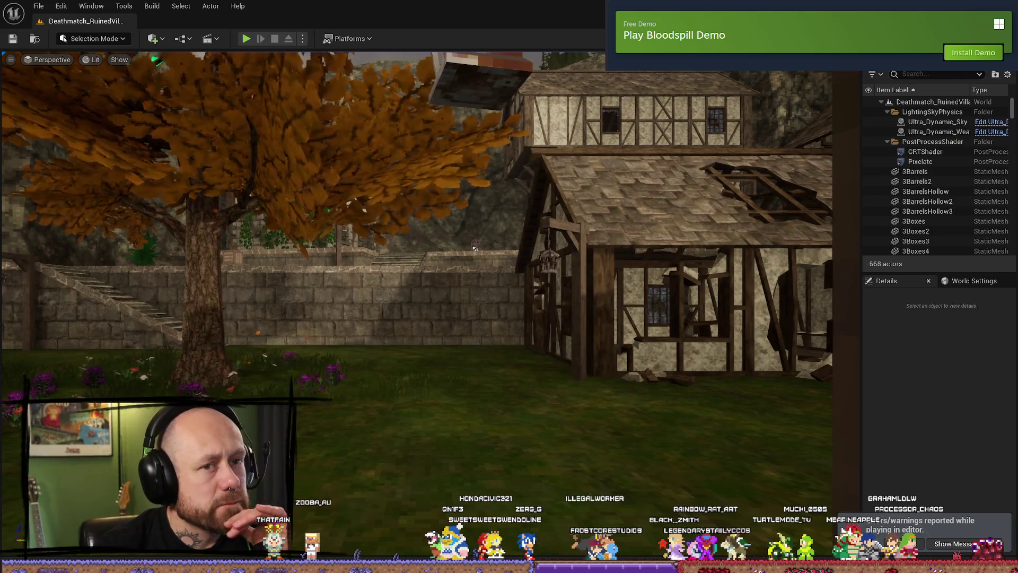
key(alt+Tab)
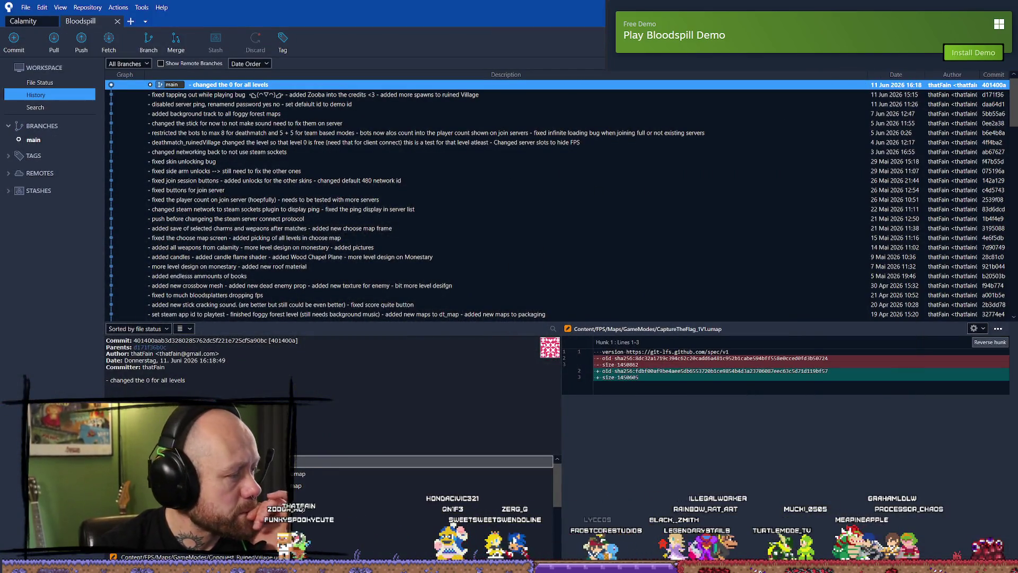
key(alt+Tab)
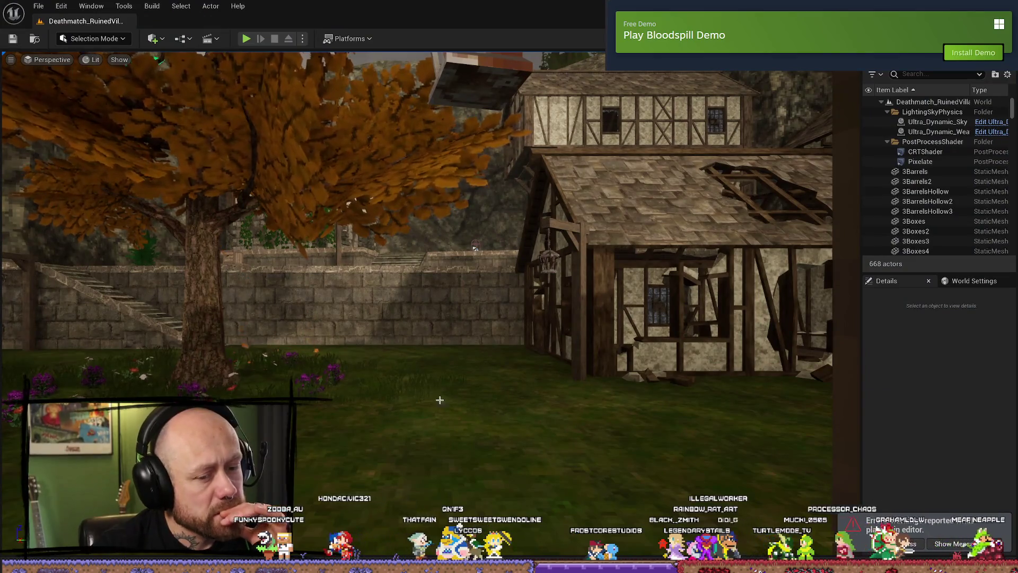
- Inspect the Bullet Visual Spawn Server node in the Fire Weapon graph, then view the Platforms launch options
key(alt+Tab)
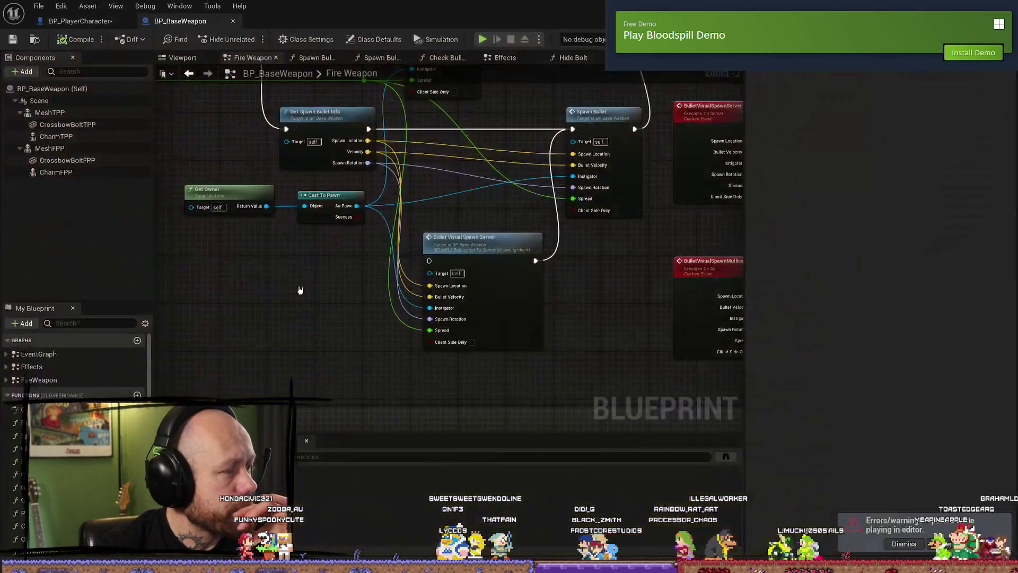
mouse_move(300, 290)
mouse_down()
mouse_move(345, 315)
mouse_move(418, 246)
mouse_up()
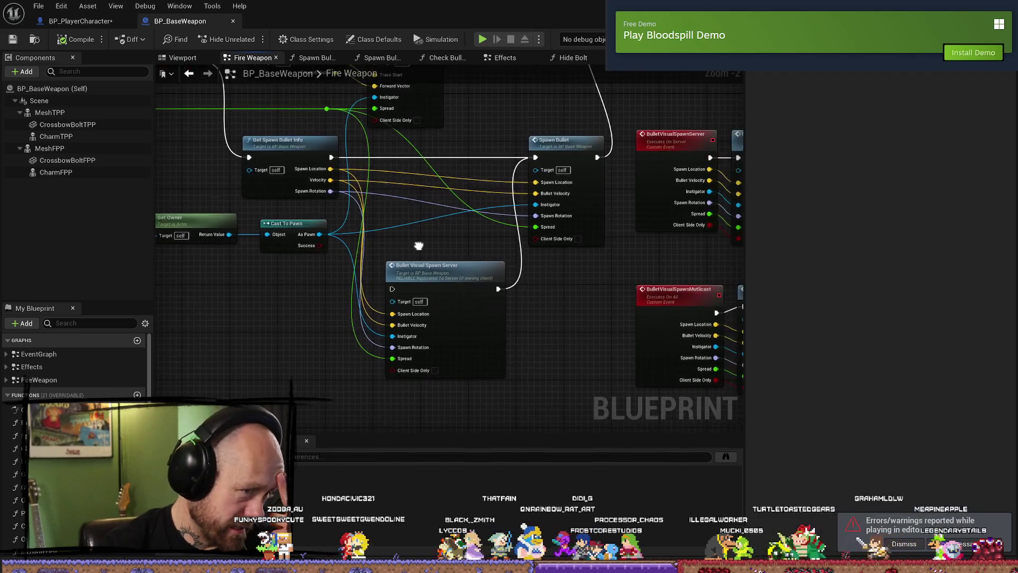
click(432, 269)
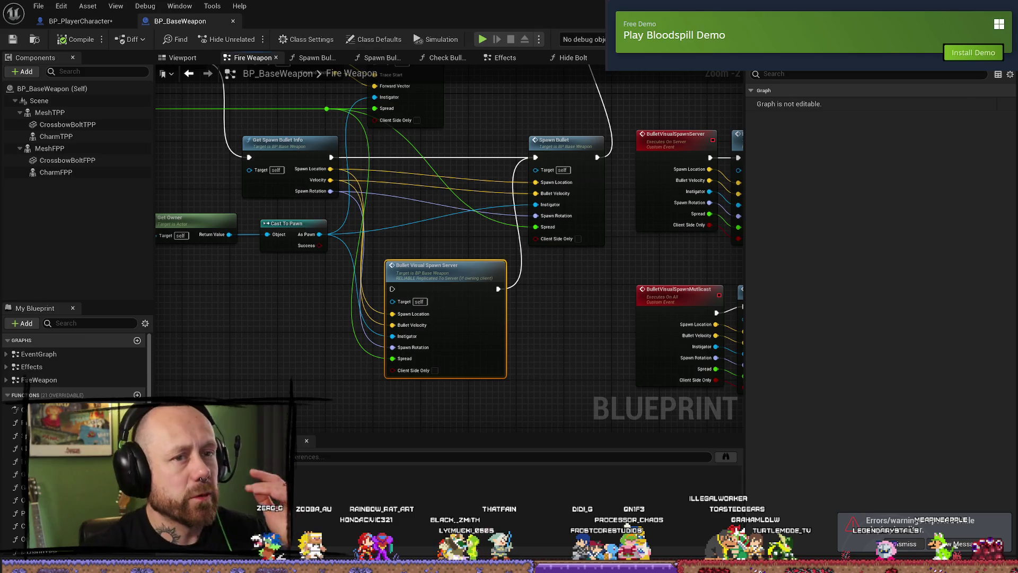
key(alt+Tab)
click(349, 39)
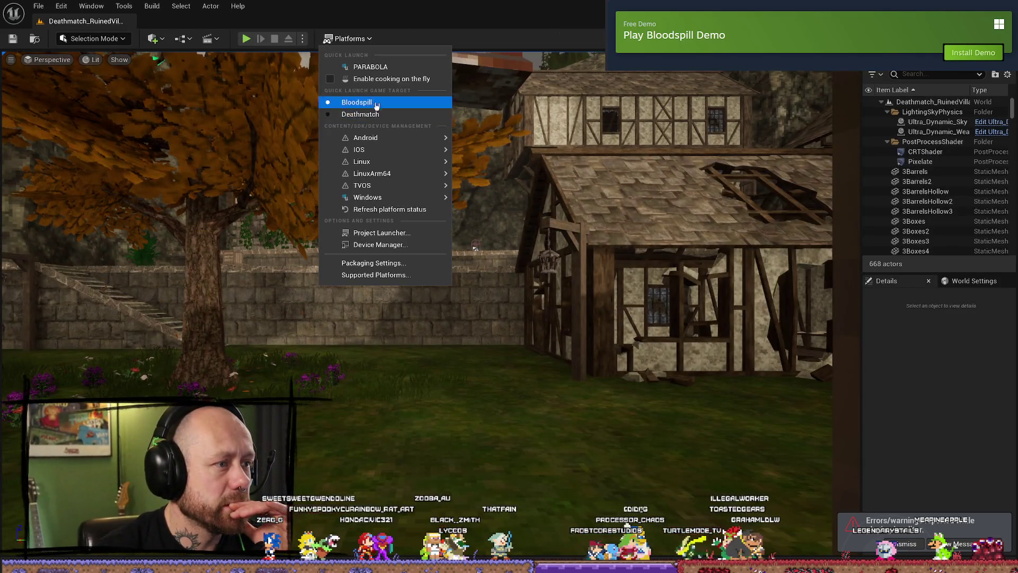
- With Platforms > Windows checked, start a new play session from the Play options
mouse_move(372, 197)
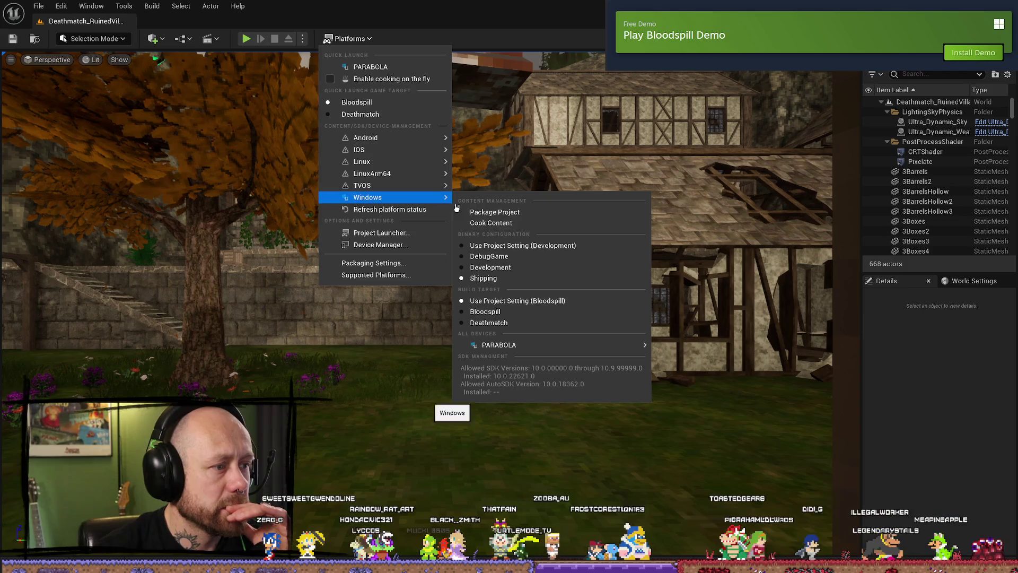
click(302, 39)
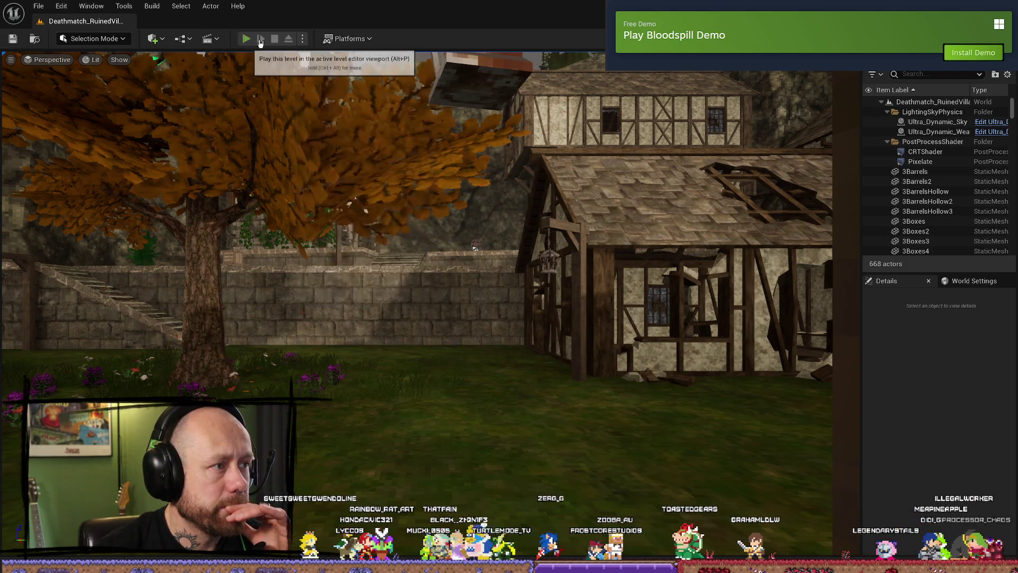
click(246, 38)
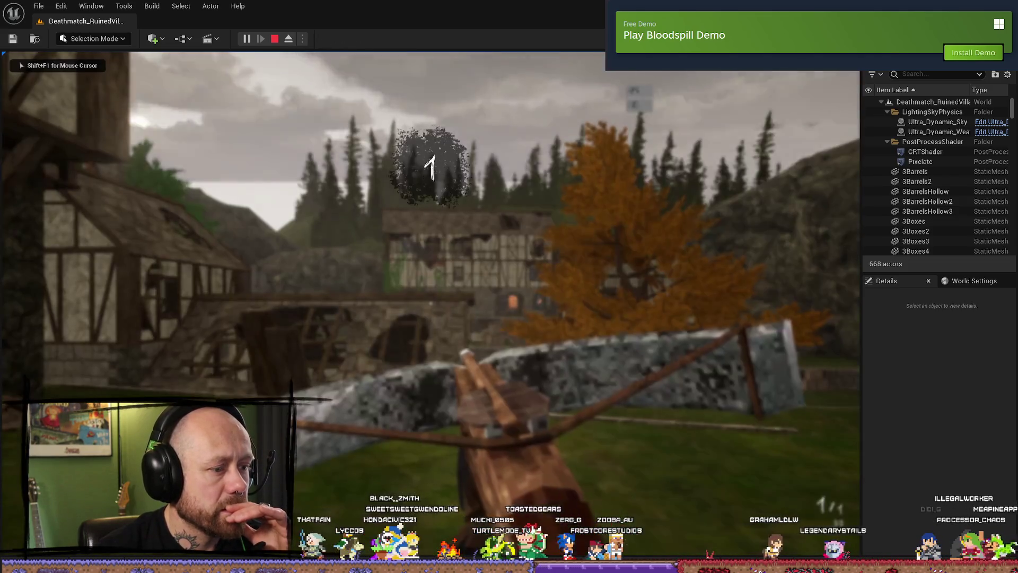
- Quit the match back to the main menu and choose Singleplayer
key(Escape)
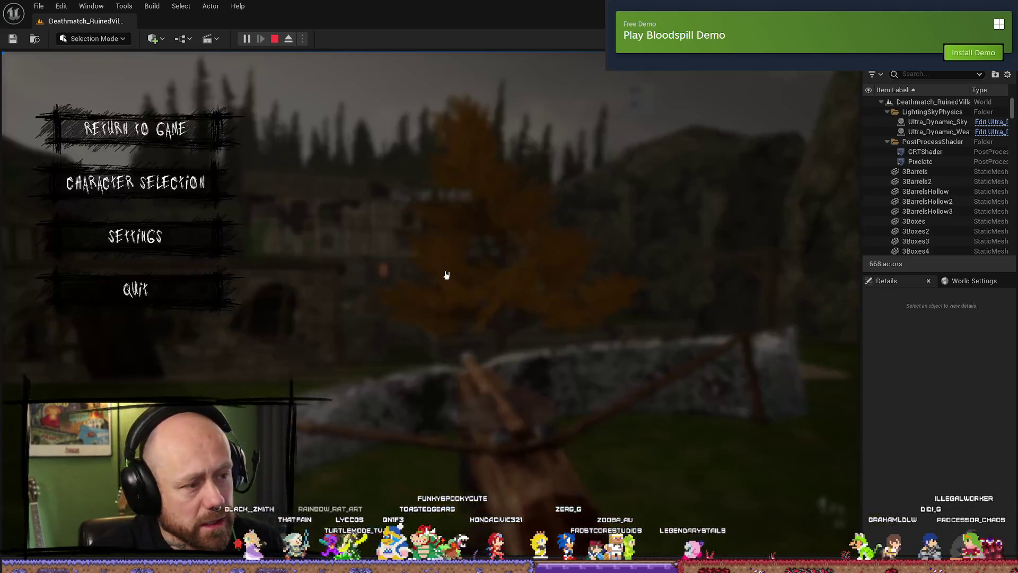
click(136, 289)
click(334, 359)
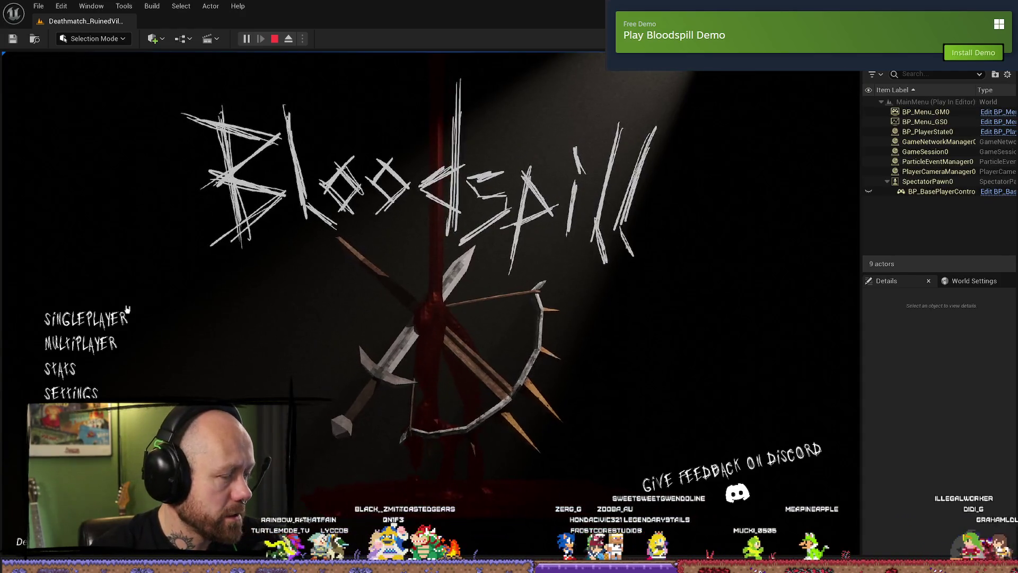
click(104, 323)
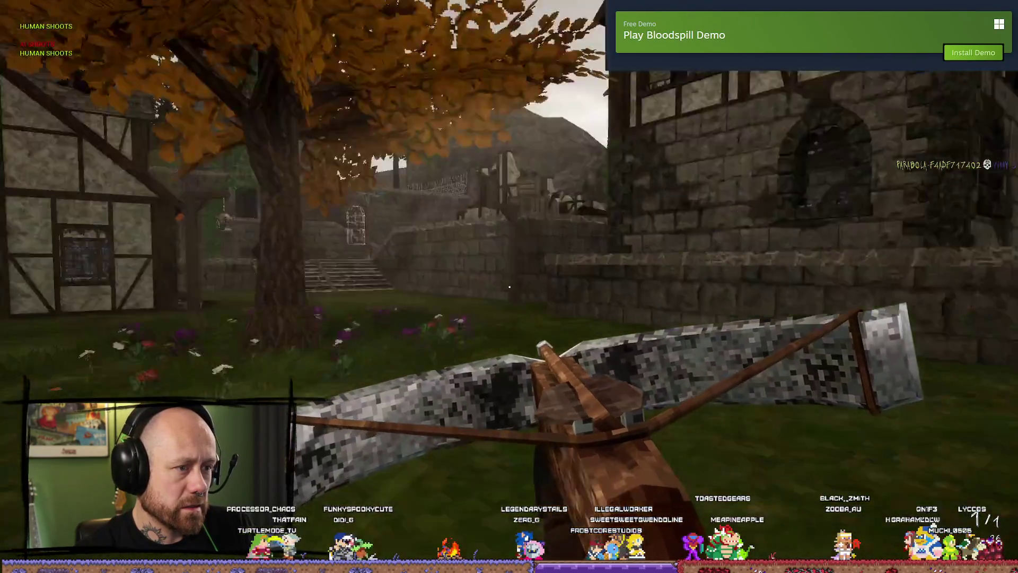
- Pause the singleplayer crossbow match, quit, and confirm leaving to the main menu
key(Escape)
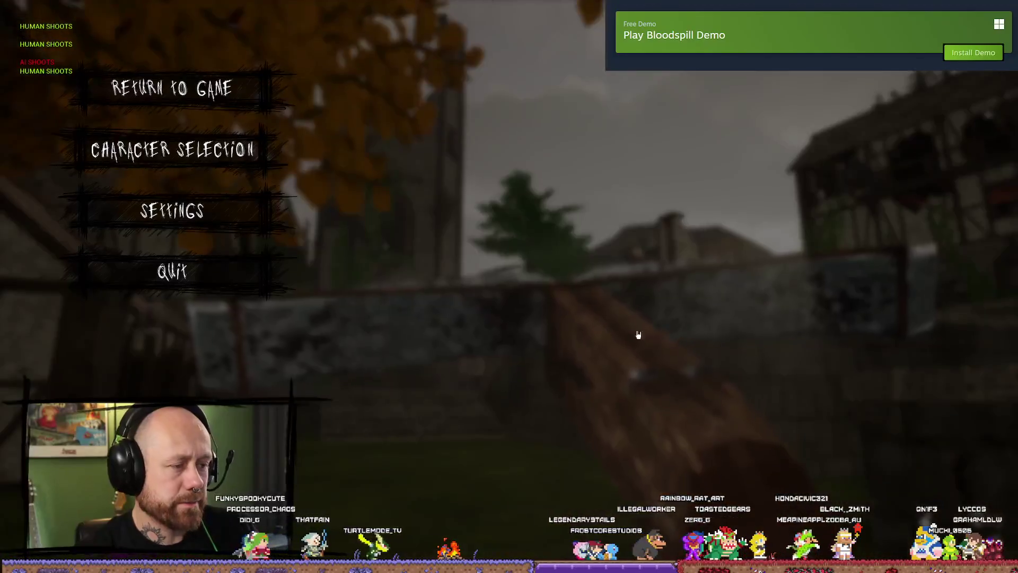
click(229, 273)
click(504, 357)
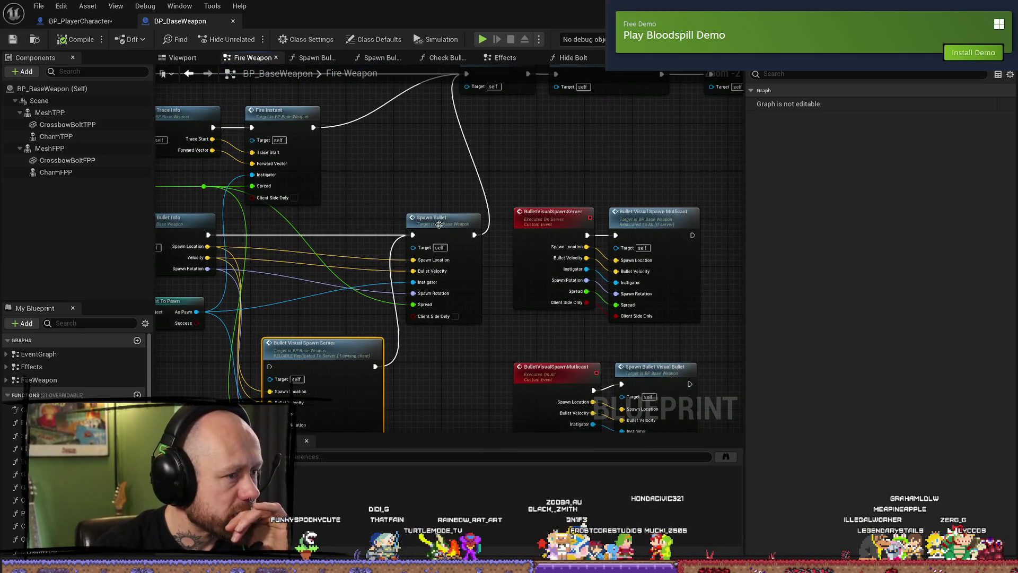
- Rewire execution and Get Spawn Bullet Info into Bullet Visual Spawn Server, then compile with F7
click(443, 216)
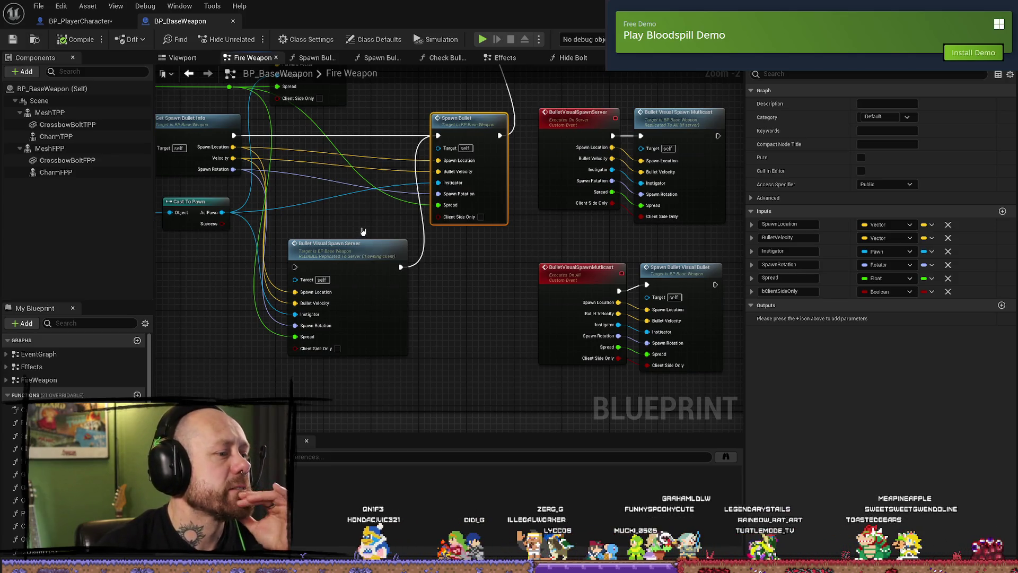
drag(486, 250, 372, 237)
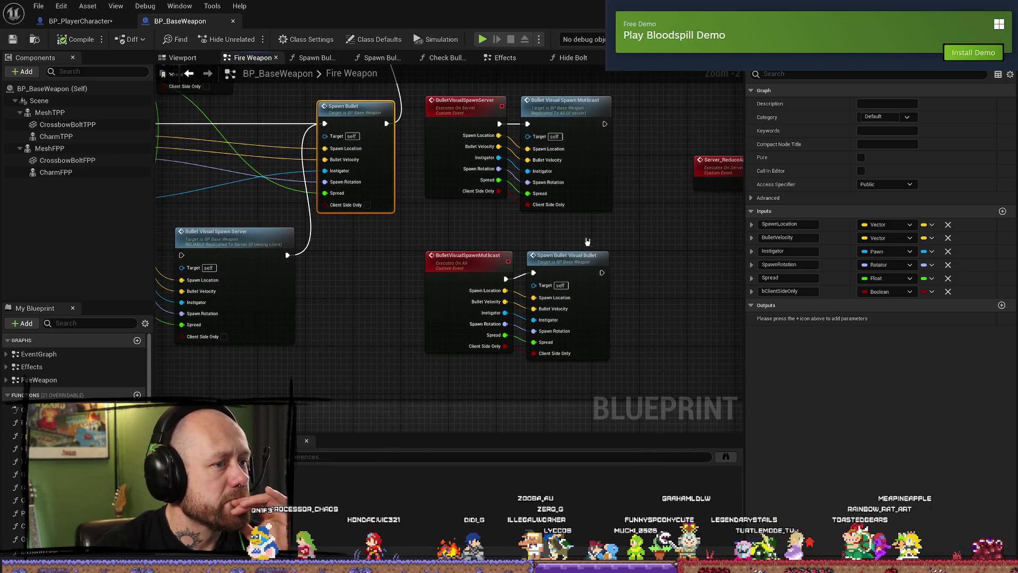
drag(566, 238, 524, 236)
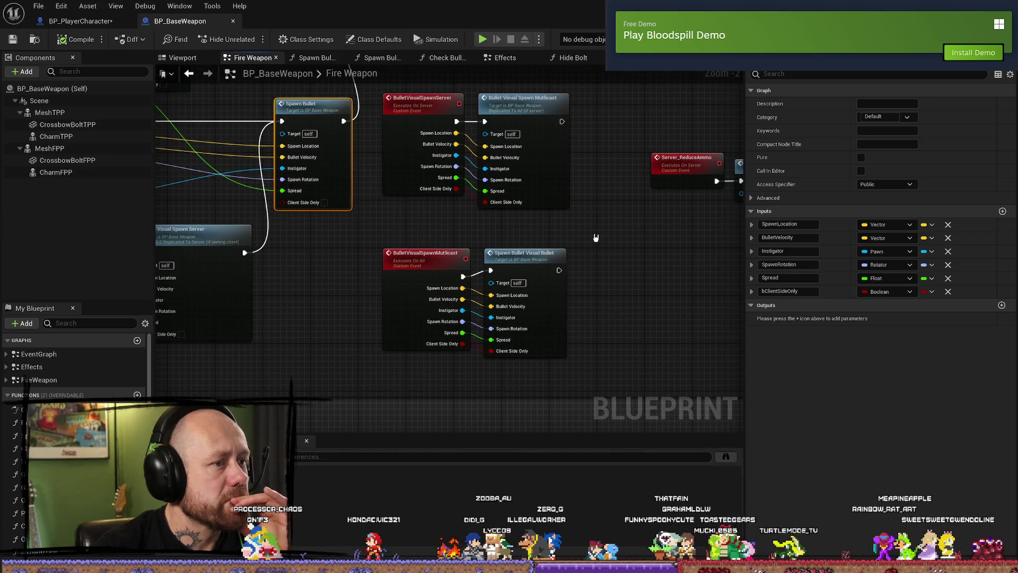
mouse_move(587, 240)
mouse_down()
mouse_move(543, 234)
mouse_move(518, 257)
mouse_move(637, 254)
mouse_move(624, 264)
mouse_up()
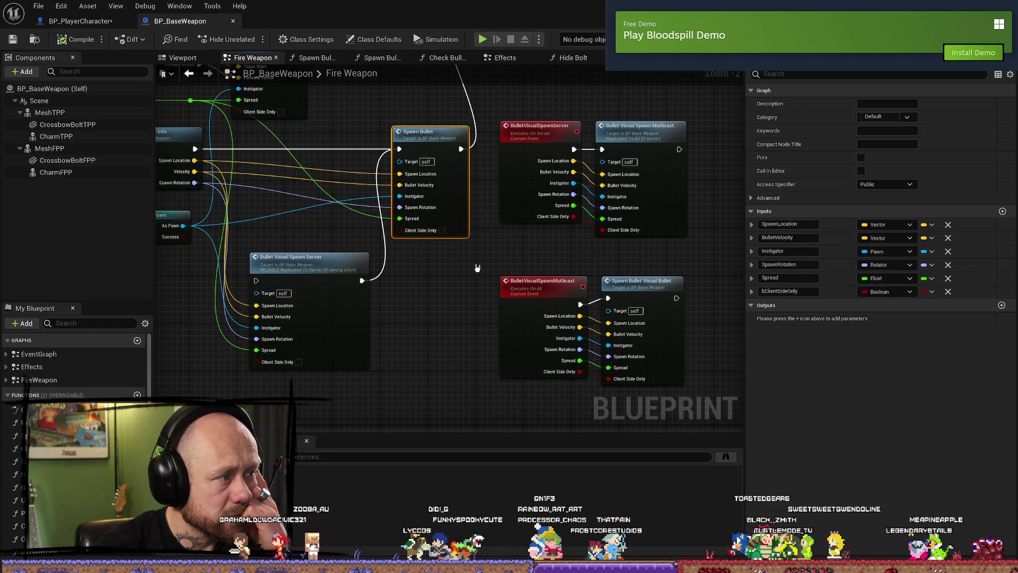
drag(316, 238, 387, 258)
mouse_move(267, 168)
mouse_down()
mouse_move(568, 126)
mouse_move(328, 299)
mouse_up()
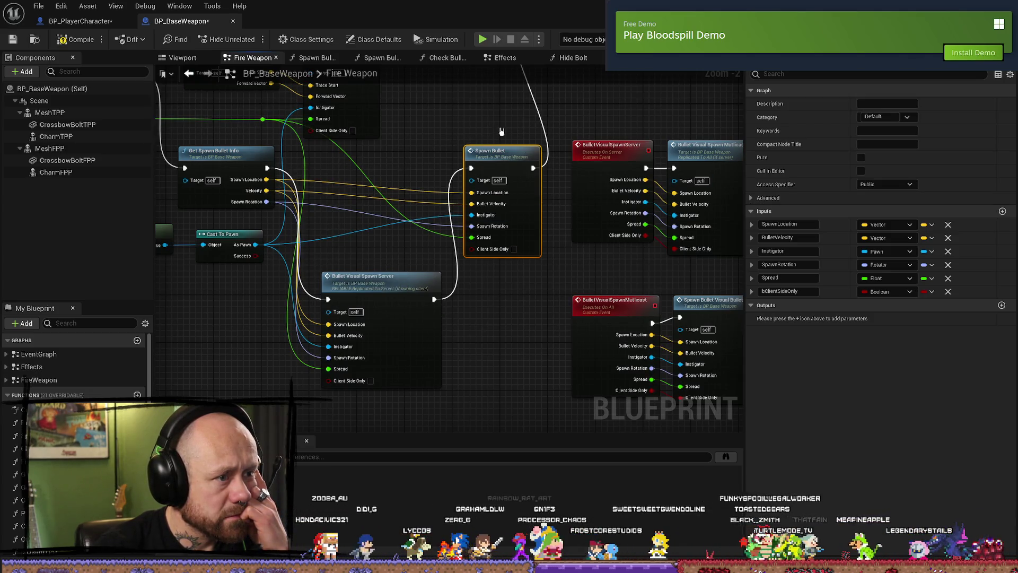
ctrl+click(508, 151)
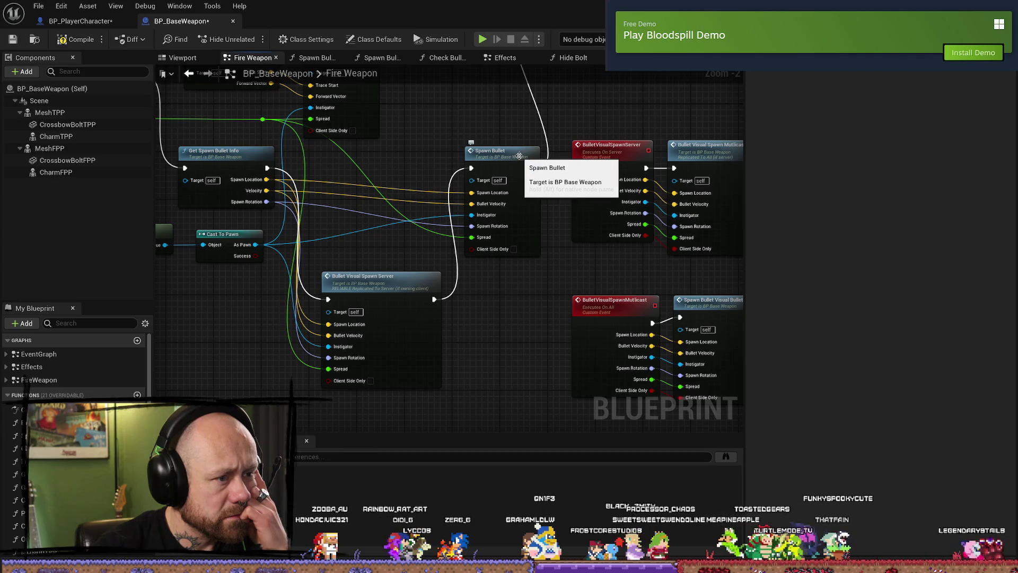
click(519, 156)
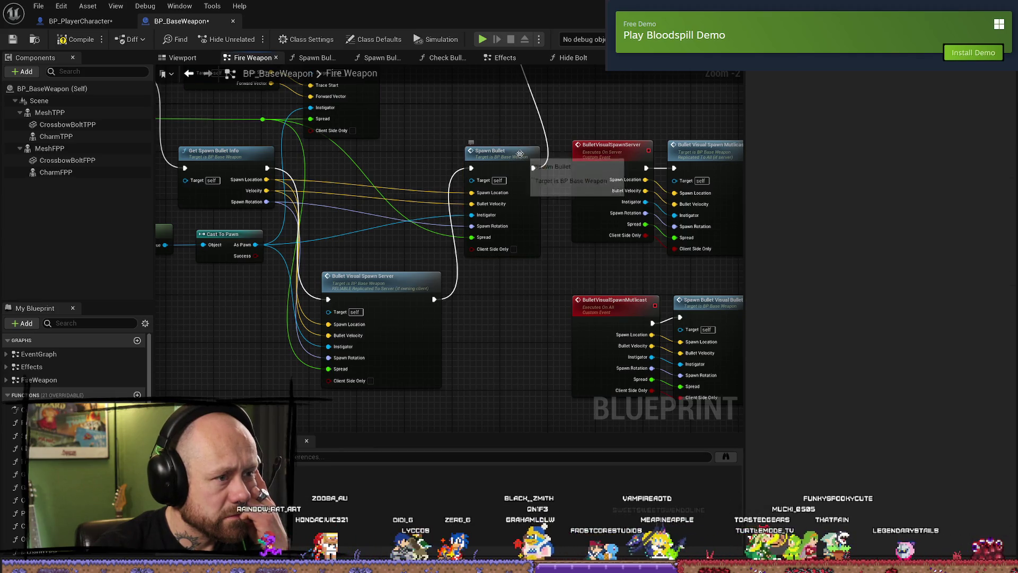
key(F7)
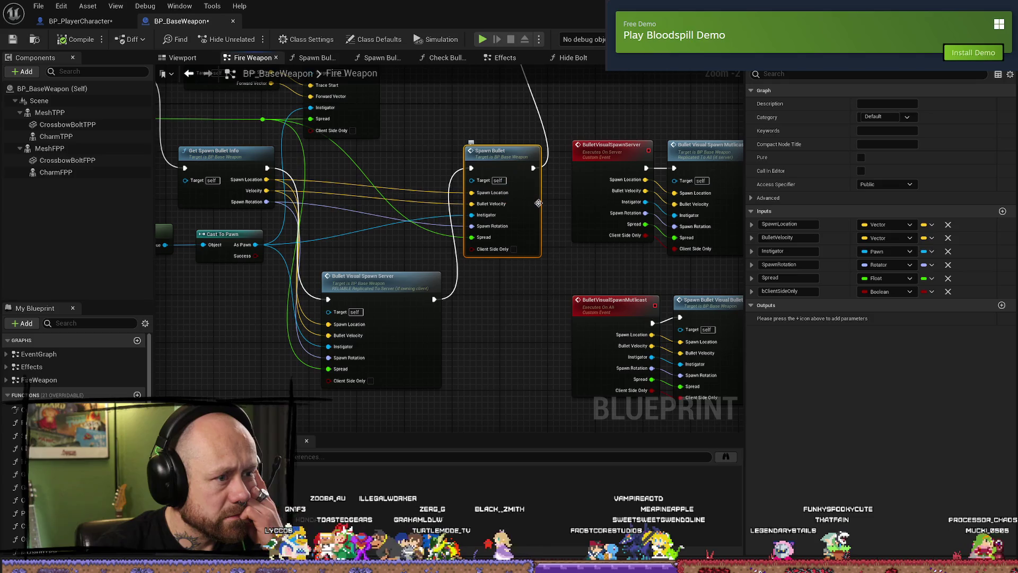
- Locate the Bullet Visual Spawn Server call and open the Spawn Bullet function graph in a new tab
drag(538, 288, 447, 366)
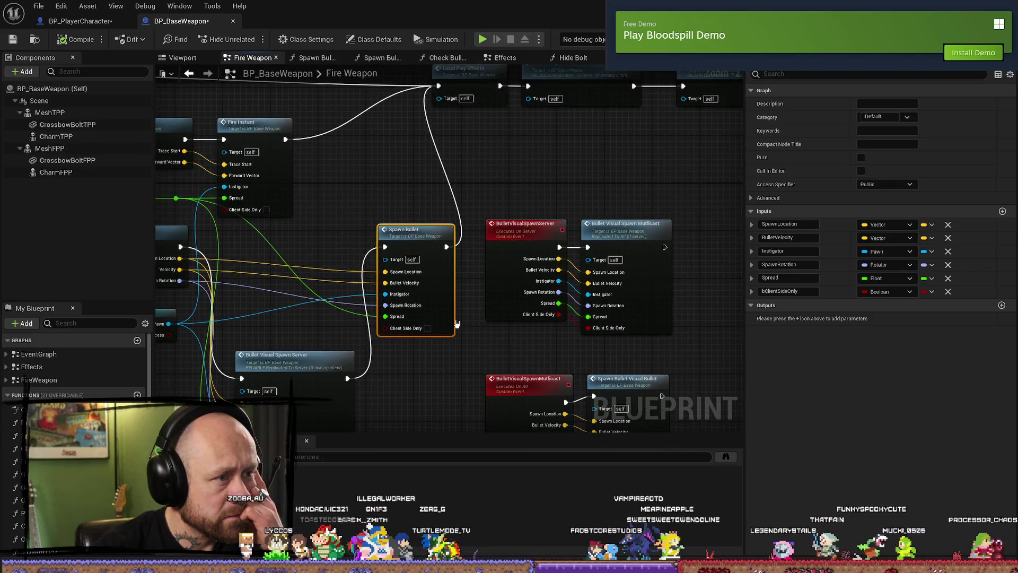
drag(427, 195, 413, 234)
drag(421, 221, 472, 181)
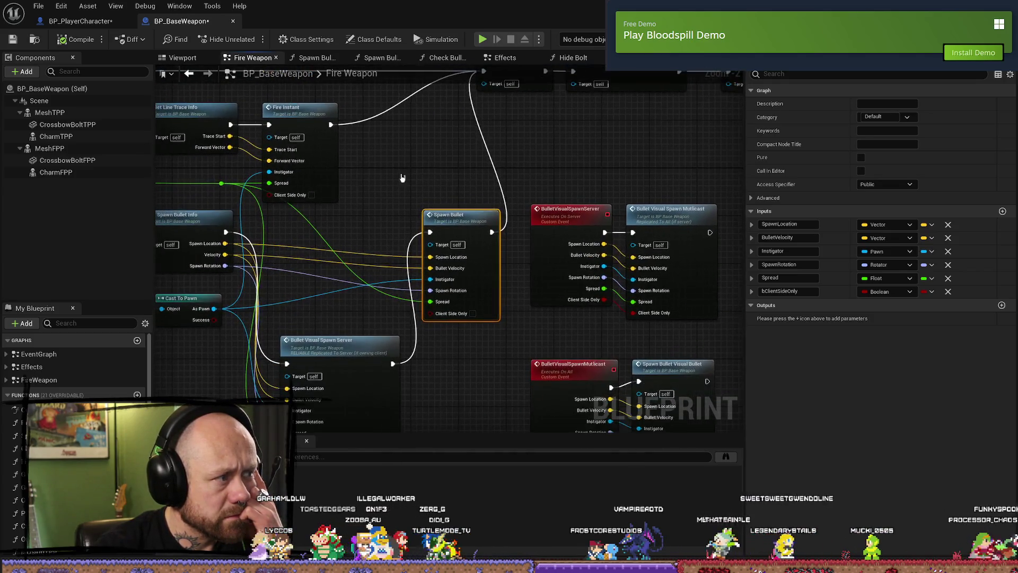
drag(363, 265, 374, 265)
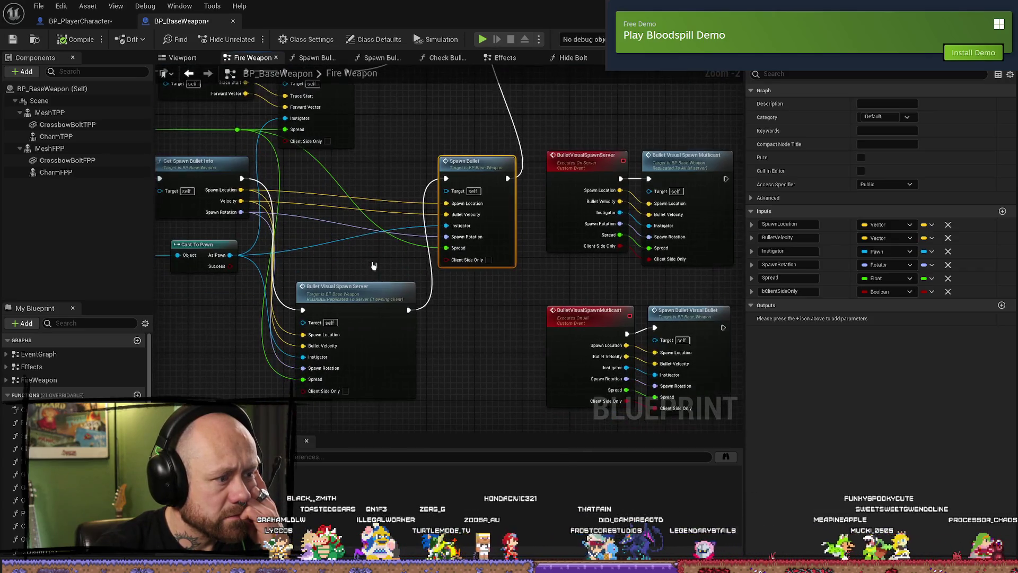
click(372, 289)
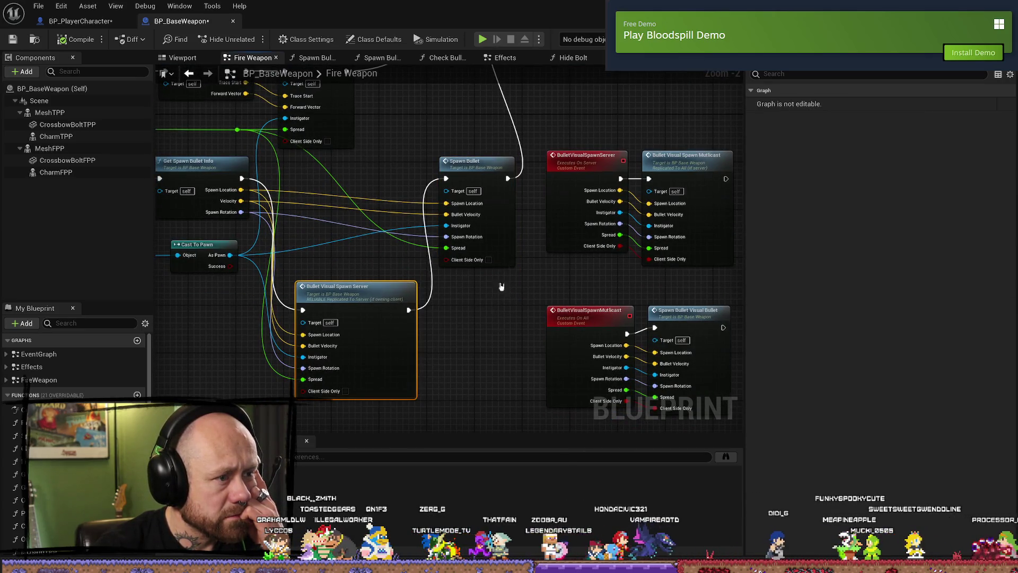
double_click(499, 170)
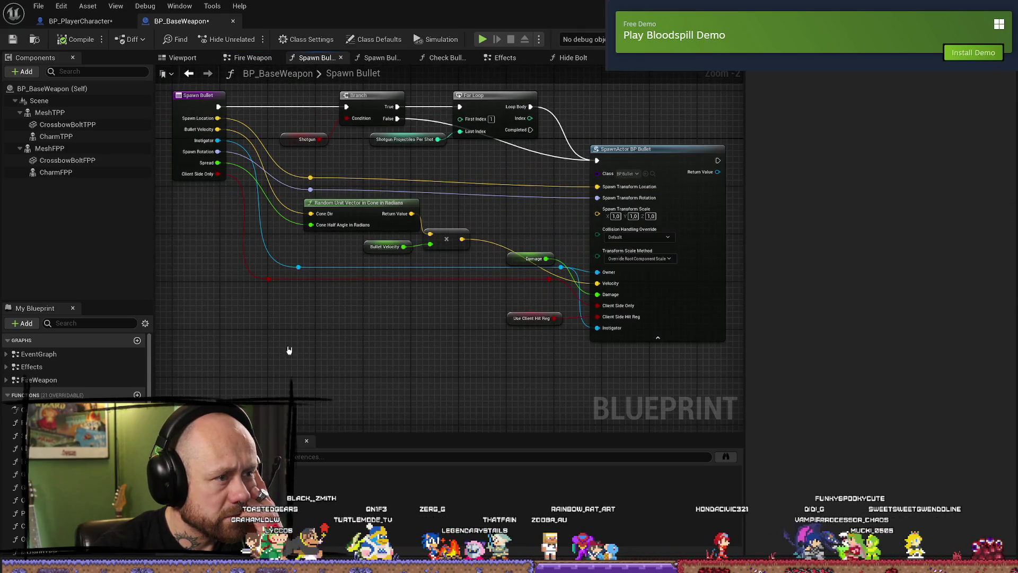
- Inspect the SpawnActor BP Bullet inputs and Spawn Bullet entry, then switch to BP_PlayerCharacter
drag(289, 350, 414, 372)
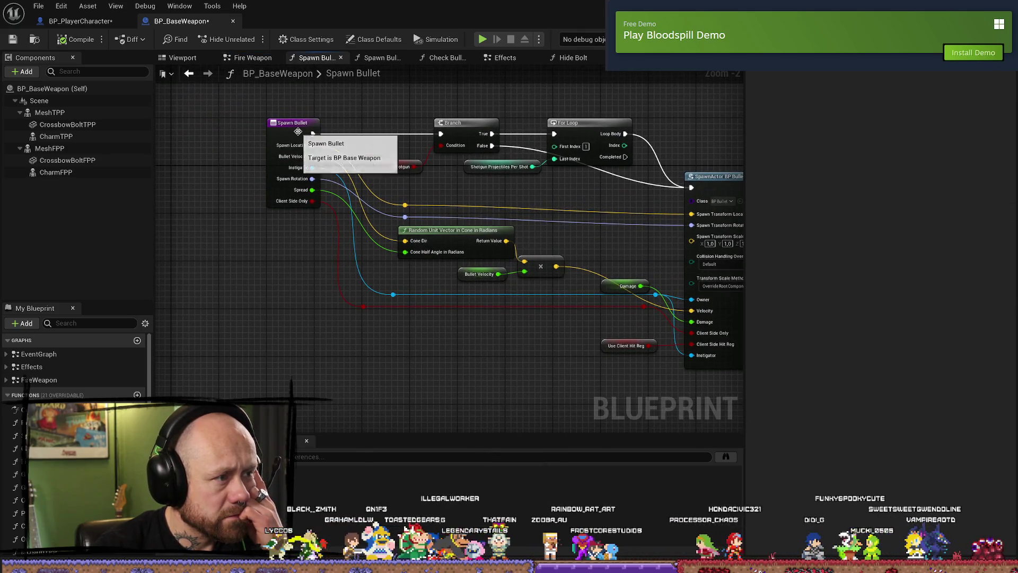
drag(588, 231, 456, 226)
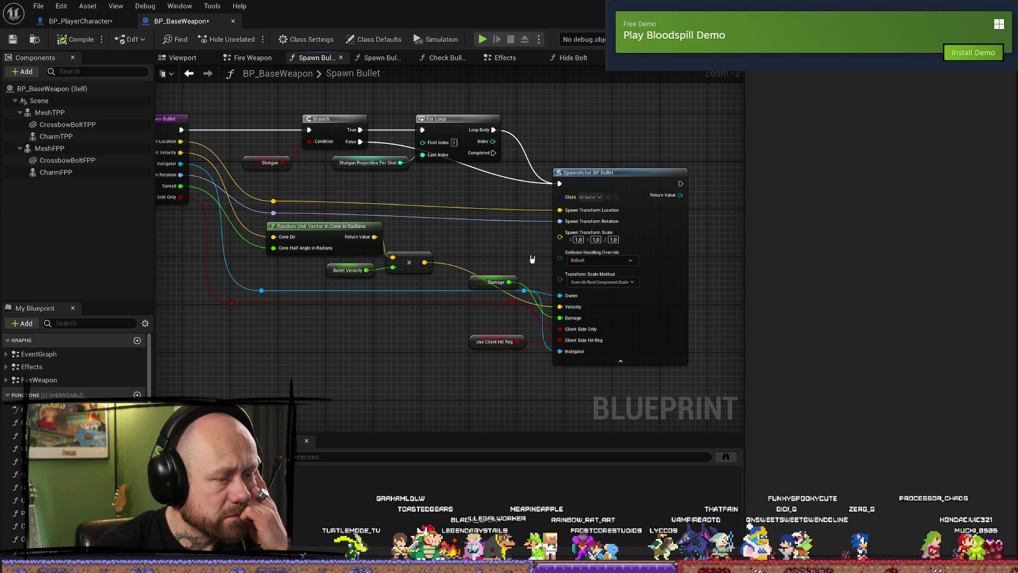
scroll(533, 259, up, 1)
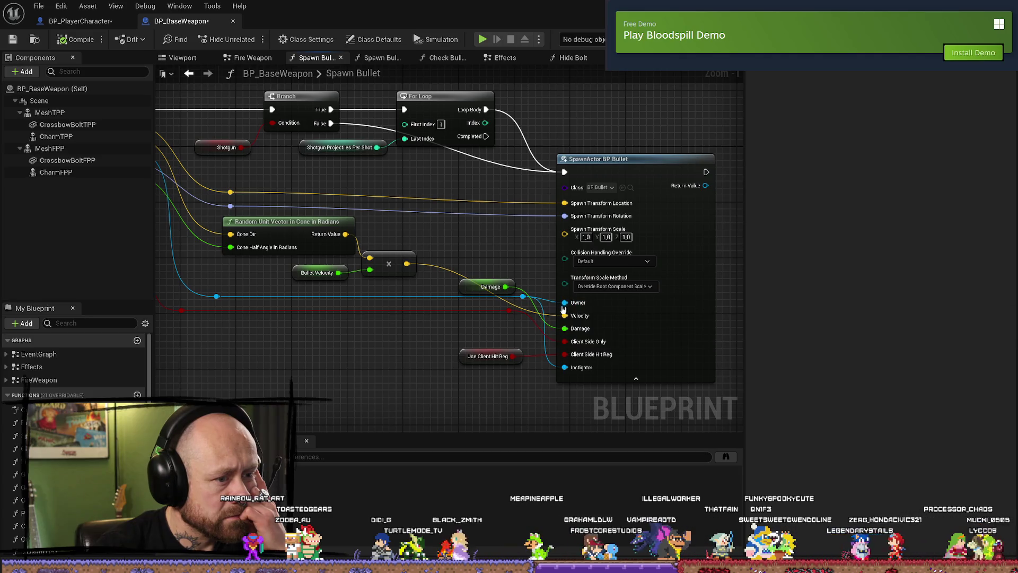
mouse_move(322, 331)
mouse_down()
mouse_move(463, 346)
mouse_move(306, 332)
mouse_up()
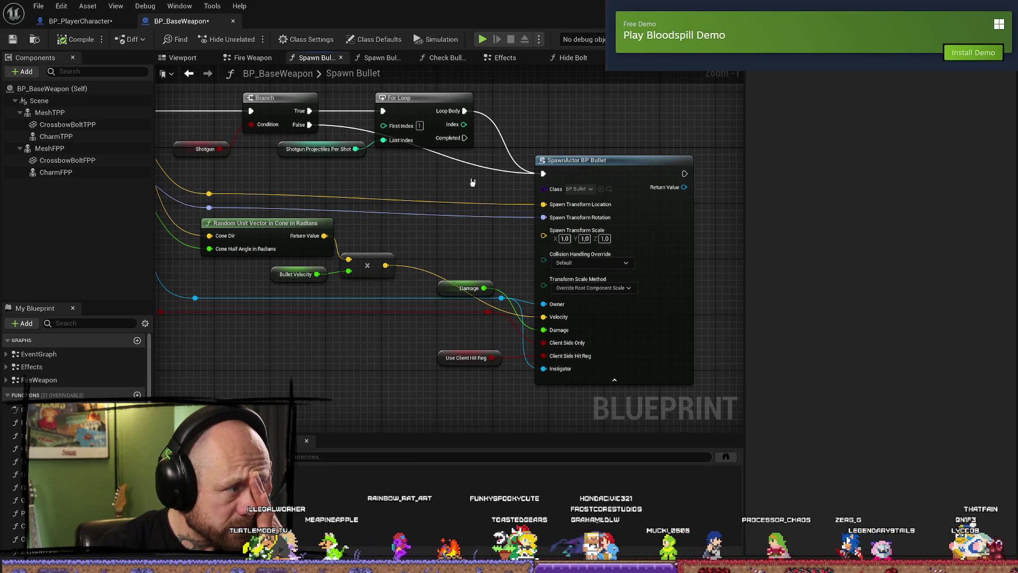
drag(443, 197, 505, 212)
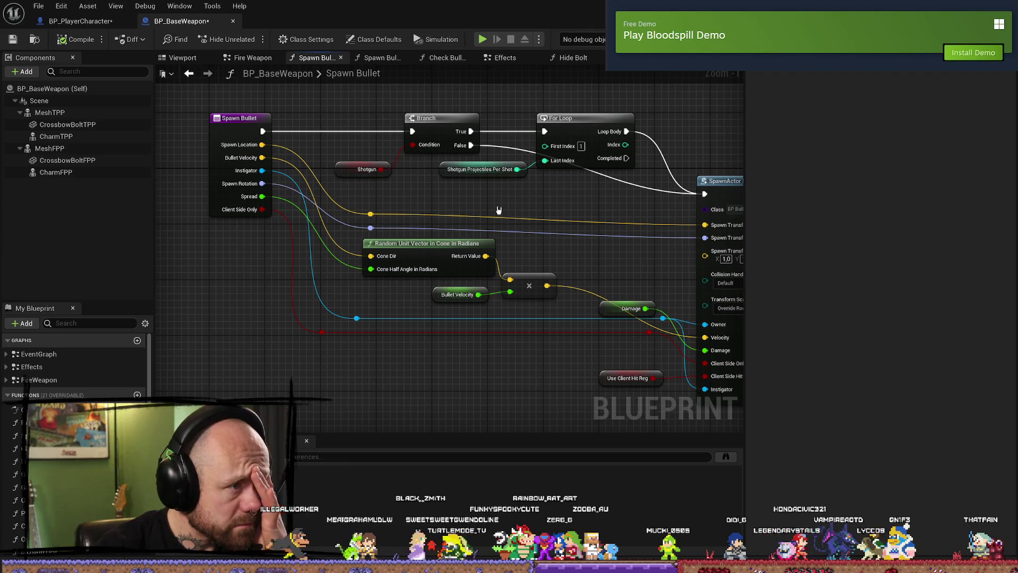
click(79, 21)
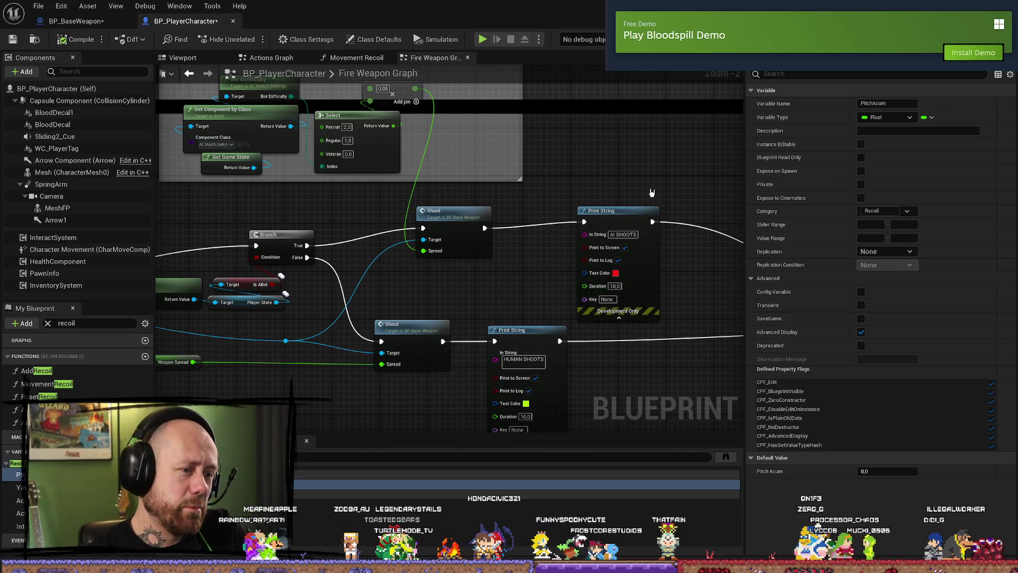
- Zoom out of BP_PlayerCharacter's Fire Weapon graph
scroll(647, 161, down, 3)
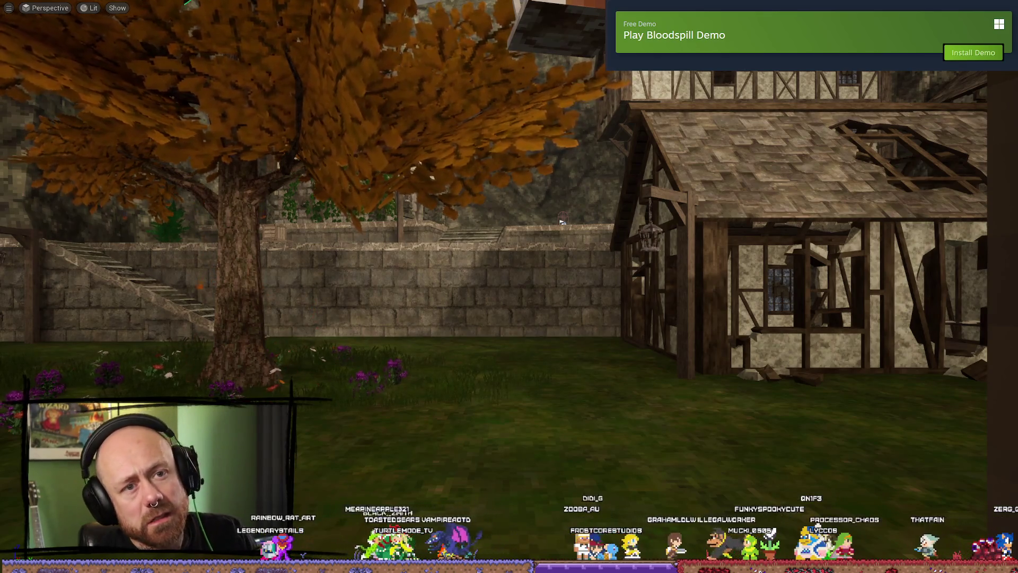
- Leave immersive mode, set Number of Players to 2 in the Play options, and start playing
key(F11)
click(302, 39)
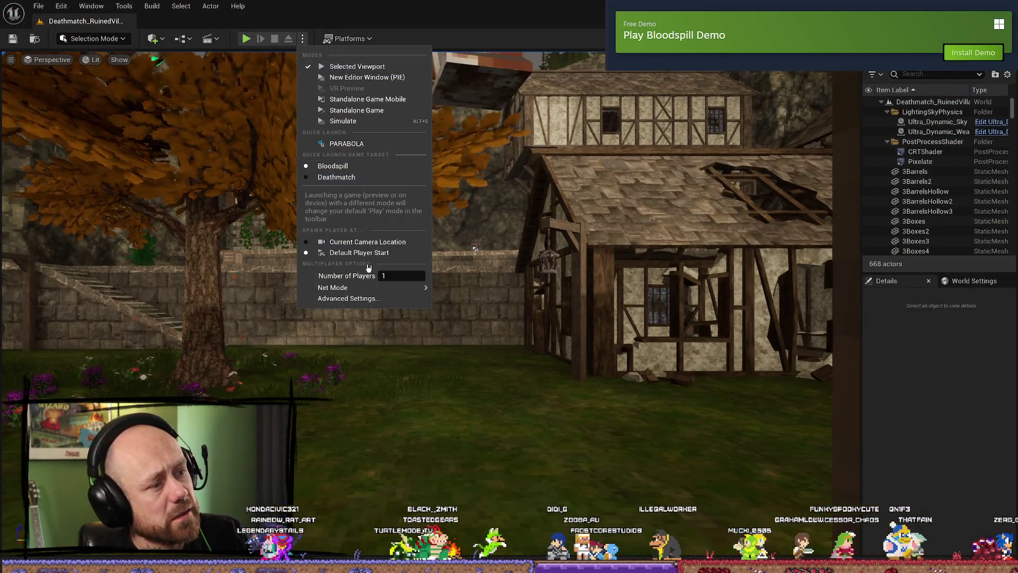
mouse_move(403, 287)
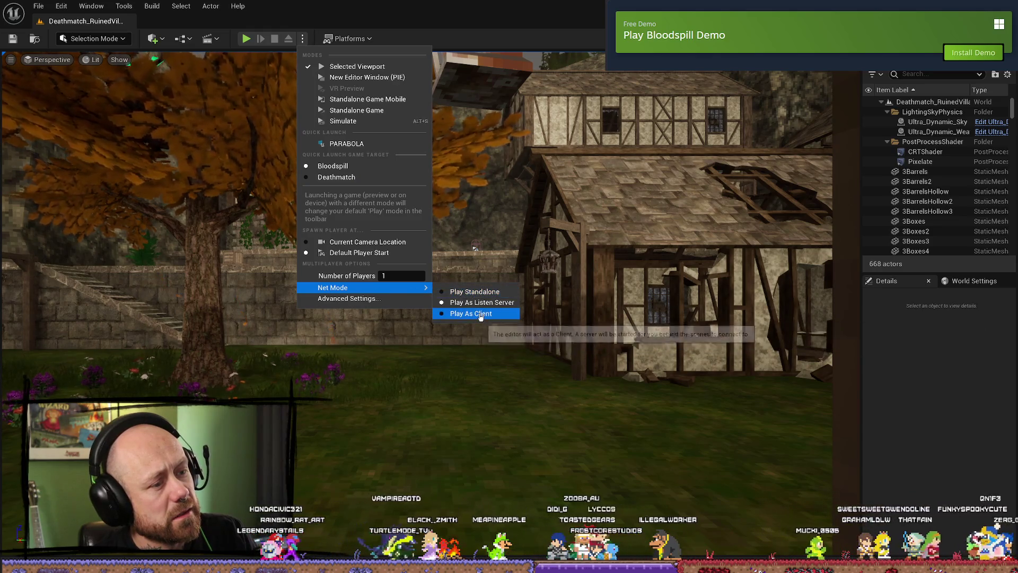
click(401, 276)
text(2)
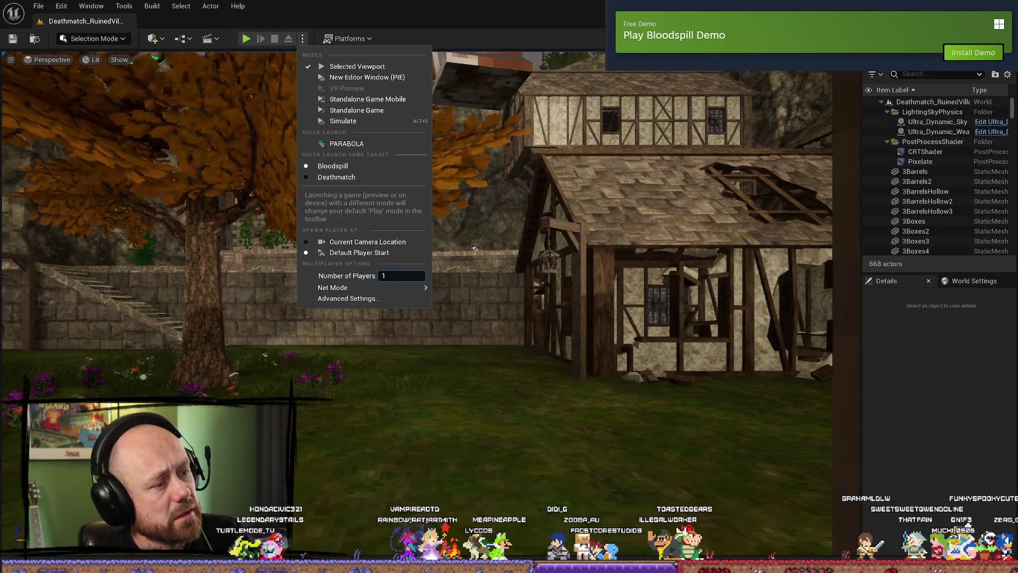
key(Return)
click(246, 39)
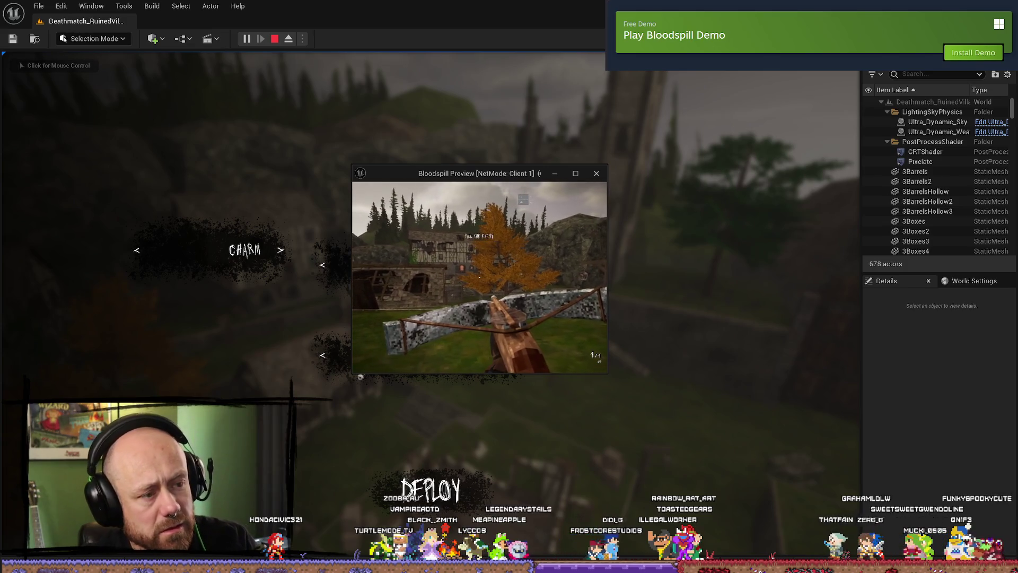
- Enlarge the Client 1 window and fire the crossbow four times, reloading once
key(F11)
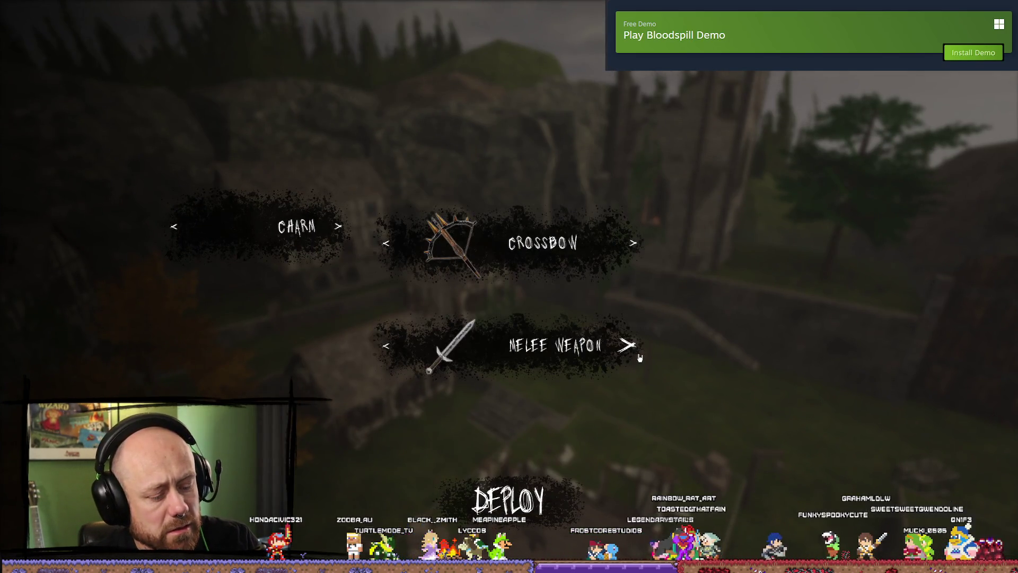
key(F11)
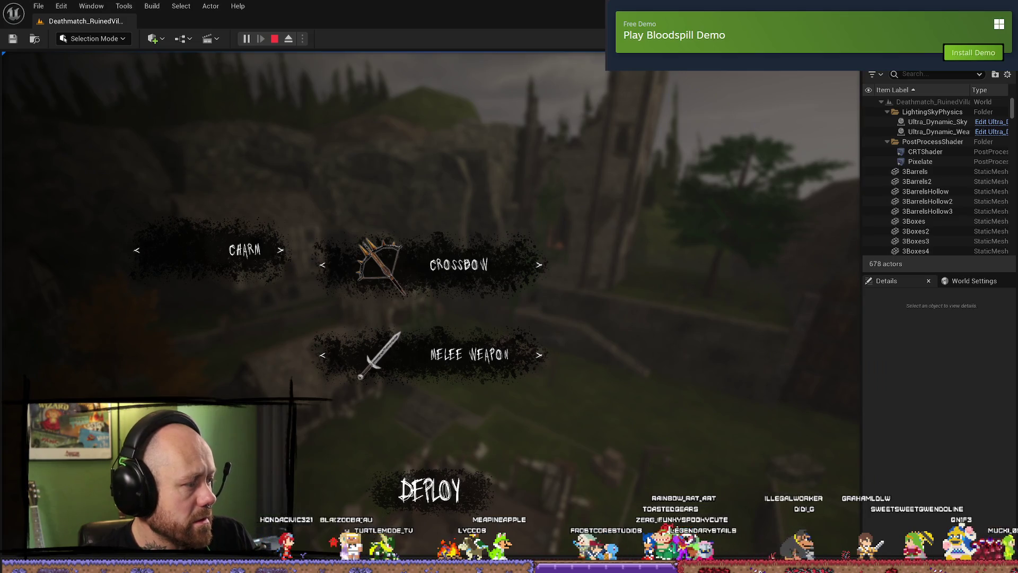
drag(351, 172, 78, 6)
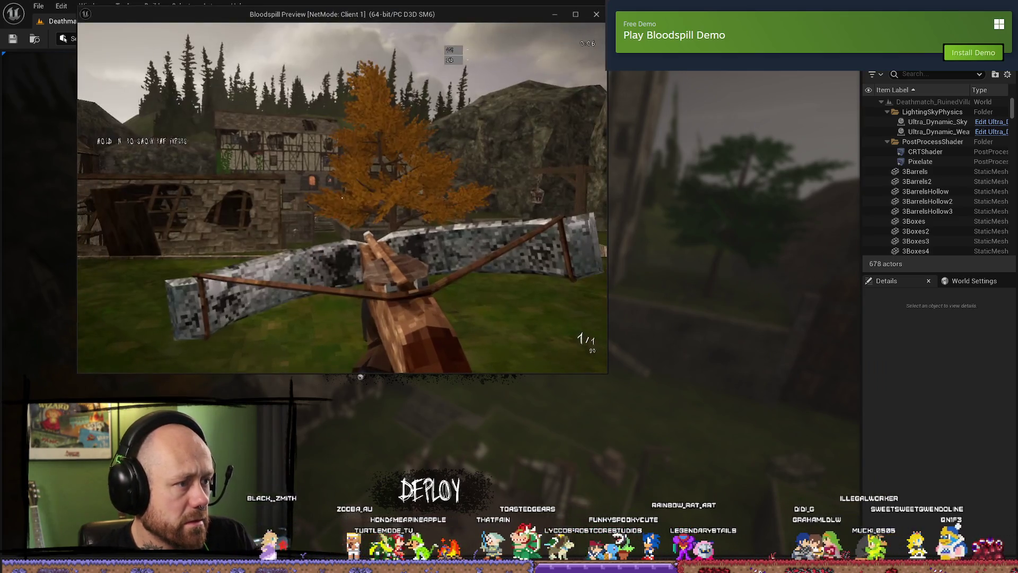
click(342, 198)
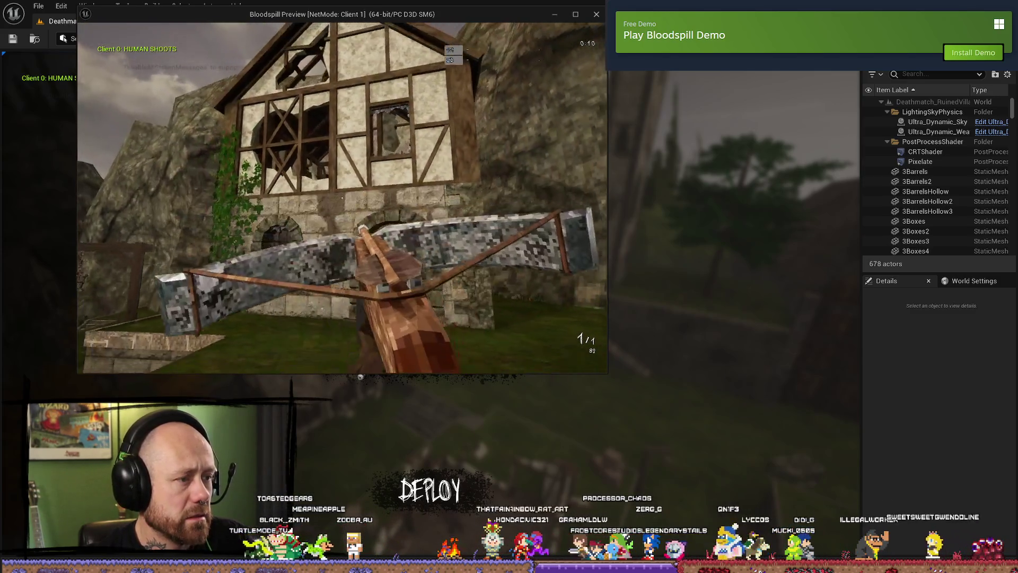
click(342, 199)
key(w)
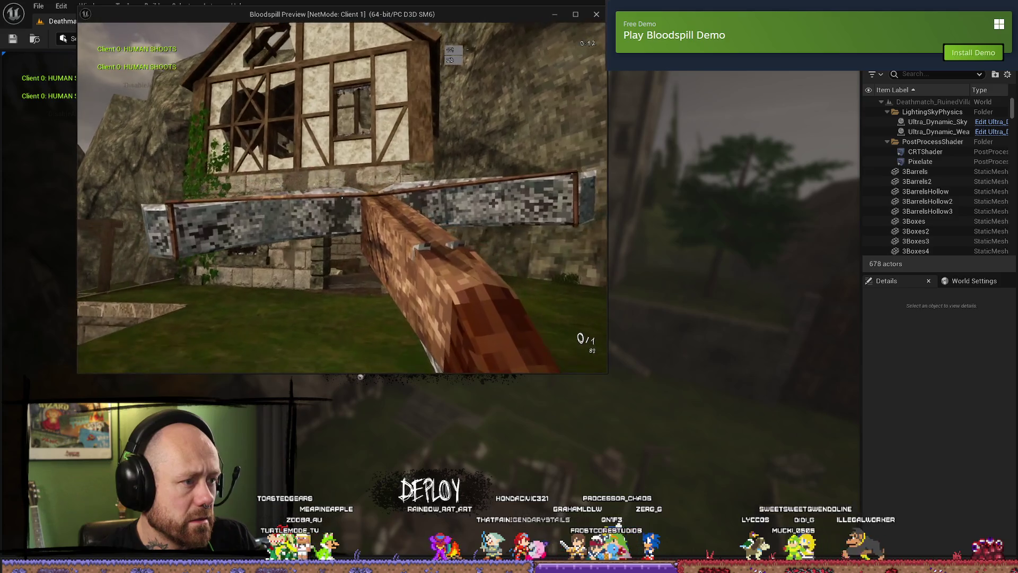
click(342, 198)
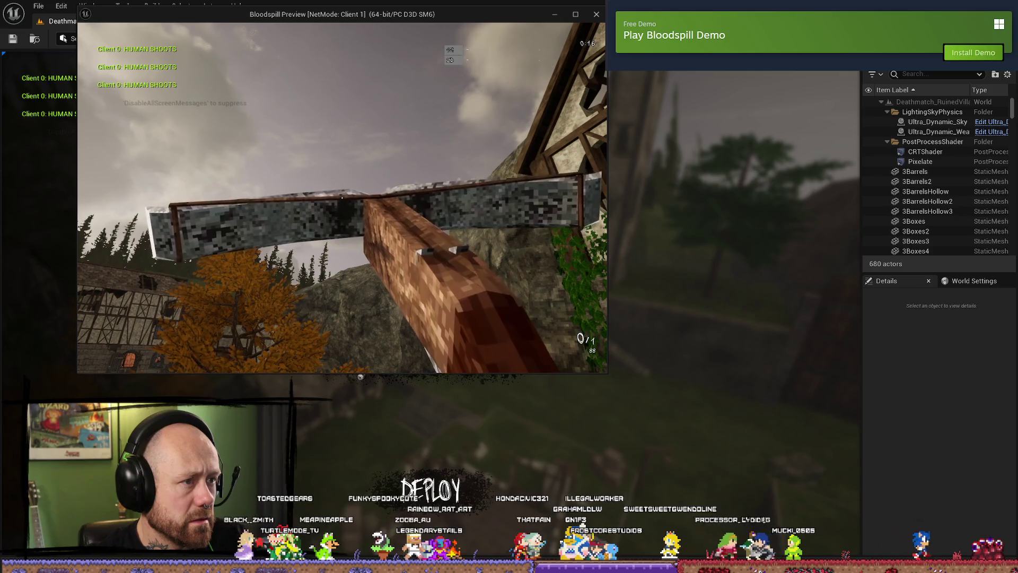
click(342, 197)
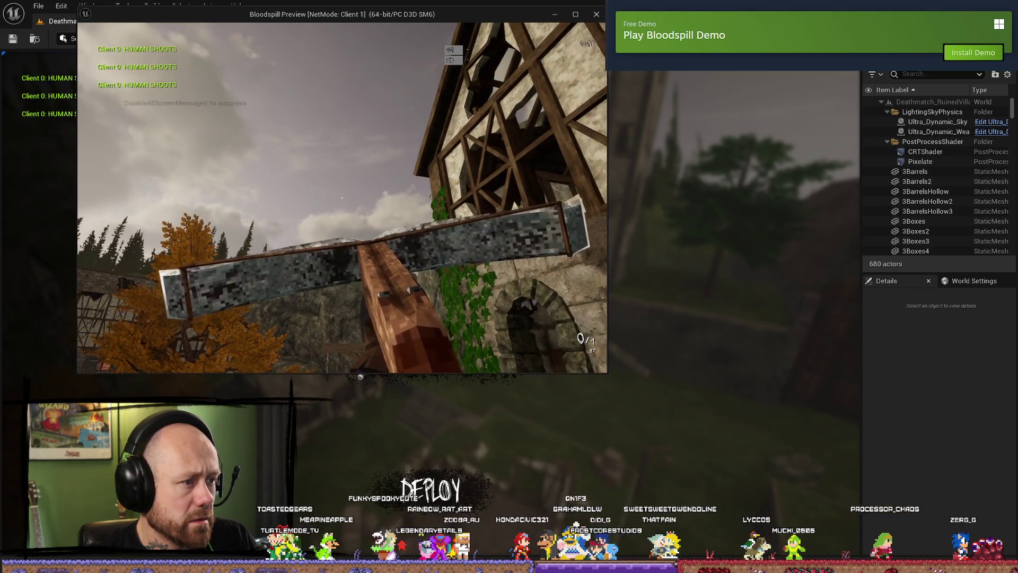
- Quit the match, confirm leaving, and stop the play-in-editor session
key(Escape)
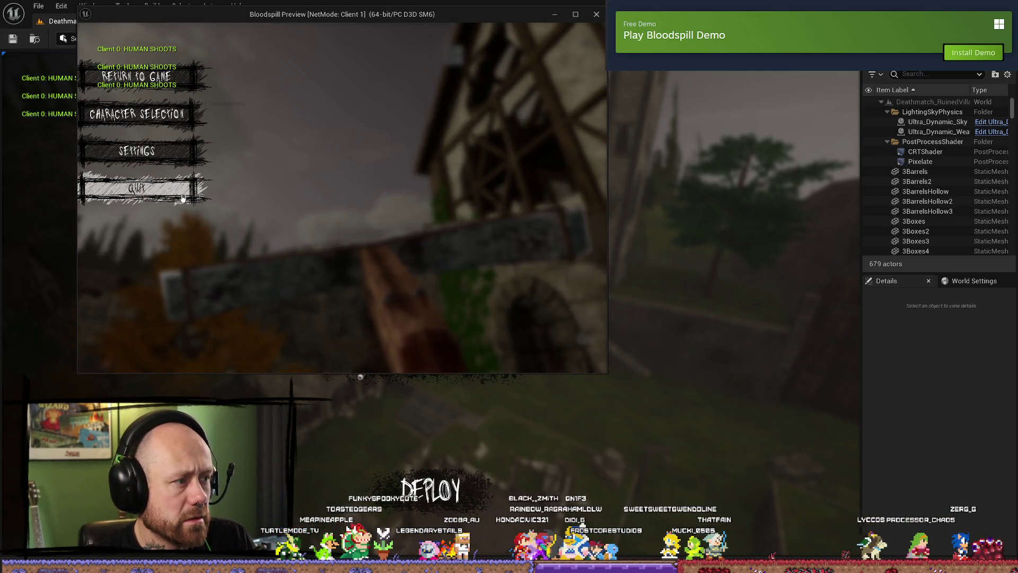
click(183, 197)
click(324, 230)
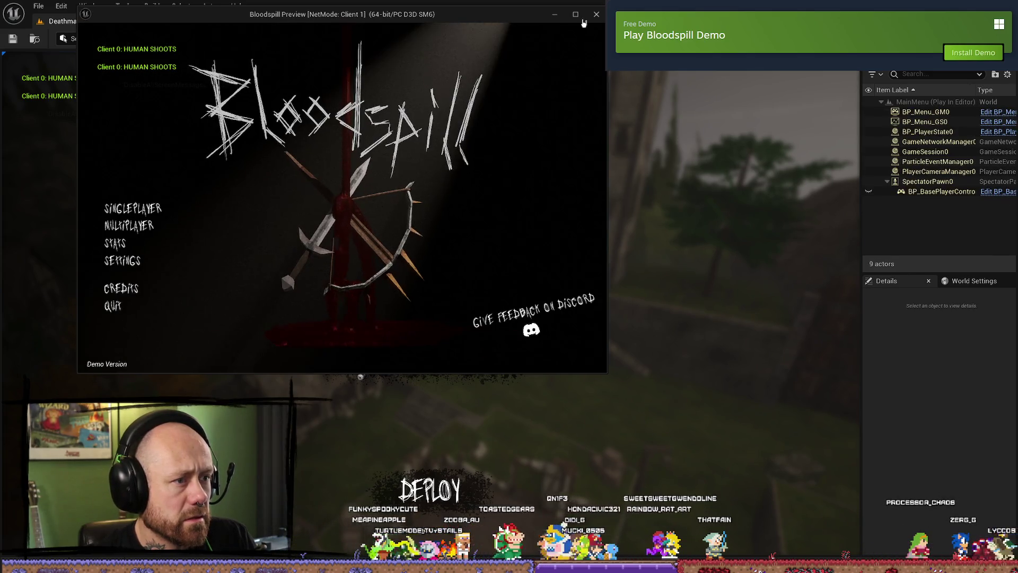
key(Escape)
- Check the git client, then open BP_PlayerCharacter from the content drawer
key(alt+Tab)
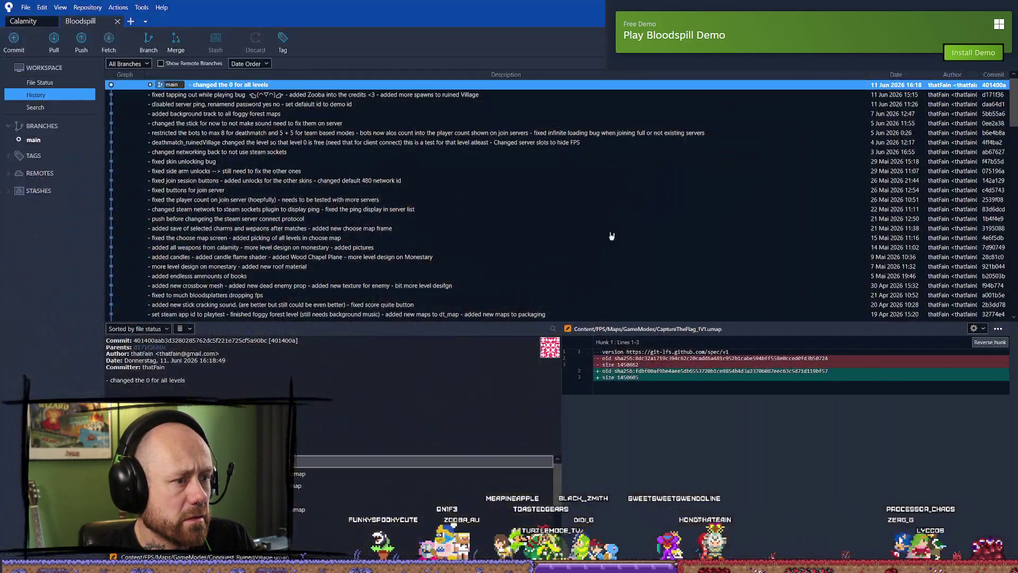
key(alt+Tab)
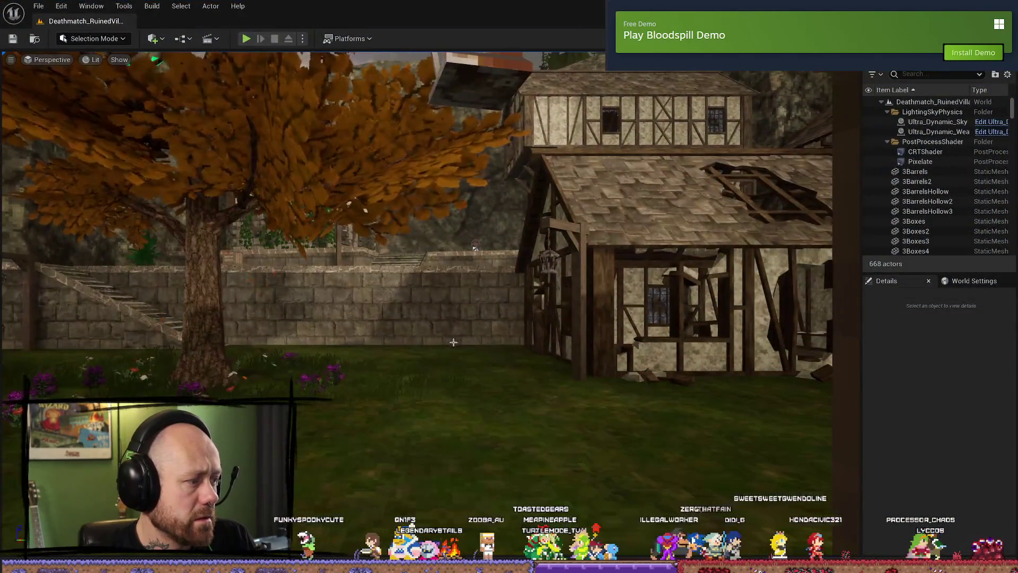
key(ctrl+space)
double_click(406, 358)
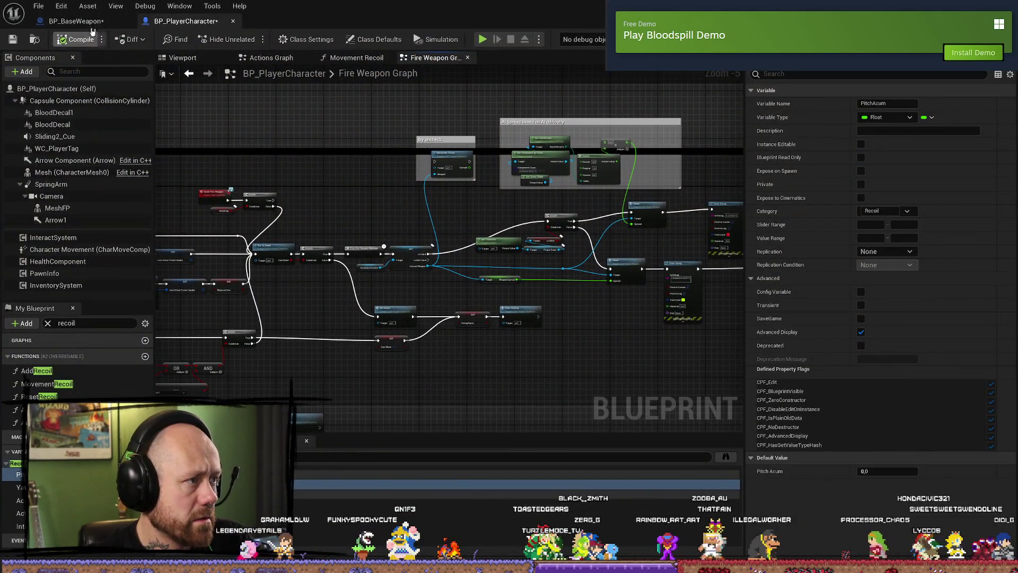
- Switch to BP_BaseWeapon's Fire Weapon graph and inspect the Spawn Bullet and Bullet Visual Spawn Server calls
click(76, 20)
mouse_move(606, 265)
mouse_down()
mouse_move(291, 170)
mouse_move(371, 239)
mouse_move(459, 260)
mouse_up()
click(251, 58)
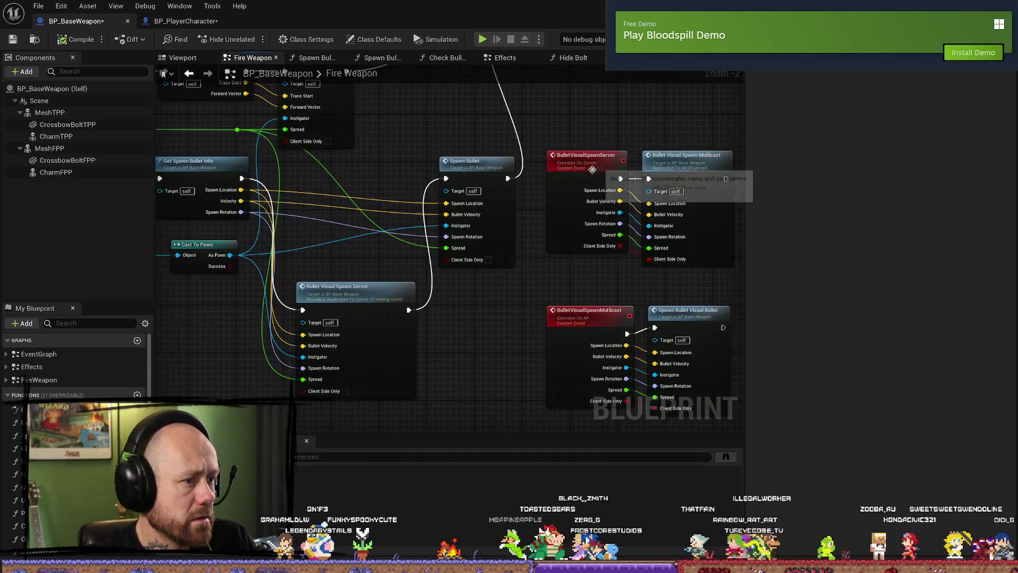
mouse_move(454, 352)
mouse_down()
mouse_move(393, 273)
mouse_move(431, 286)
mouse_up()
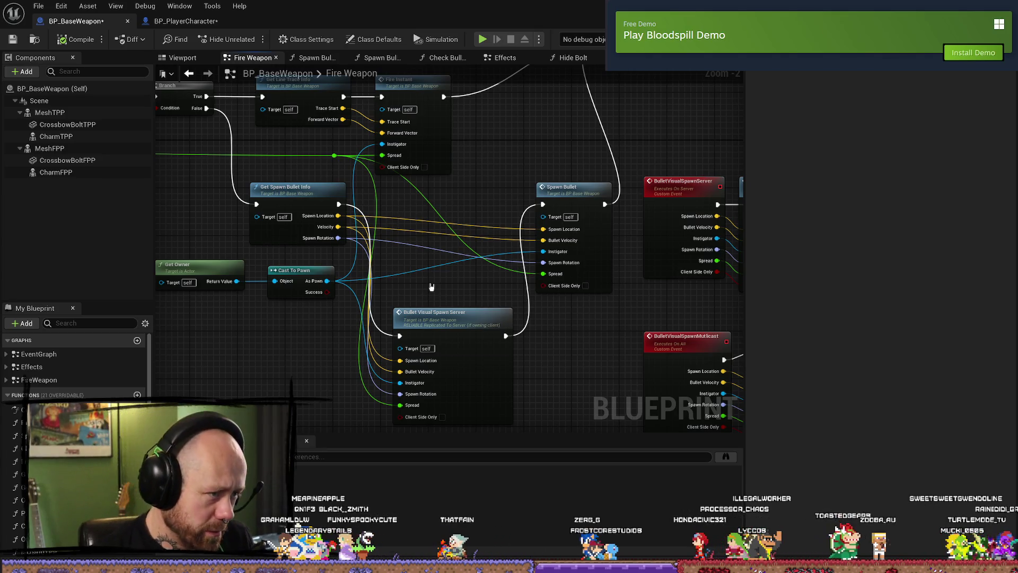
click(582, 198)
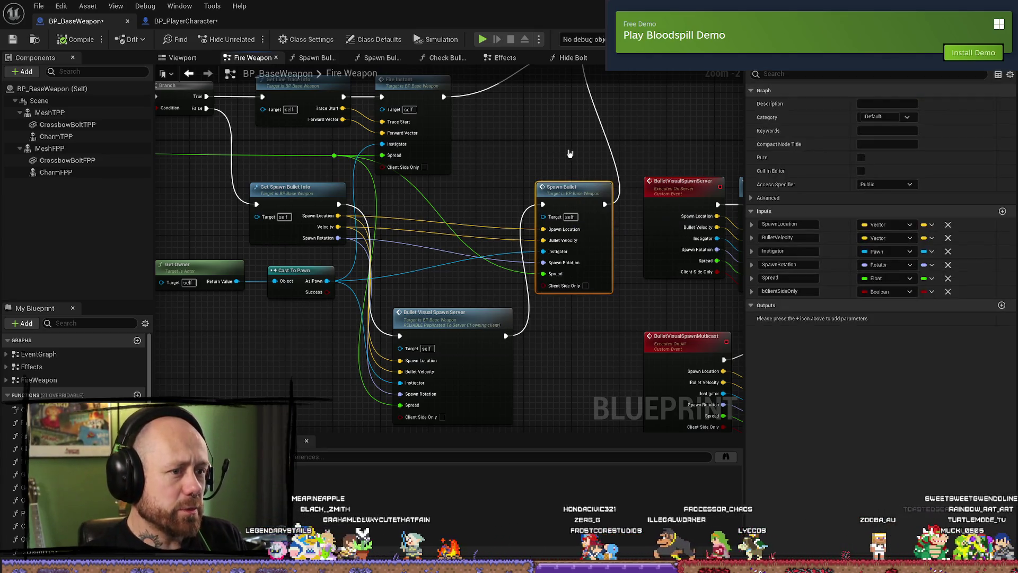
click(477, 322)
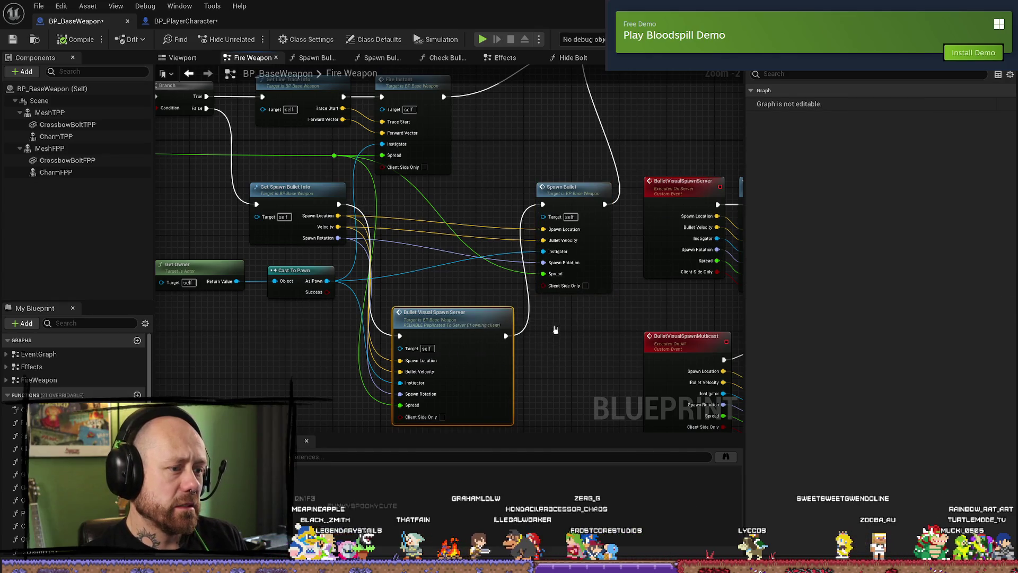
scroll(473, 335, up, 2)
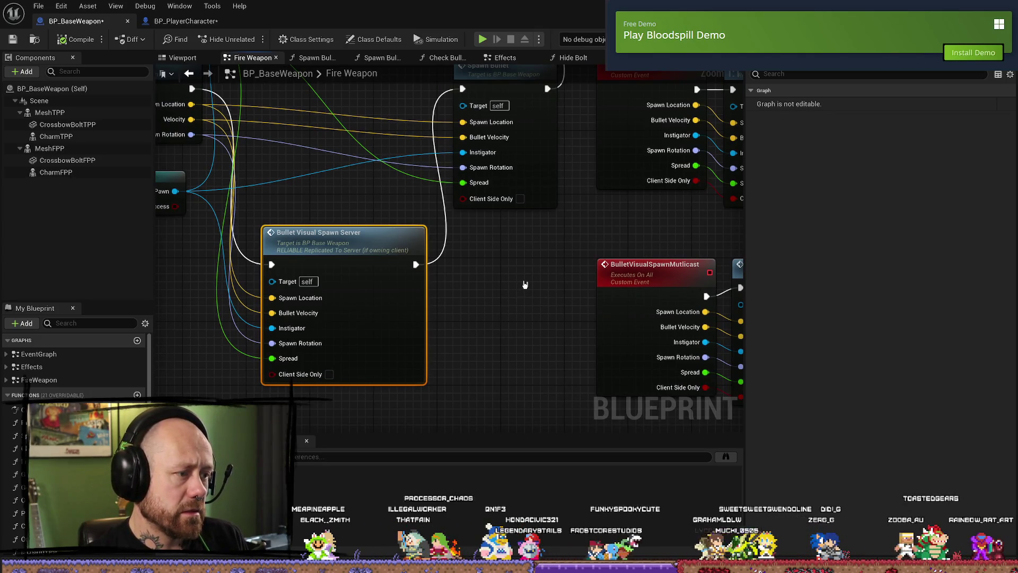
mouse_move(527, 285)
mouse_down()
mouse_move(518, 291)
mouse_move(448, 268)
mouse_move(430, 276)
mouse_up()
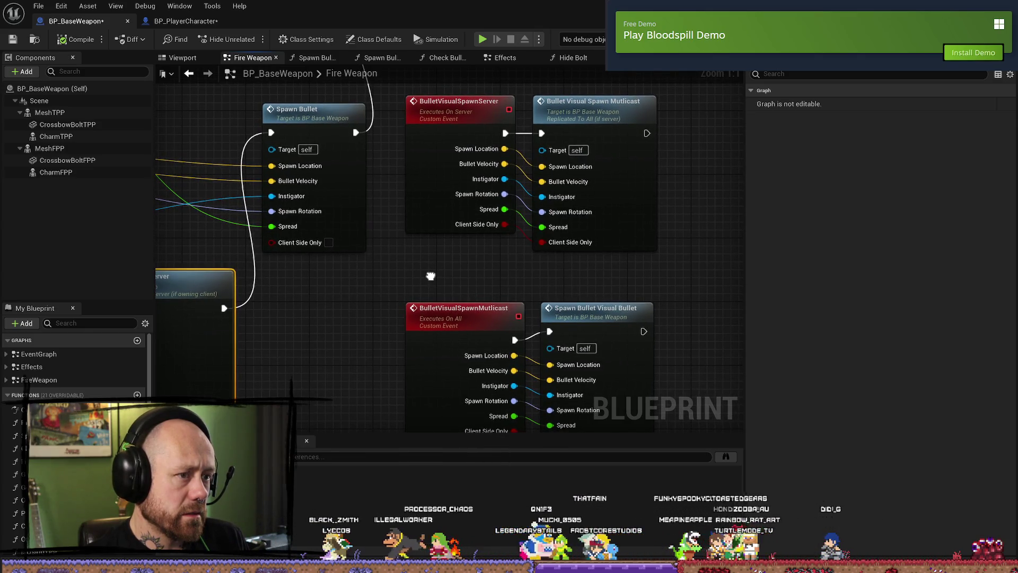
mouse_move(431, 276)
mouse_down()
mouse_move(554, 274)
mouse_move(413, 274)
mouse_up()
scroll(431, 278, down, 2)
- Marquee-select the four bullet-visual event and function nodes and shift them right
mouse_move(623, 96)
mouse_down()
mouse_move(452, 436)
mouse_move(455, 374)
mouse_up()
drag(419, 122, 466, 122)
mouse_move(227, 161)
mouse_down()
mouse_move(399, 275)
mouse_move(444, 264)
mouse_up()
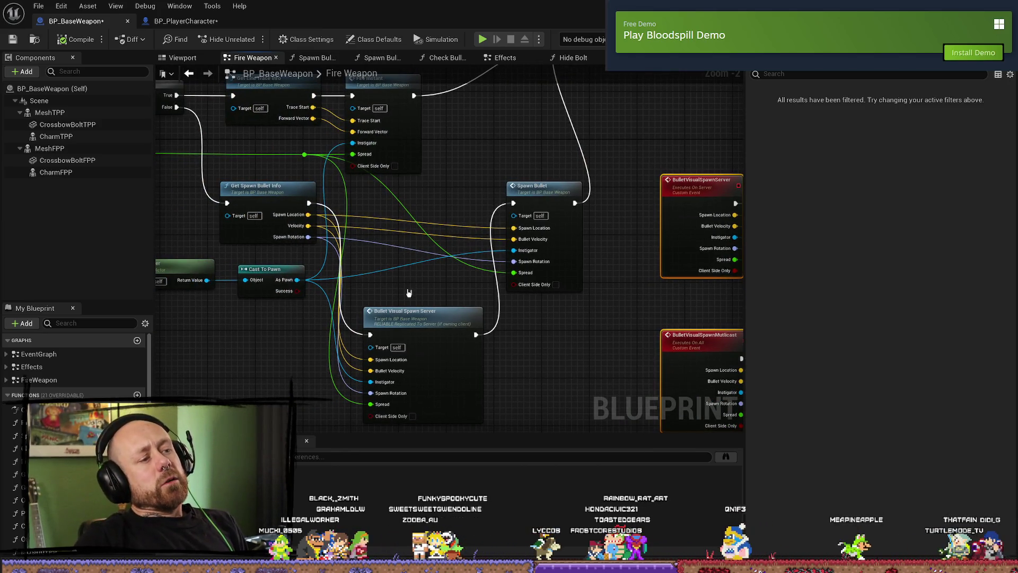
click(432, 307)
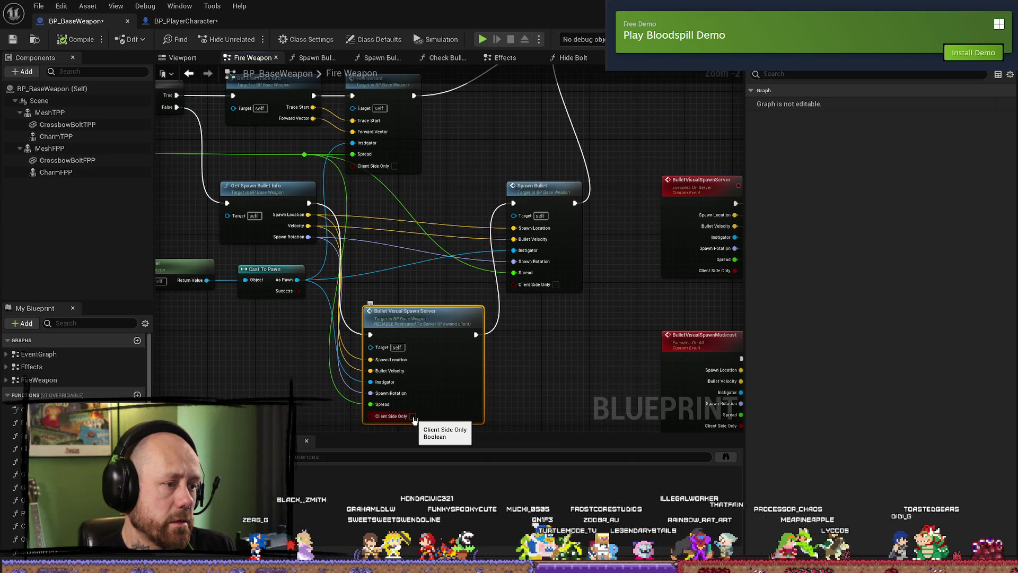
drag(414, 420, 444, 341)
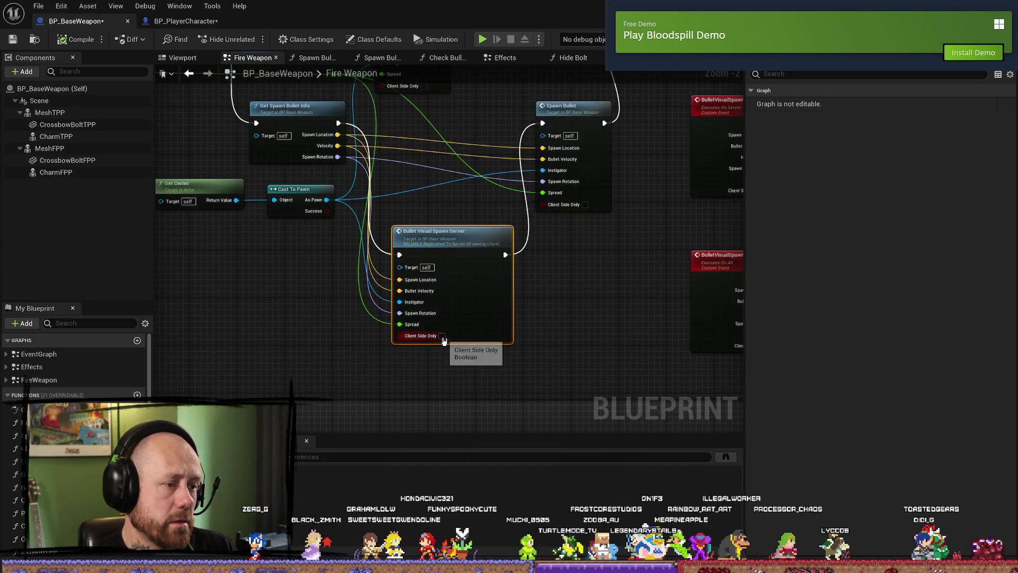
- Tick Client Side Only on the Bullet Visual Spawn Server call and compile BP_BaseWeapon
click(442, 336)
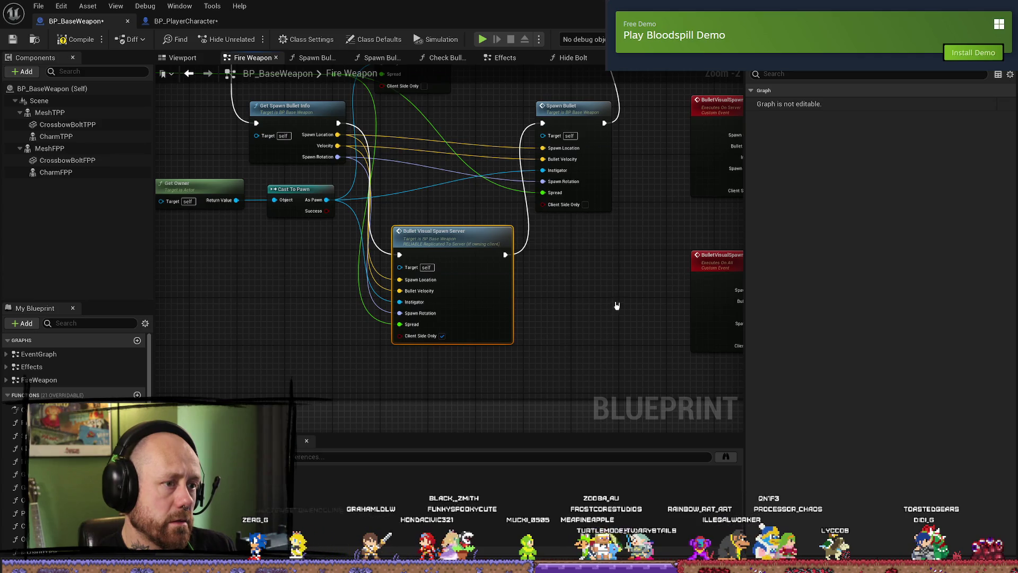
drag(617, 306, 478, 318)
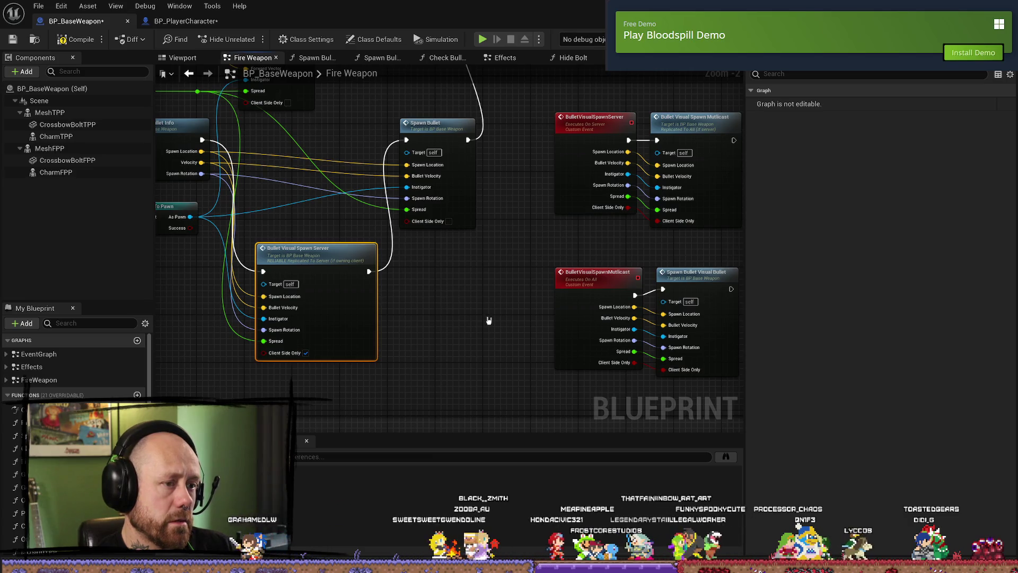
click(77, 39)
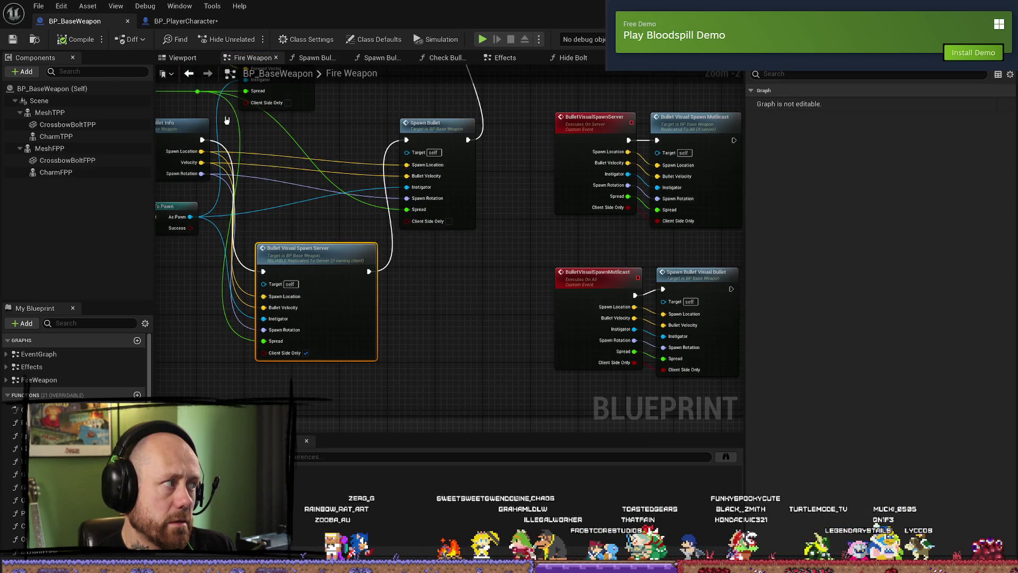
- Save BP_PlayerCharacter, then go back to BP_BaseWeapon and the level editor
click(183, 21)
click(13, 39)
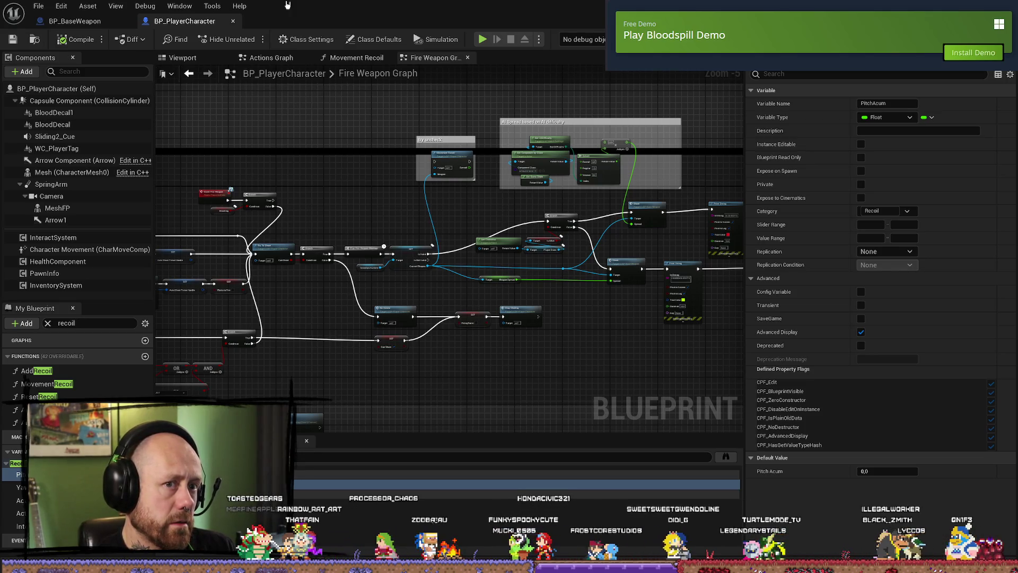
click(83, 21)
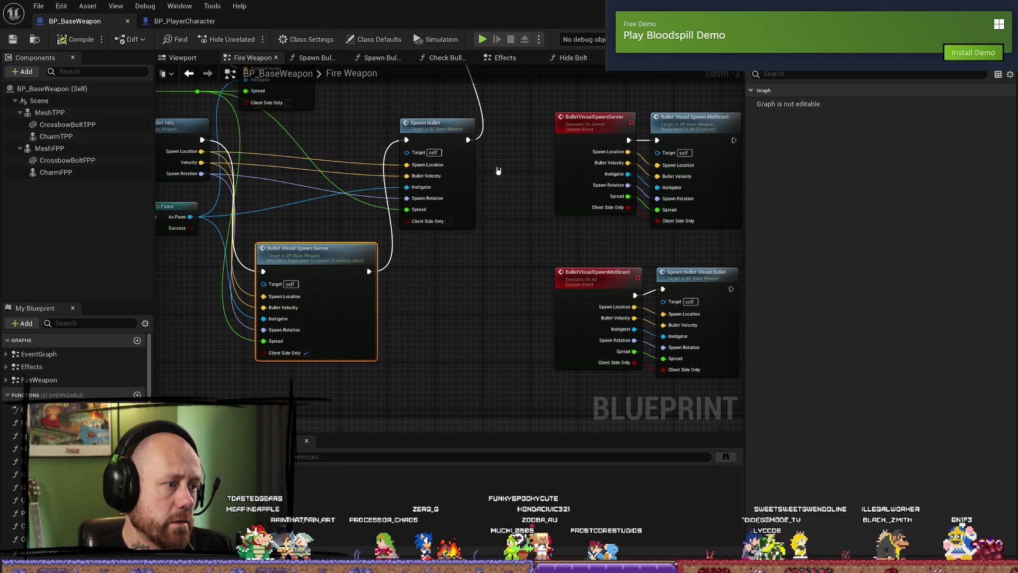
key(alt+Tab)
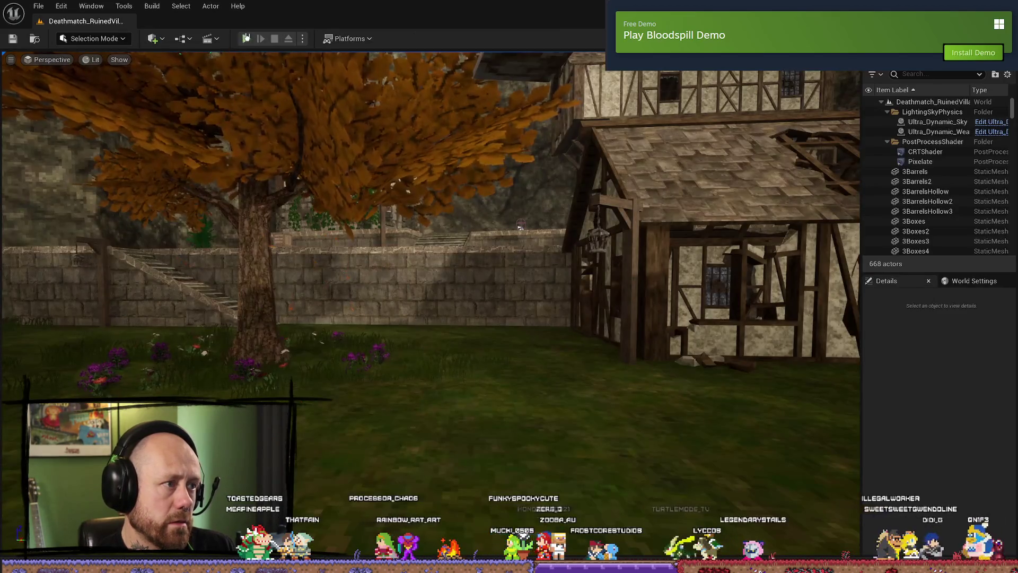
- Launch the multiplayer play test and enlarge the Client 1 game window to fill the viewport
click(247, 40)
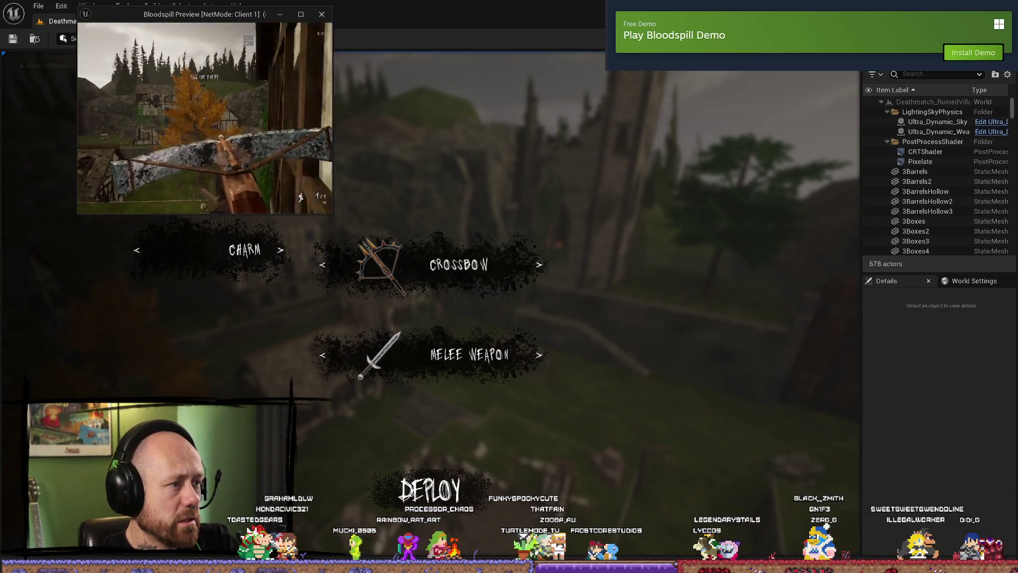
click(321, 14)
click(270, 107)
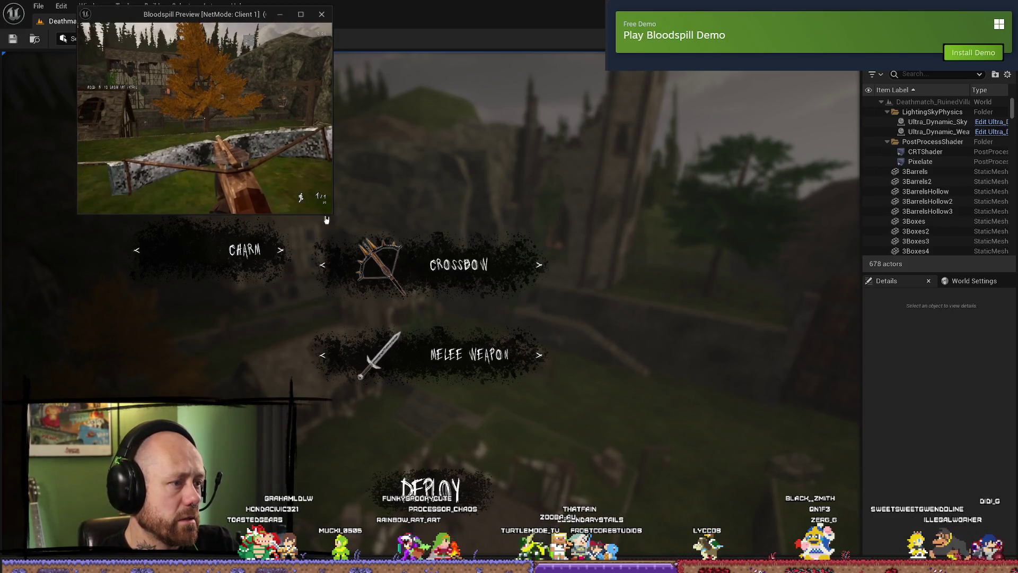
drag(348, 223, 895, 461)
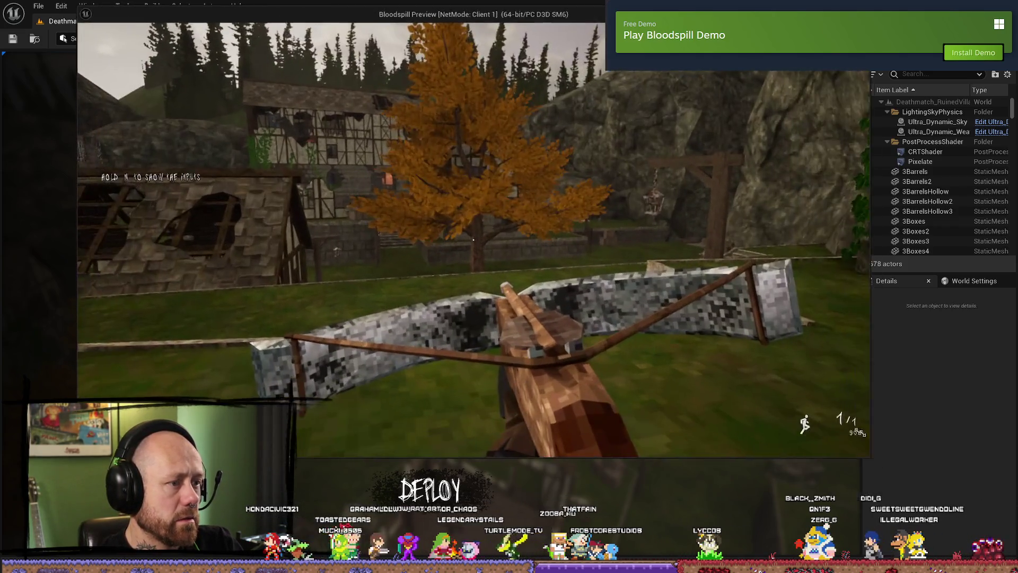
- Fire five crossbow shots from the client, reloading with R after each
click(477, 237)
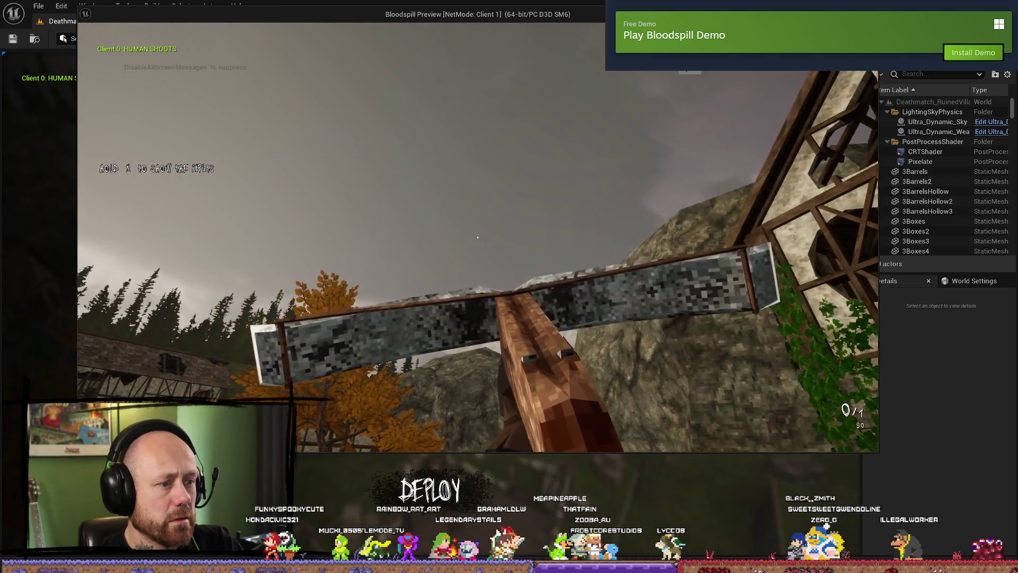
key(r)
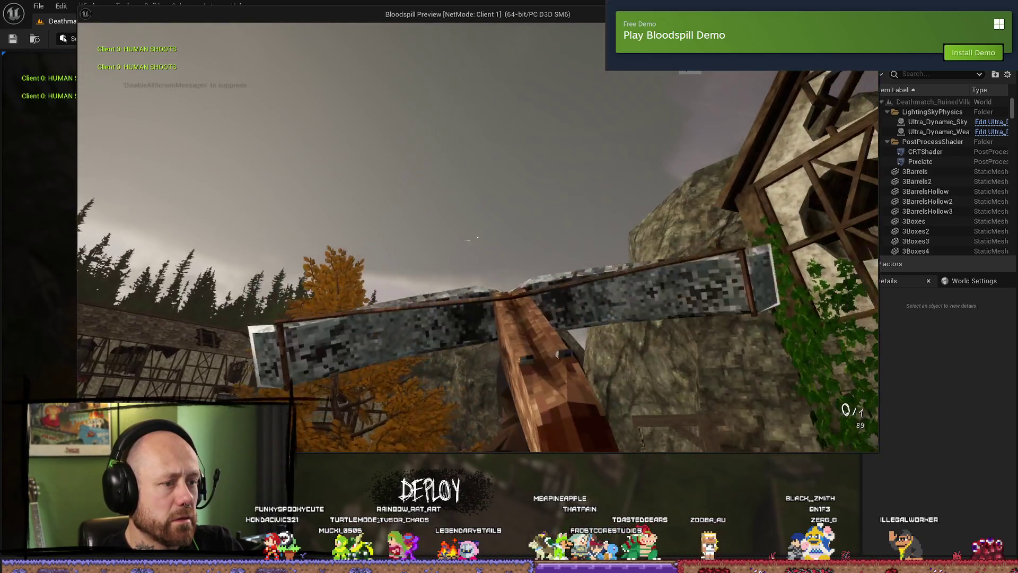
click(478, 237)
key(r)
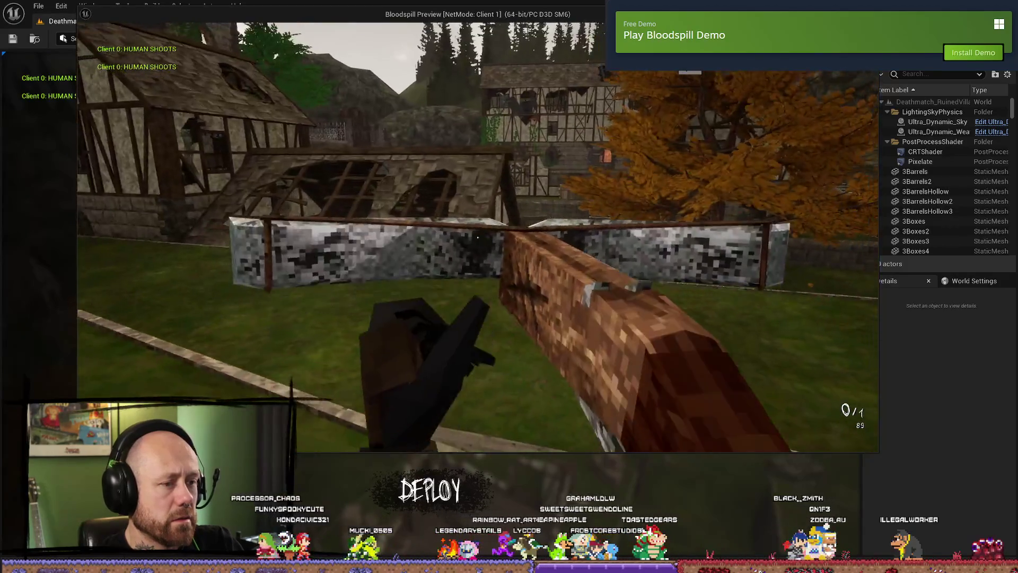
click(478, 237)
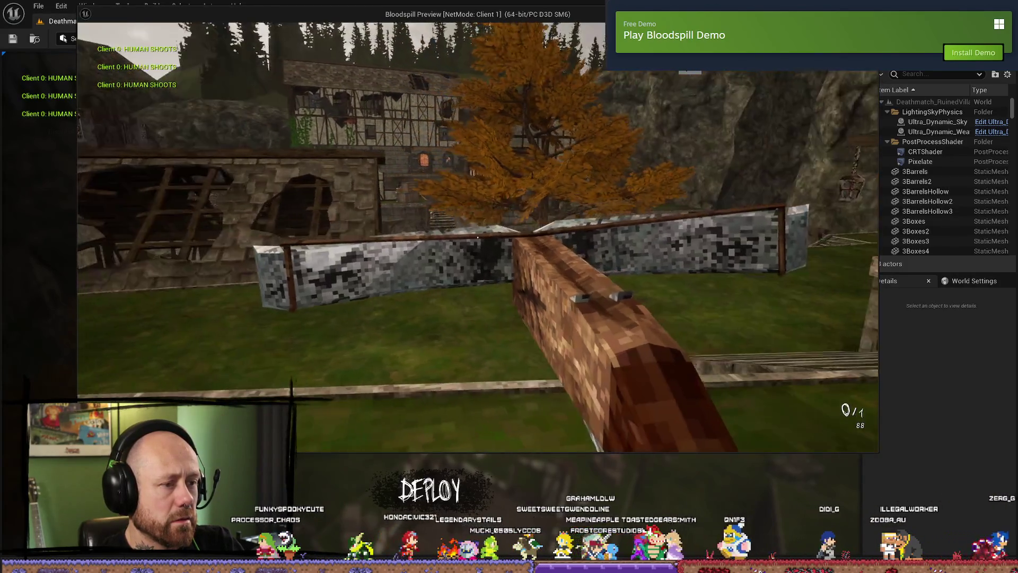
key(r)
click(477, 237)
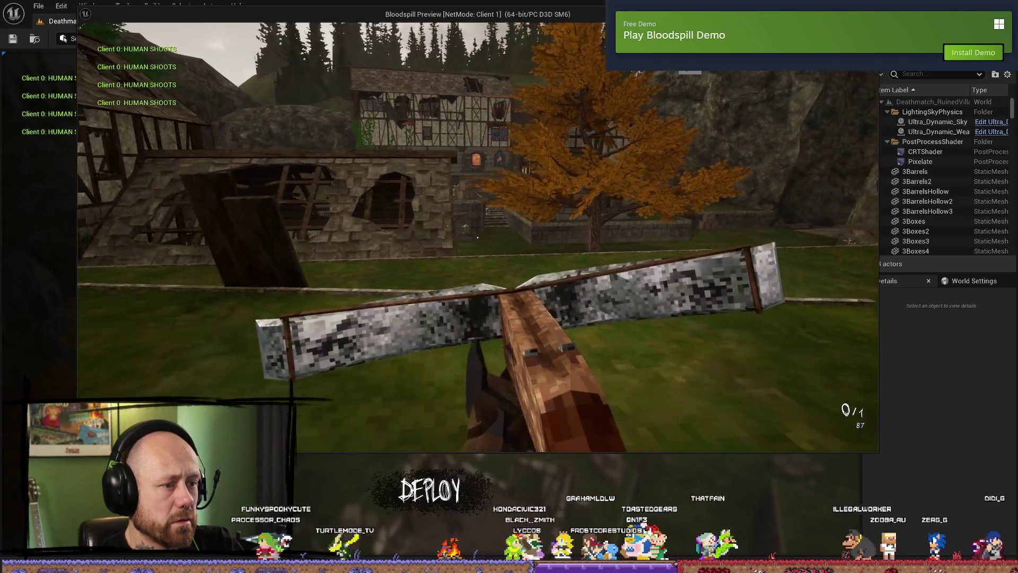
key(r)
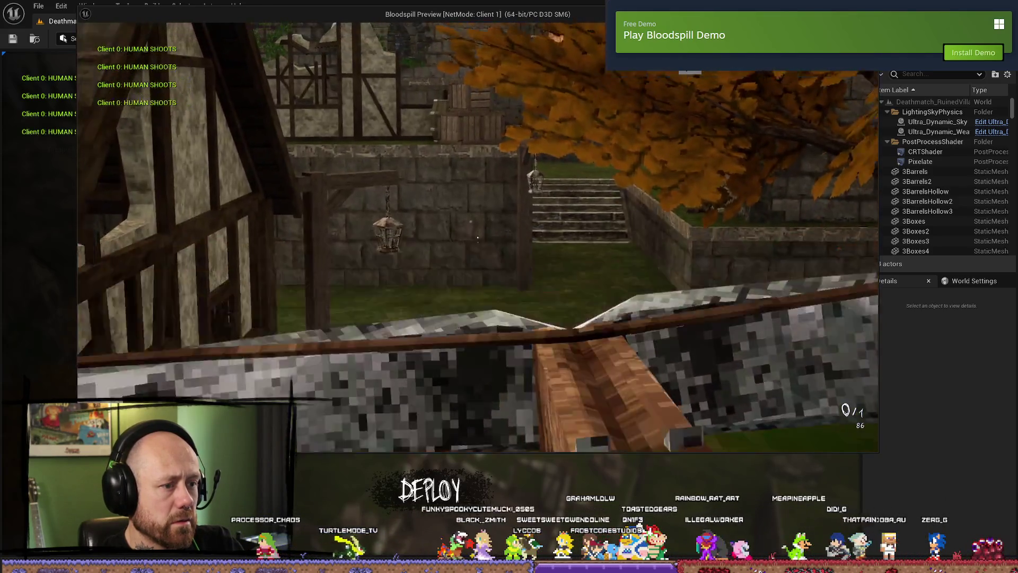
click(477, 237)
- Open and close the pause menu, reload once more, and return to the server view
key(Escape)
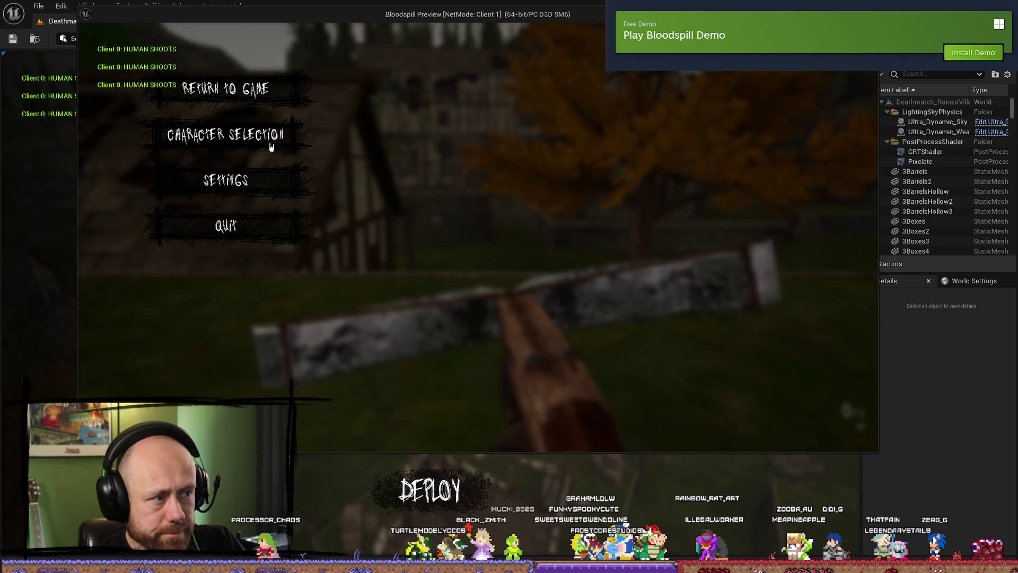
click(253, 90)
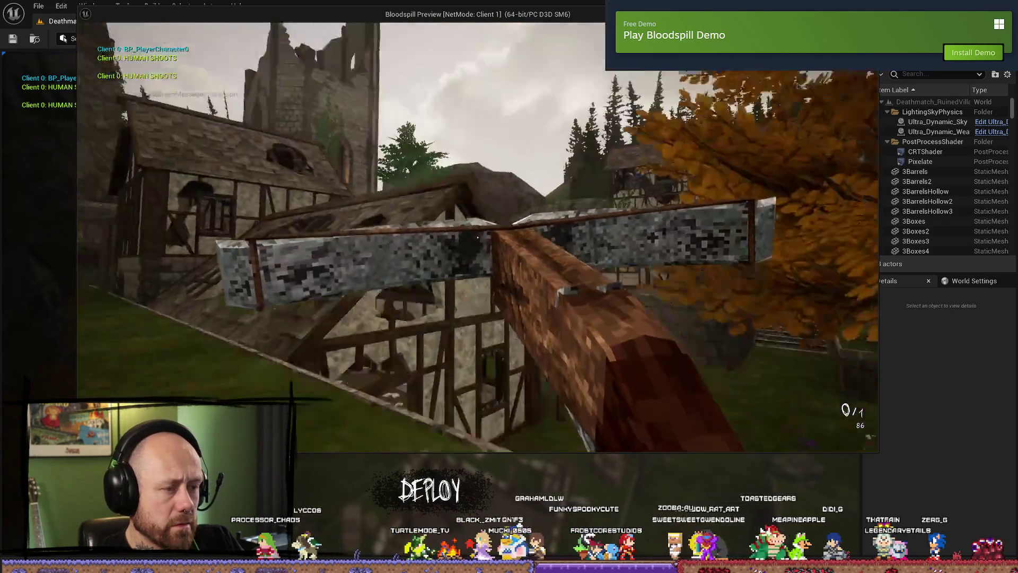
key(r)
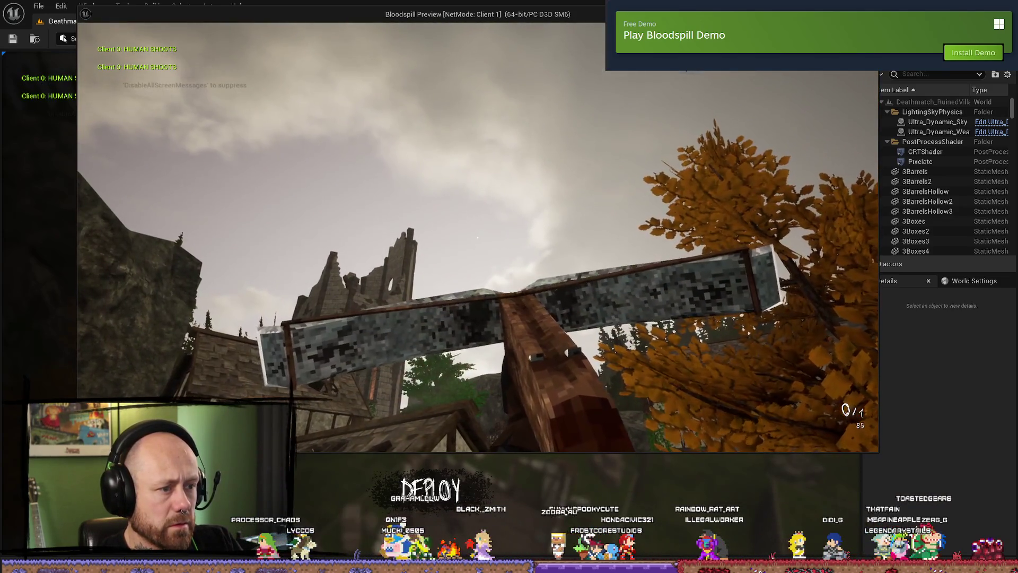
key(alt+Tab)
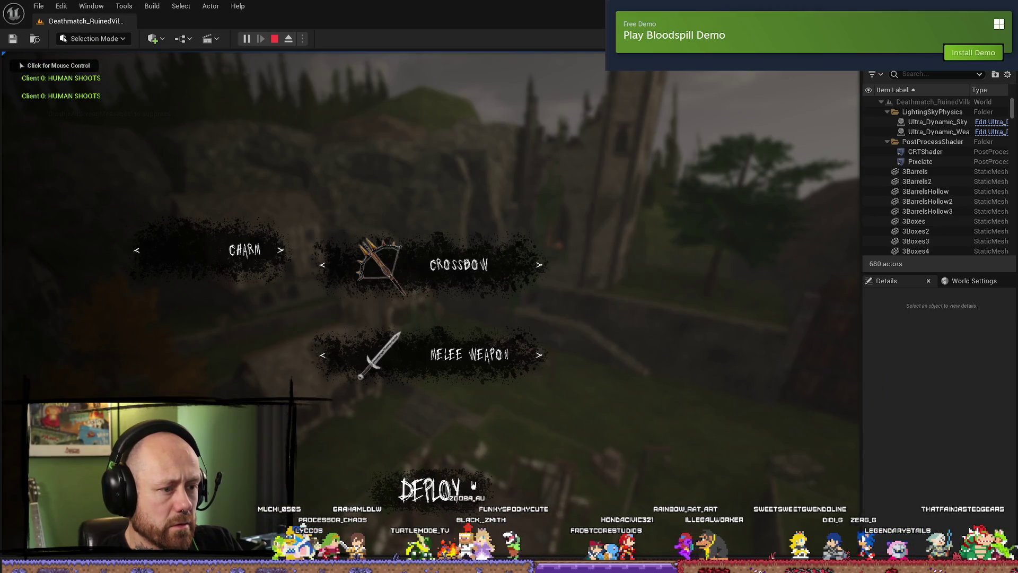
- Deploy the server player, fire the crossbow, and walk up the stone stairs
click(474, 484)
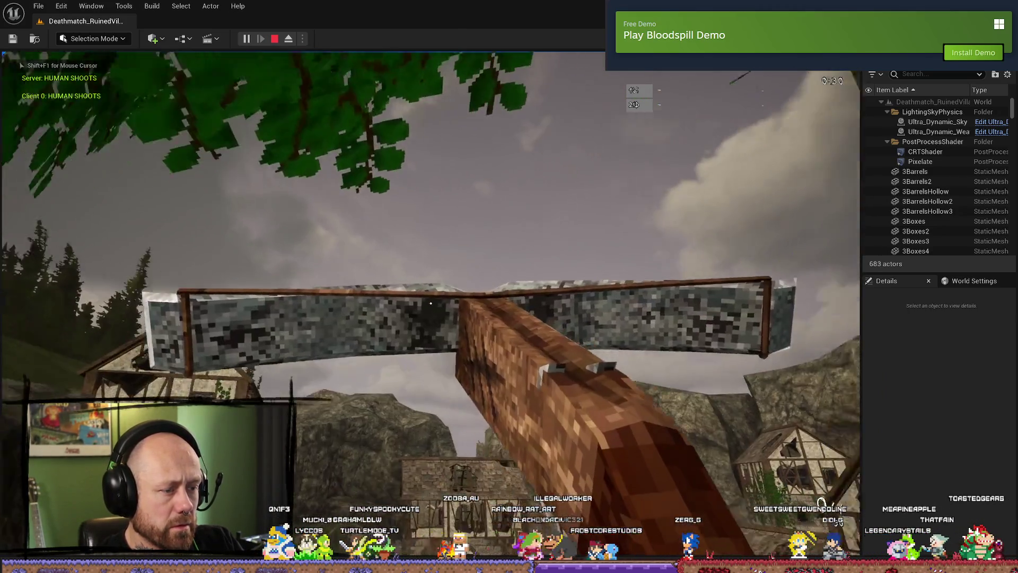
click(430, 303)
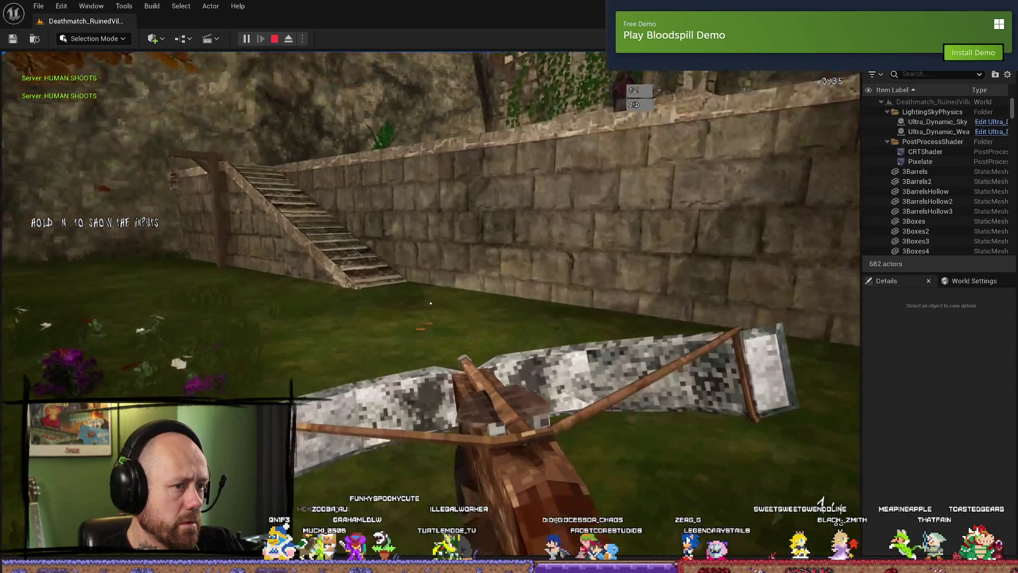
key(w)
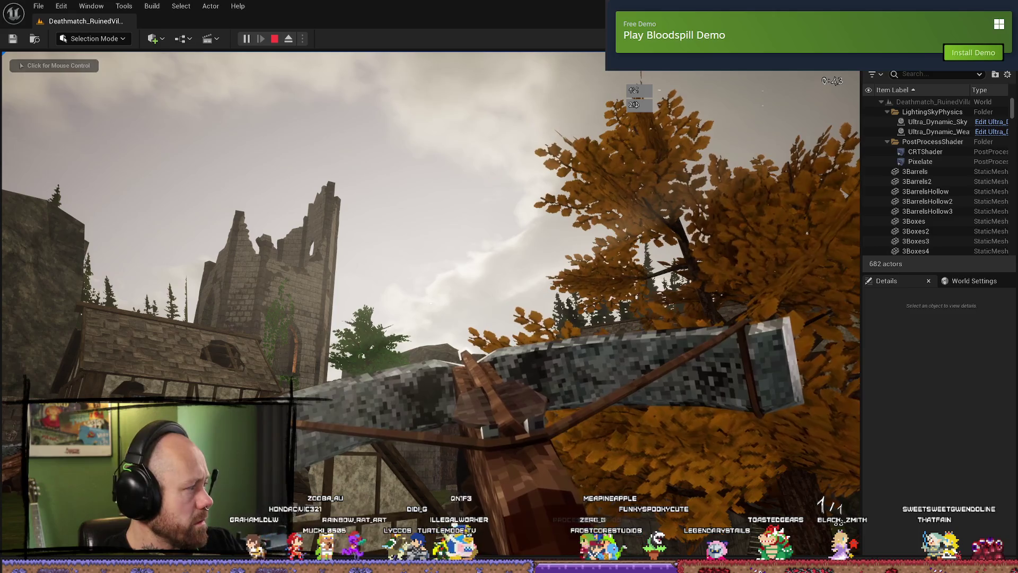
- Fire two client shots, fire again as the server player, and open the pause menu
click(430, 303)
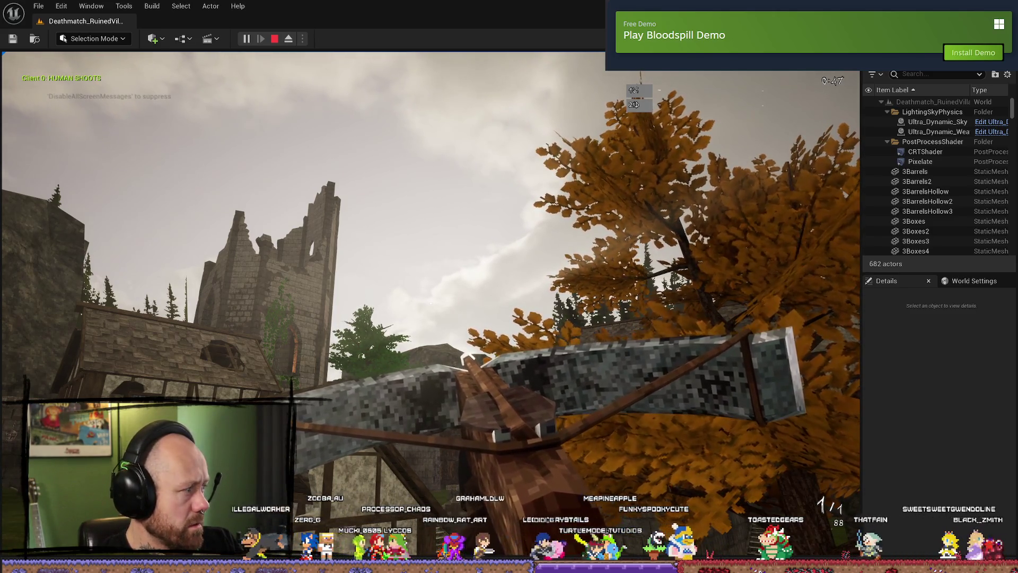
click(430, 303)
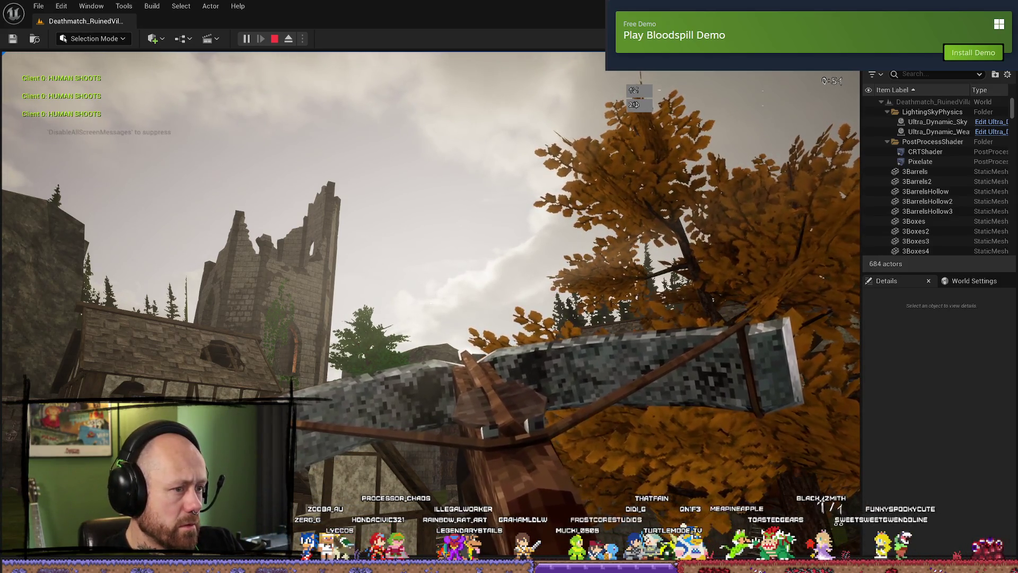
click(264, 352)
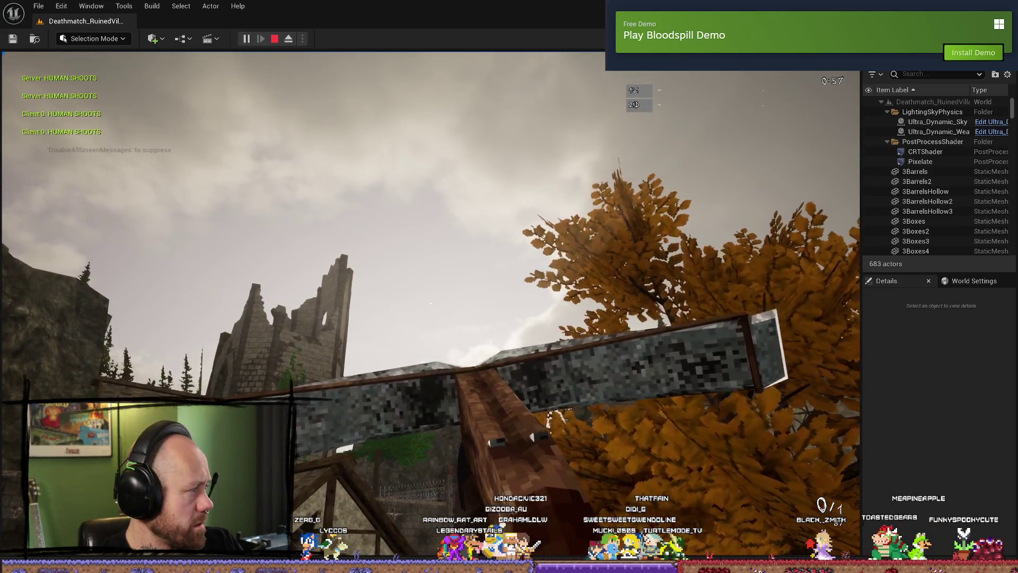
click(430, 302)
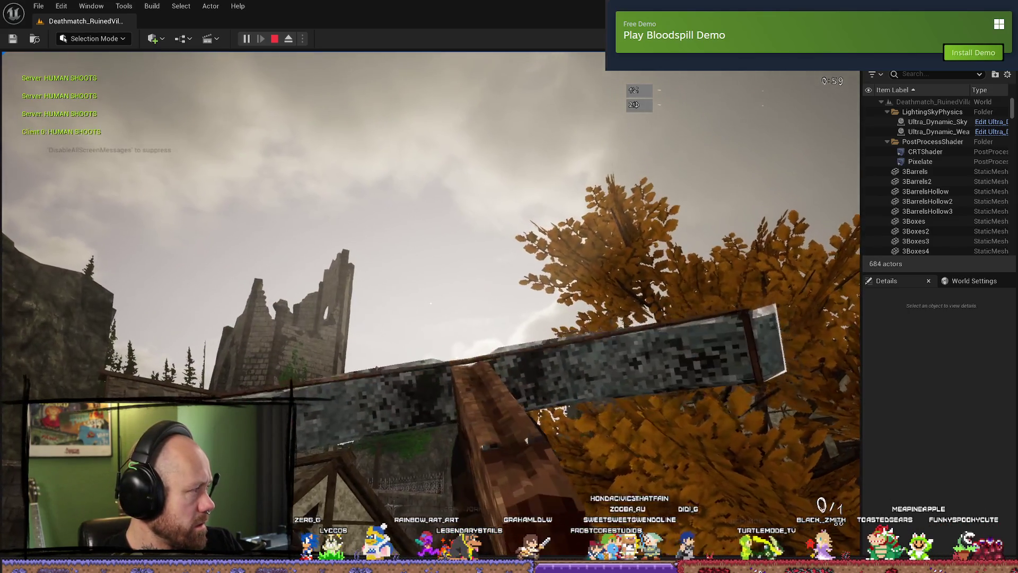
key(Escape)
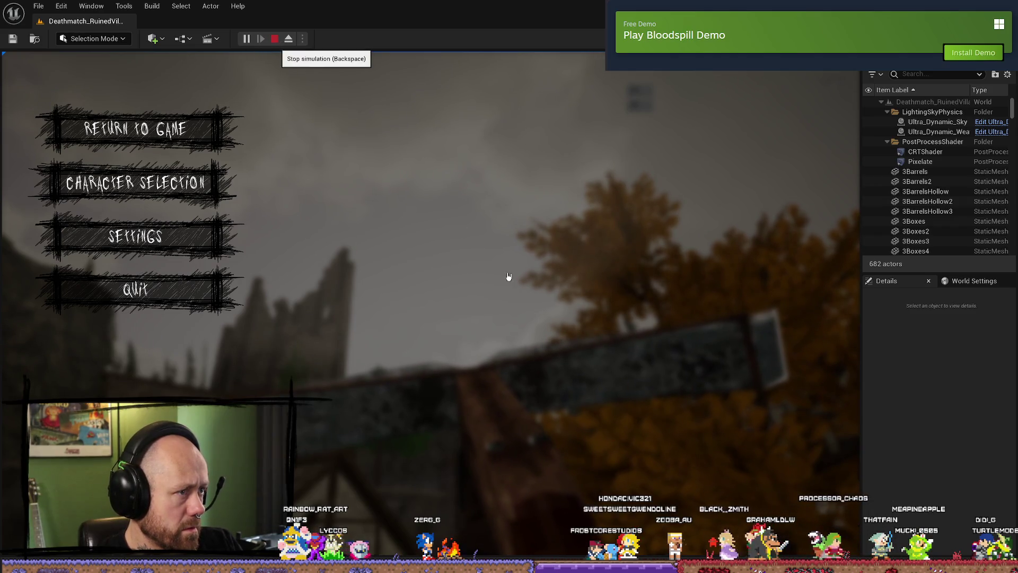
- Stop the running play session and launch a fresh play-in-editor match from the Play options
click(275, 39)
click(246, 39)
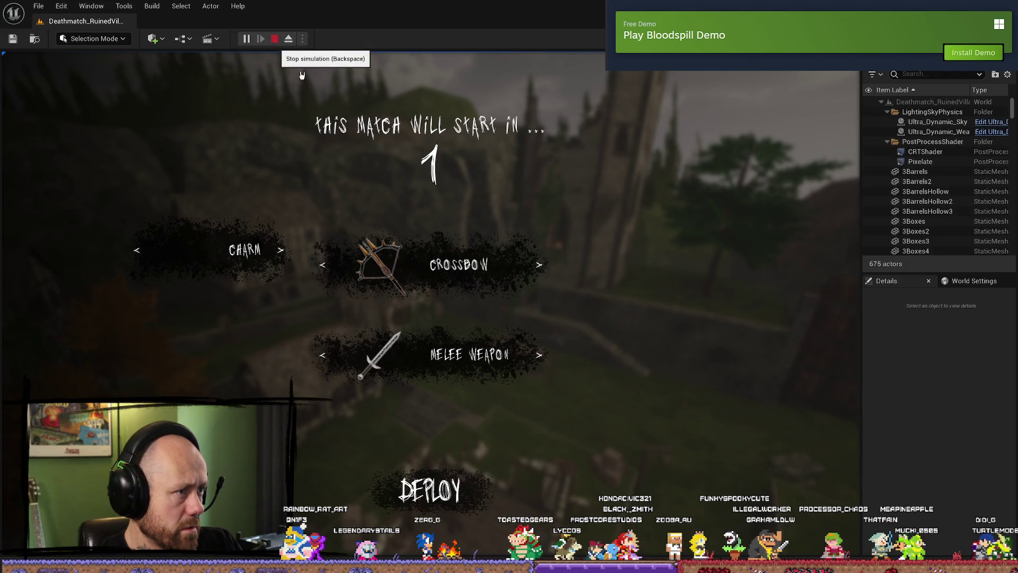
click(274, 39)
click(303, 39)
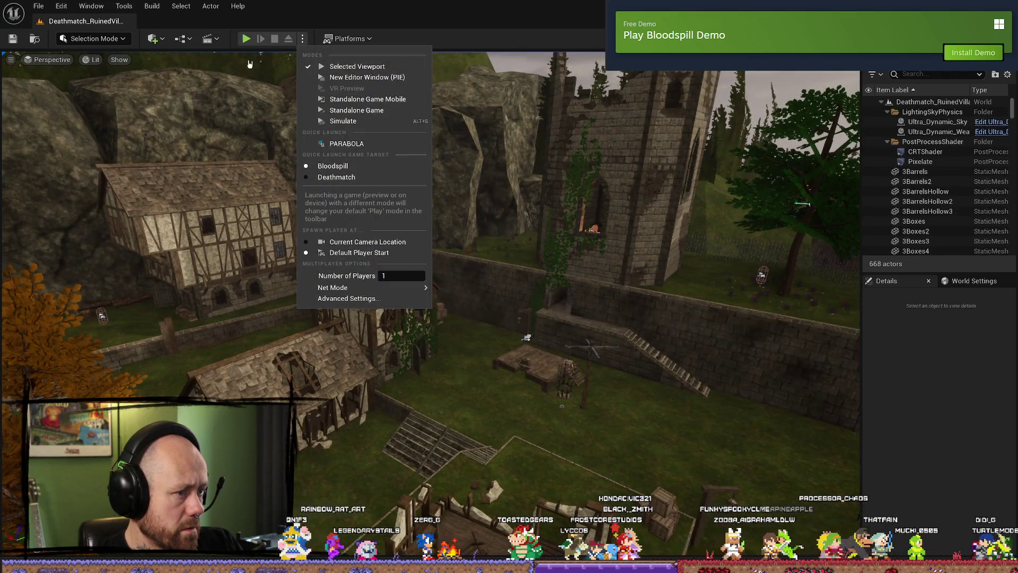
click(246, 39)
click(246, 38)
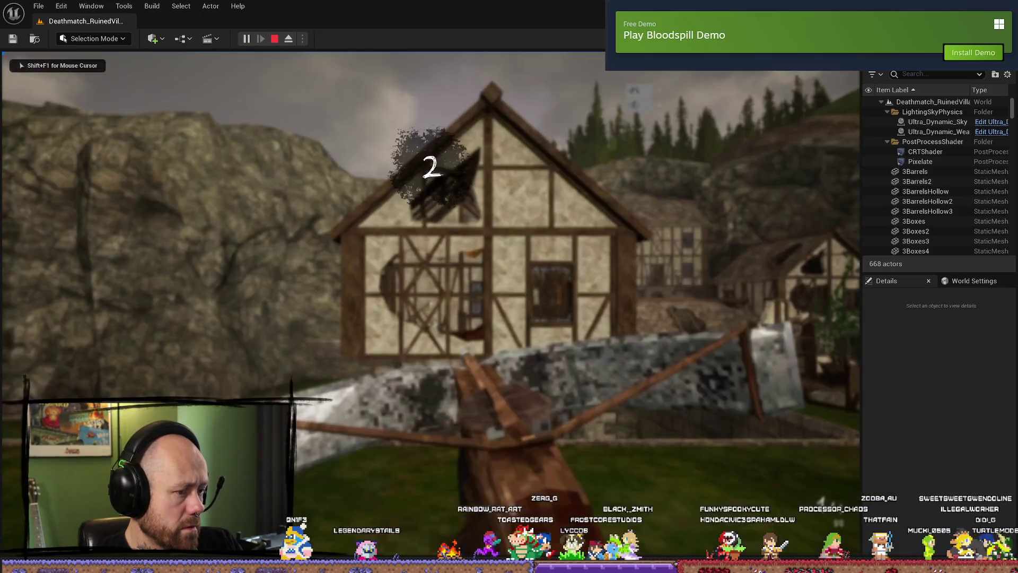
- Quit the current match and start a Deathmatch on Ruined Village with 3 bots
key(Escape)
click(204, 237)
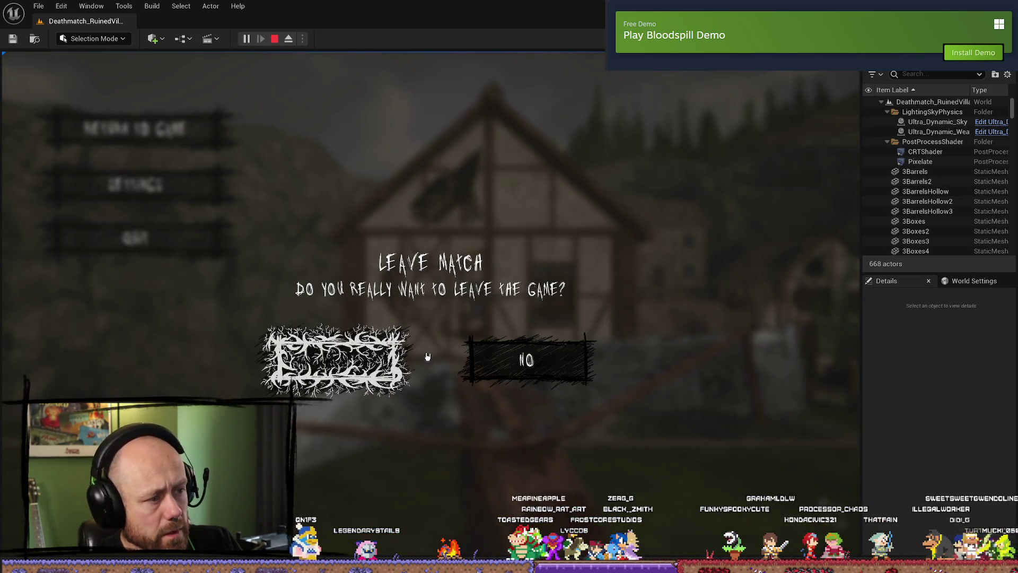
click(427, 356)
click(90, 311)
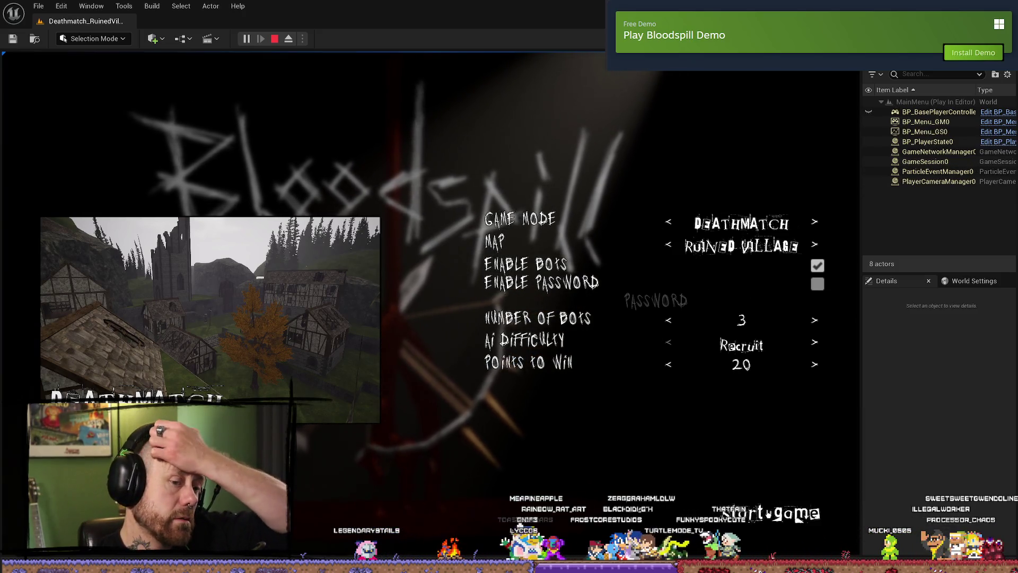
click(798, 517)
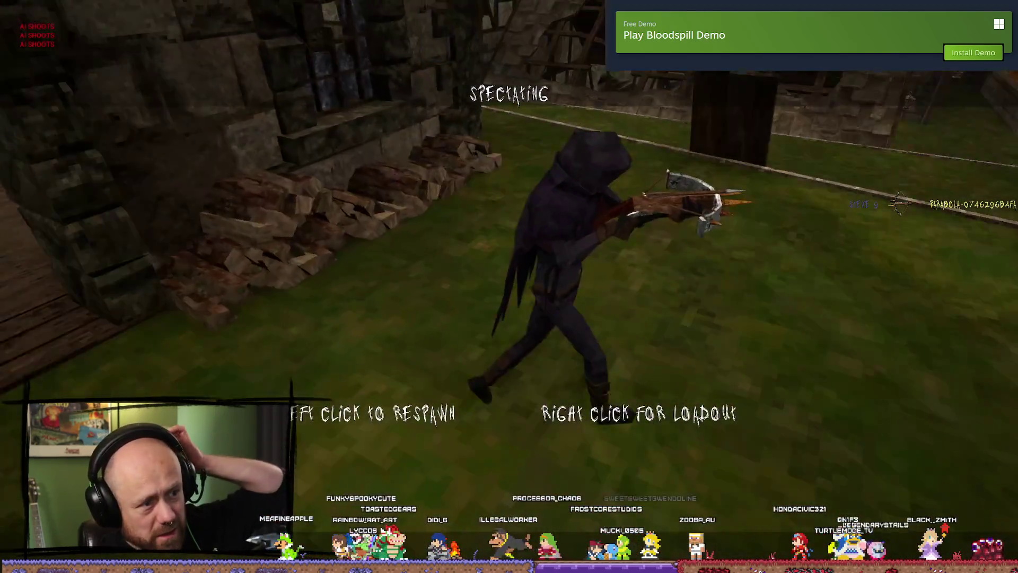
- Respawn in the Ruined Village match and fire the crossbow at the hooded bot, respawning after dying
click(509, 287)
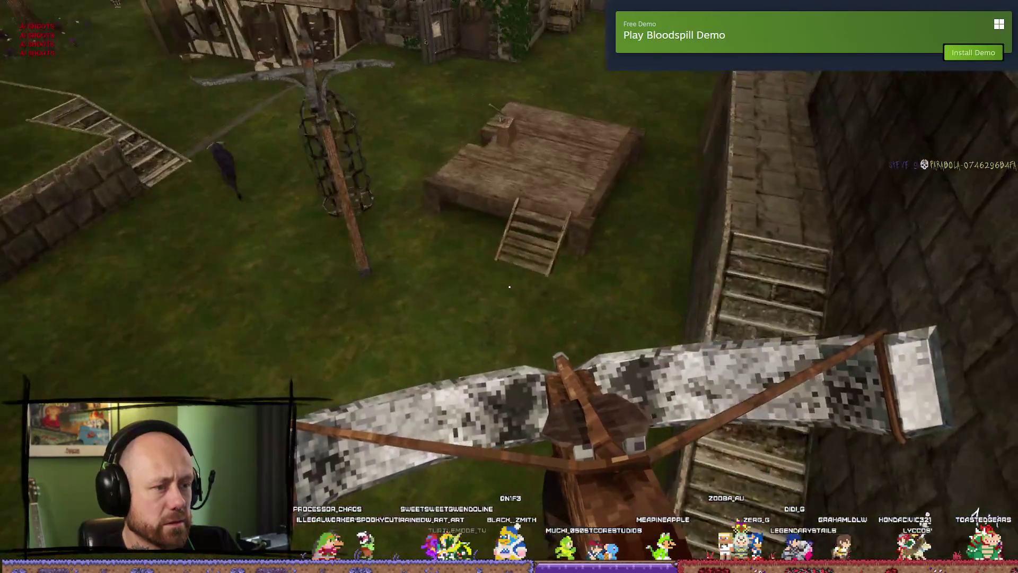
click(509, 287)
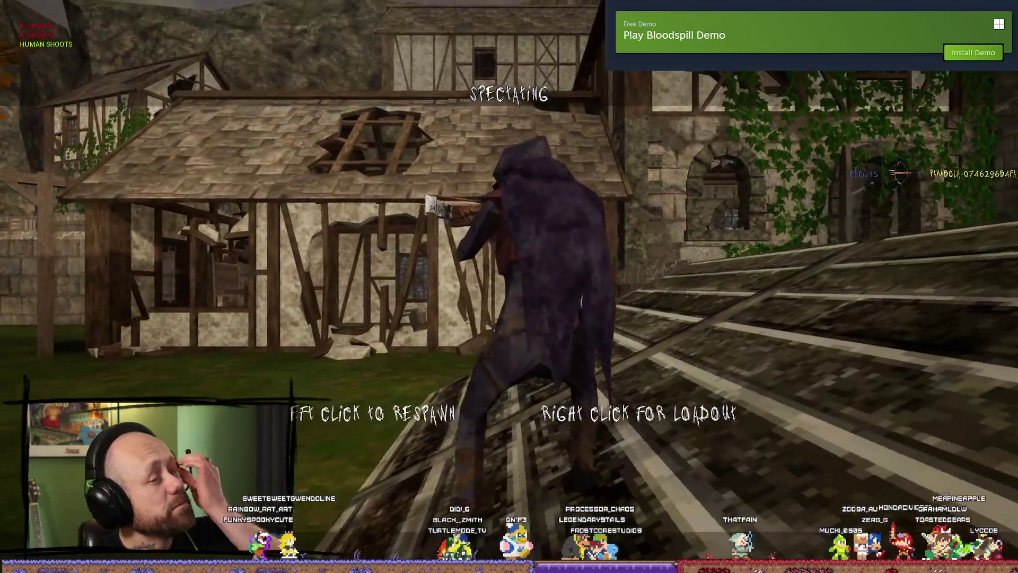
click(509, 287)
key(w)
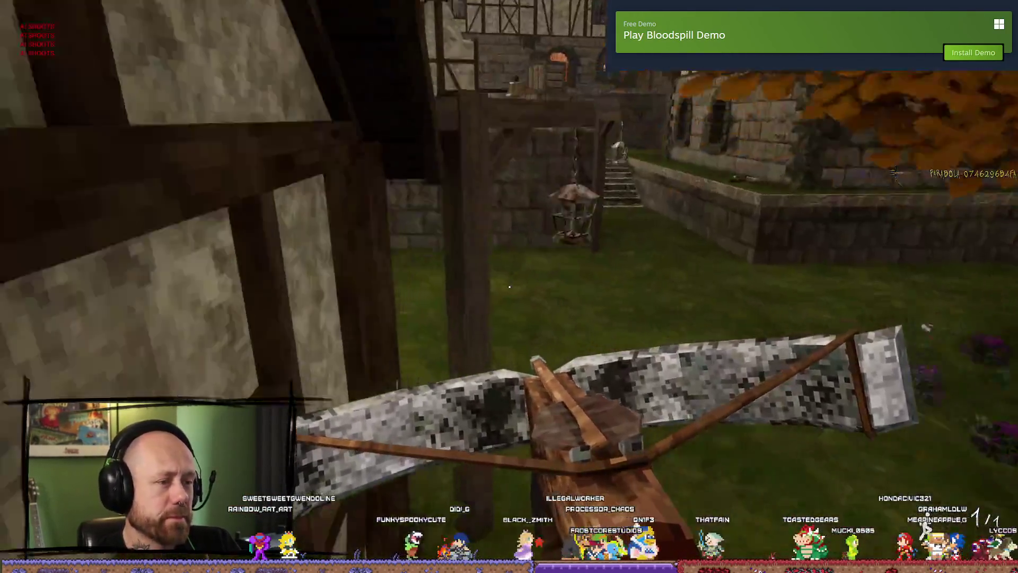
click(509, 287)
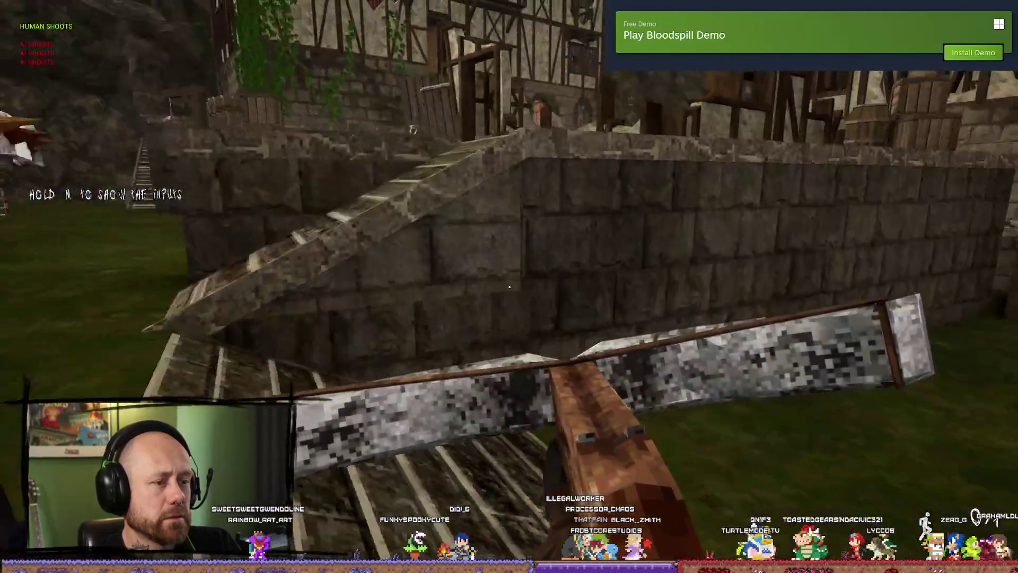
click(509, 287)
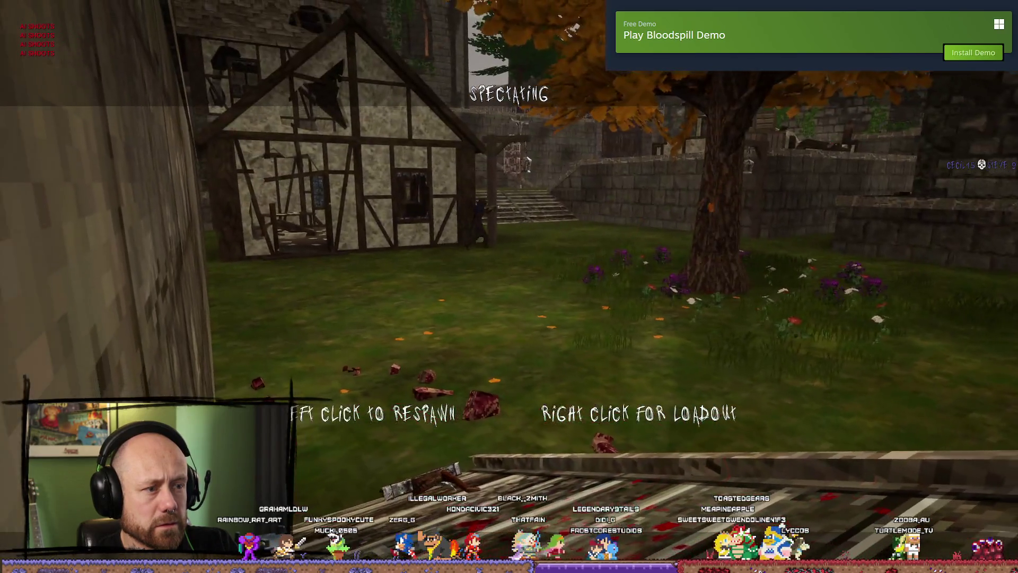
- Respawn with the crossbow, roam the village up the stone stairs, then quit from the pause menu
click(510, 286)
key(w)
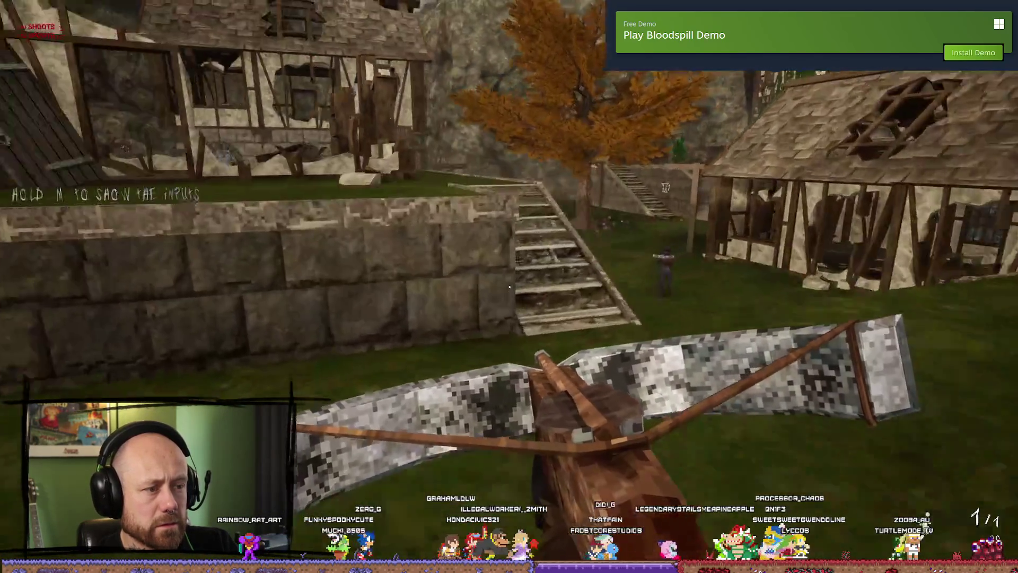
key(w)
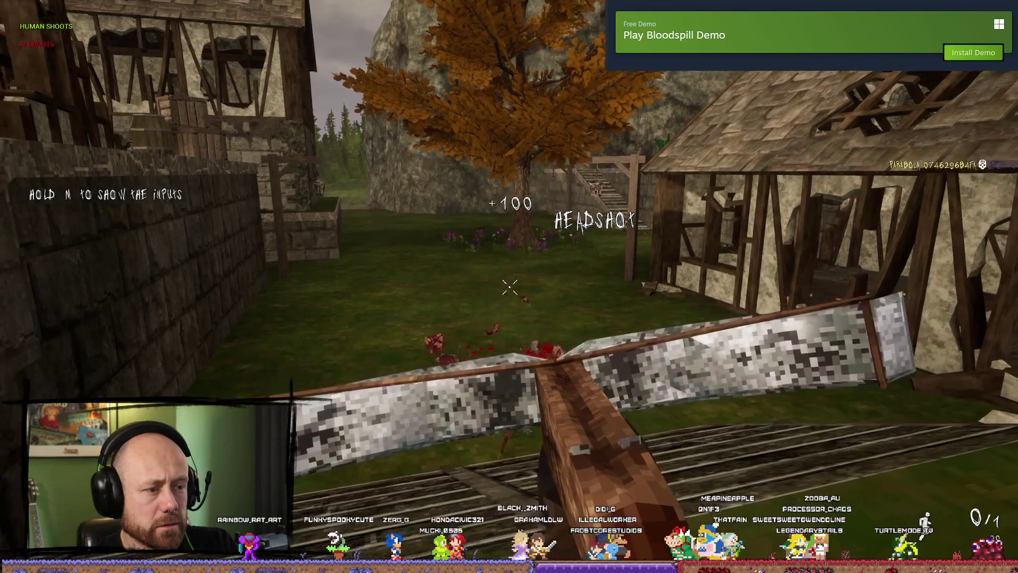
key(w)
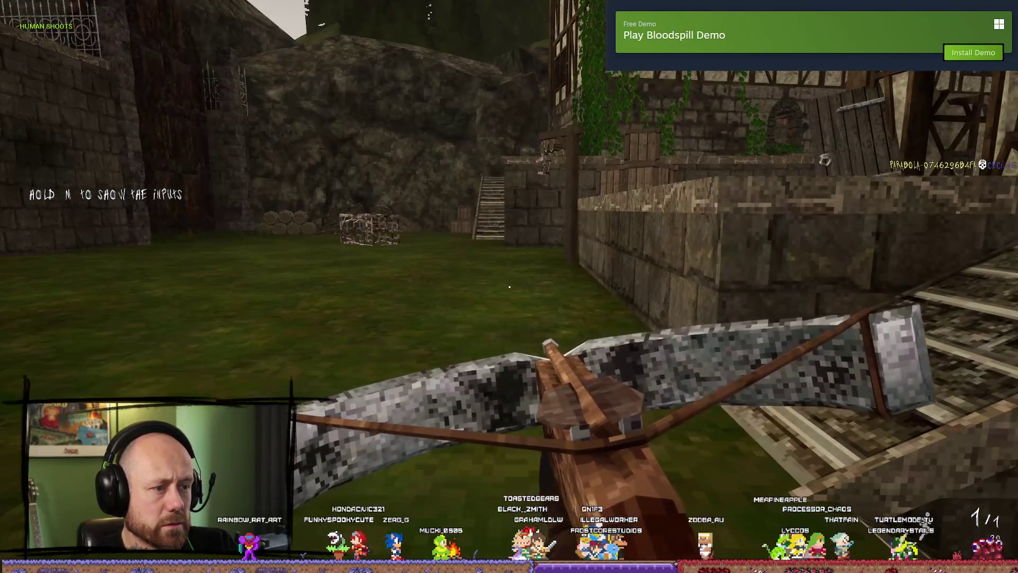
key(w)
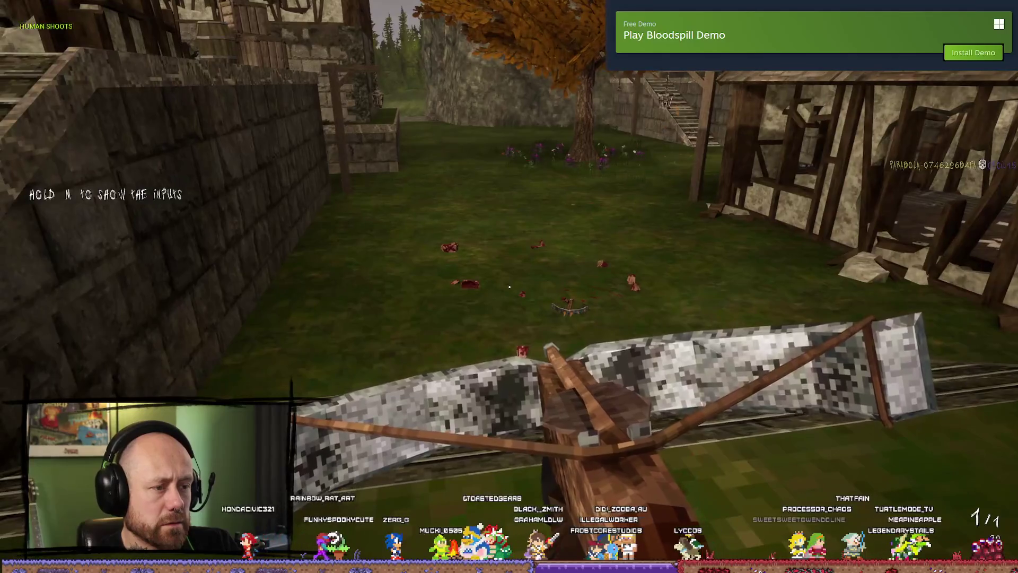
key(w)
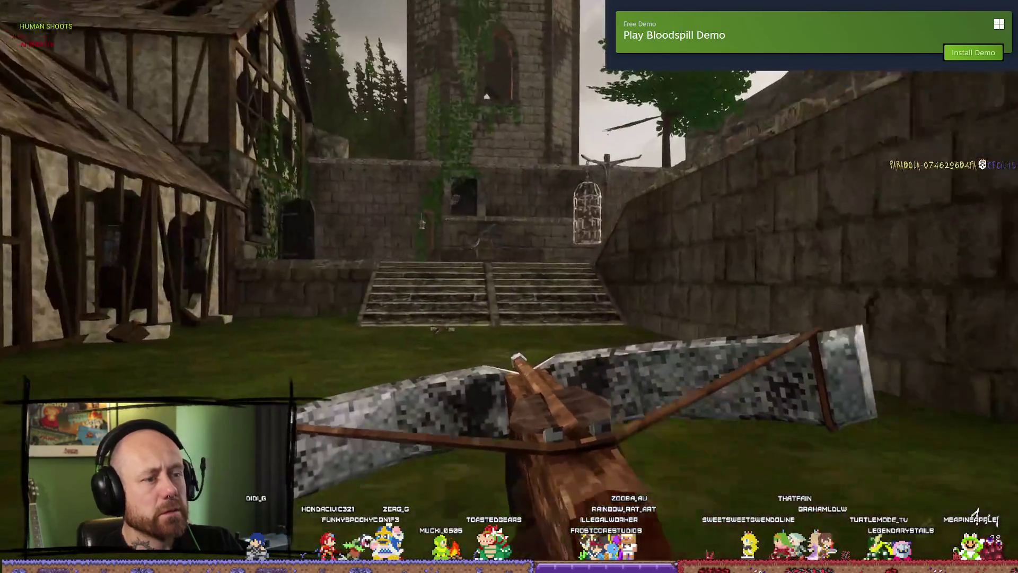
key(w)
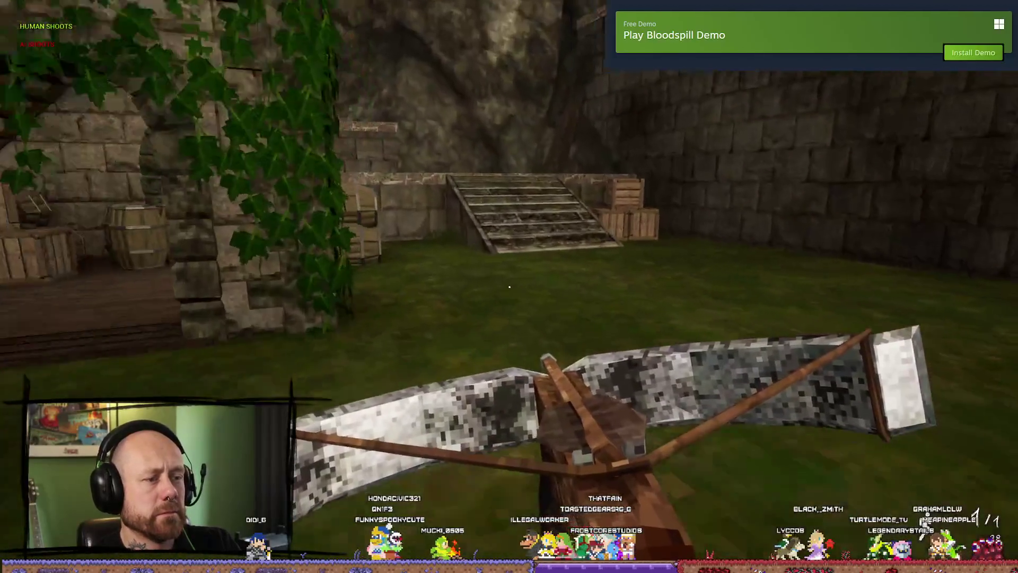
key(w)
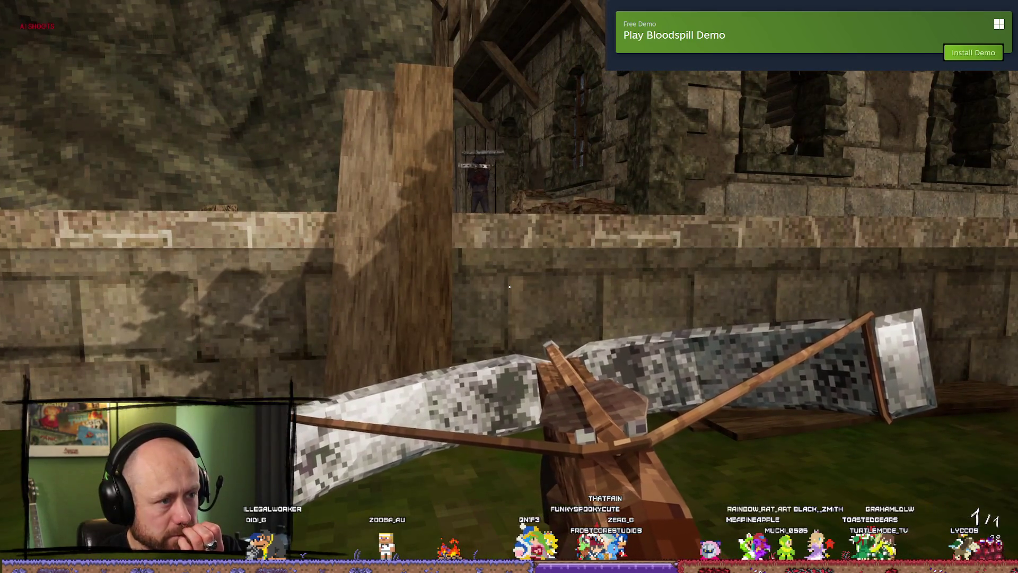
key(s)
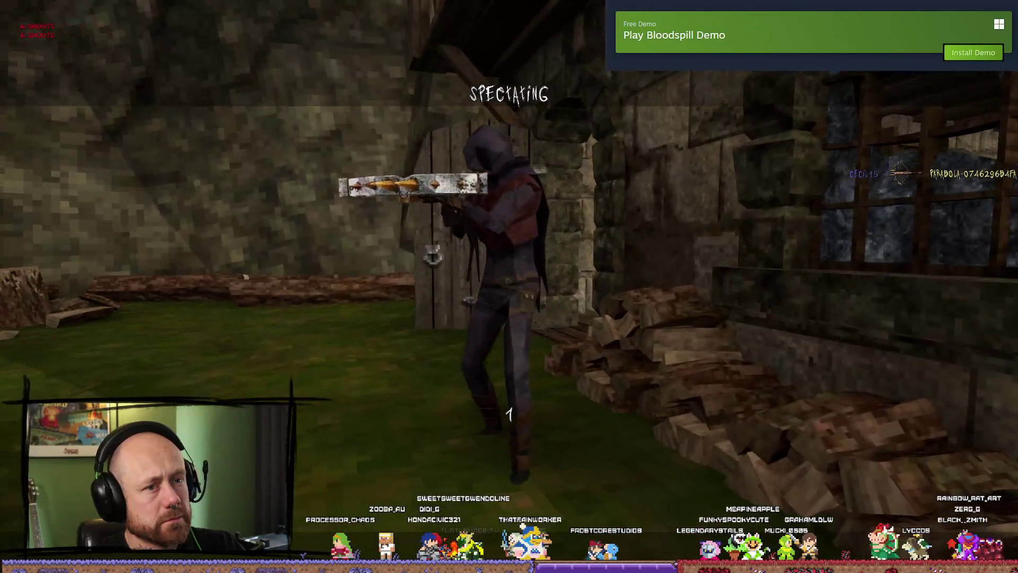
click(509, 414)
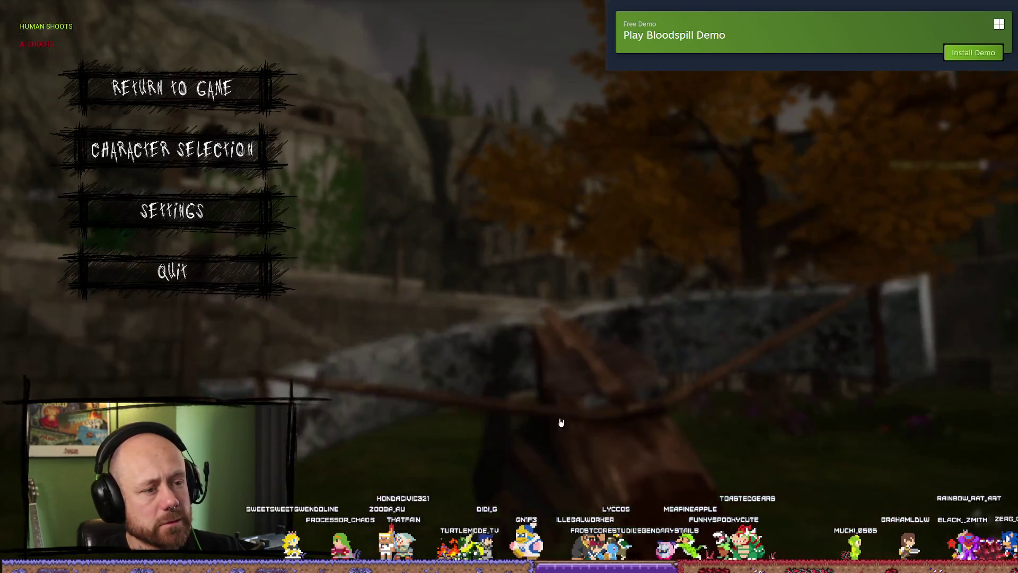
click(234, 281)
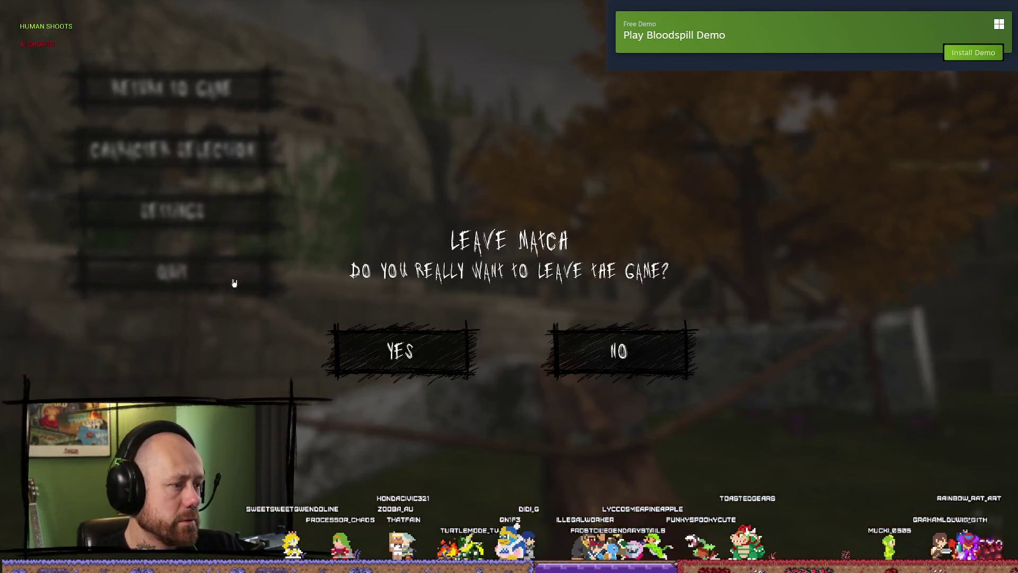
- Leave the match, return to the Fire Weapon graph, and untick Client Side Only on Bullet Visual Spawn Server
click(400, 347)
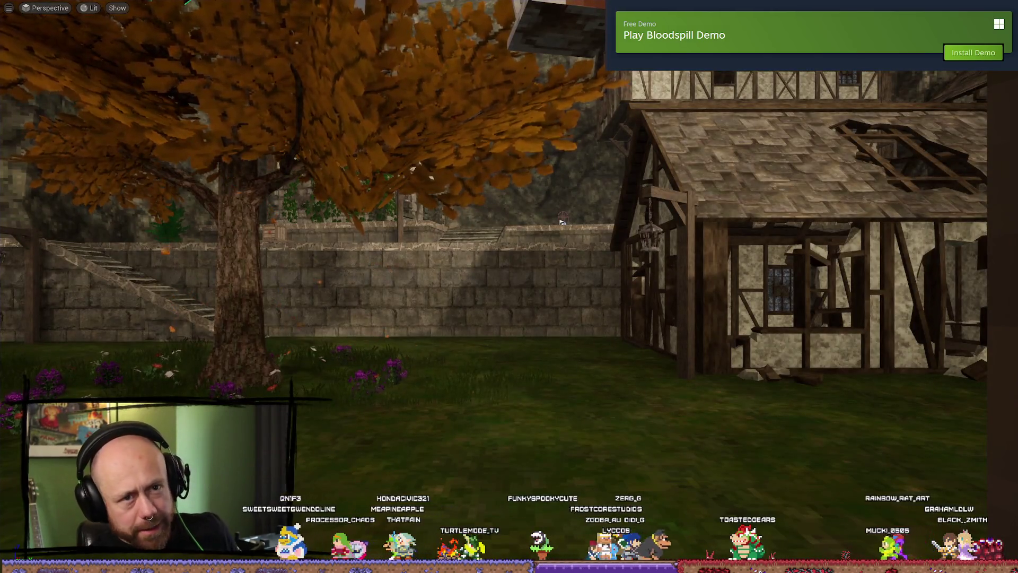
key(F11)
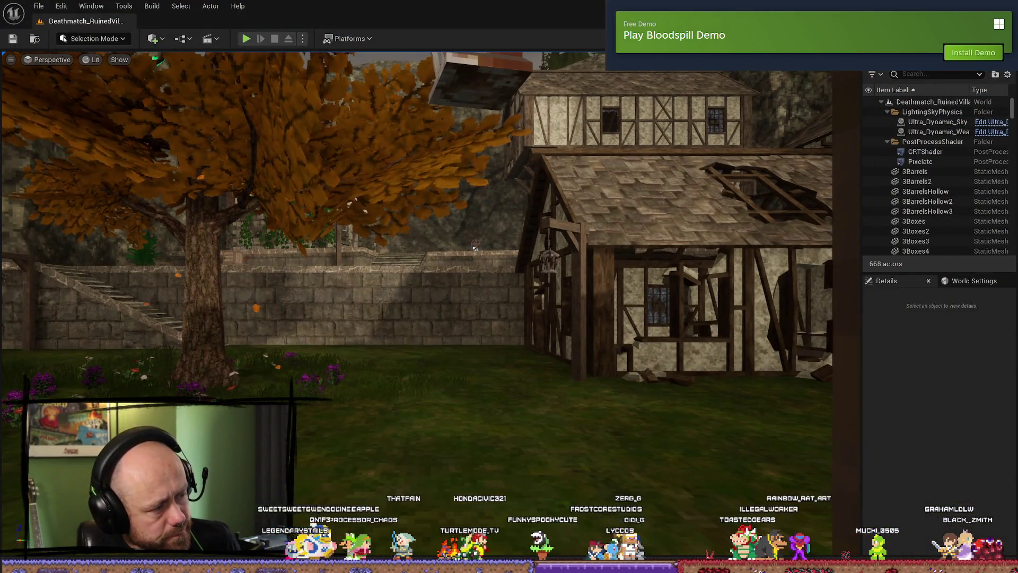
key(alt+Tab)
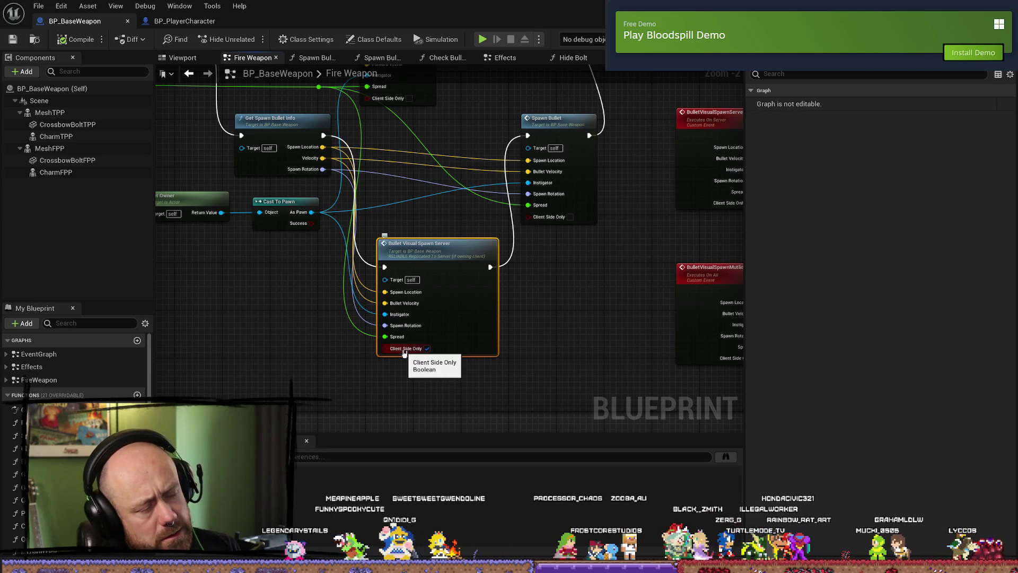
click(427, 348)
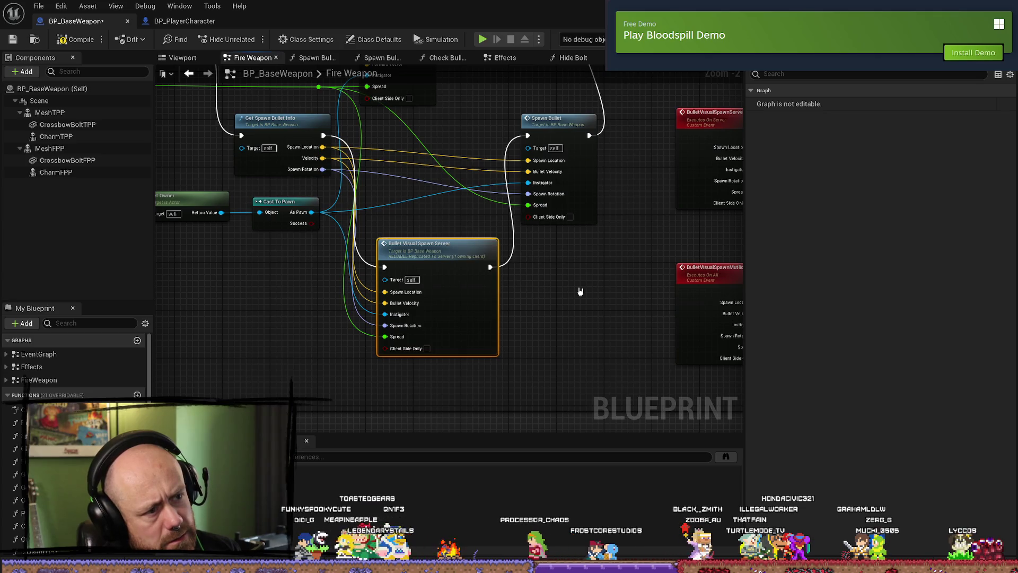
- Rearrange the BulletVisualSpawnMulticast event and Spawn Bullet Visual Bullet node, then locate the server call
drag(591, 226, 351, 230)
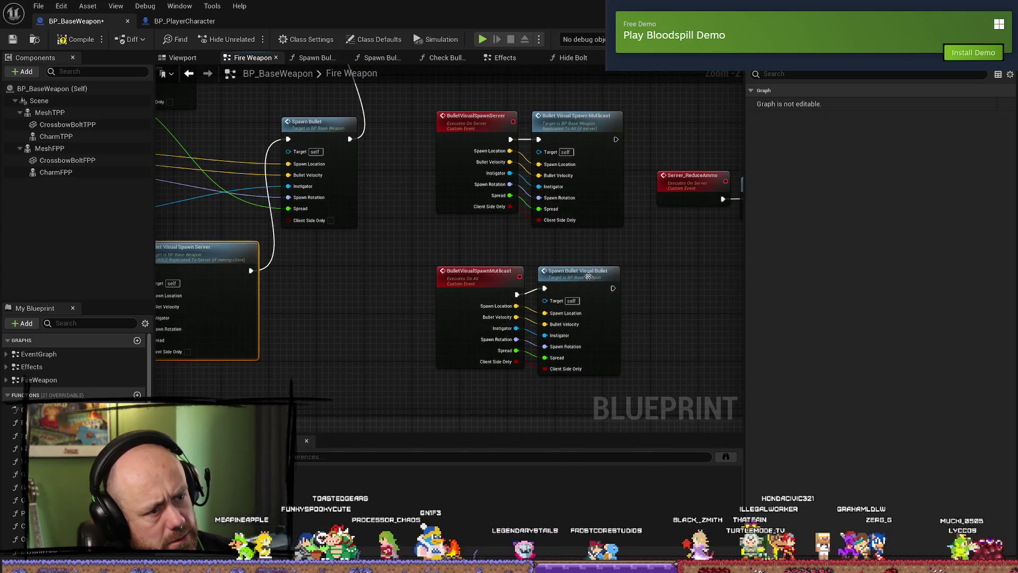
click(591, 225)
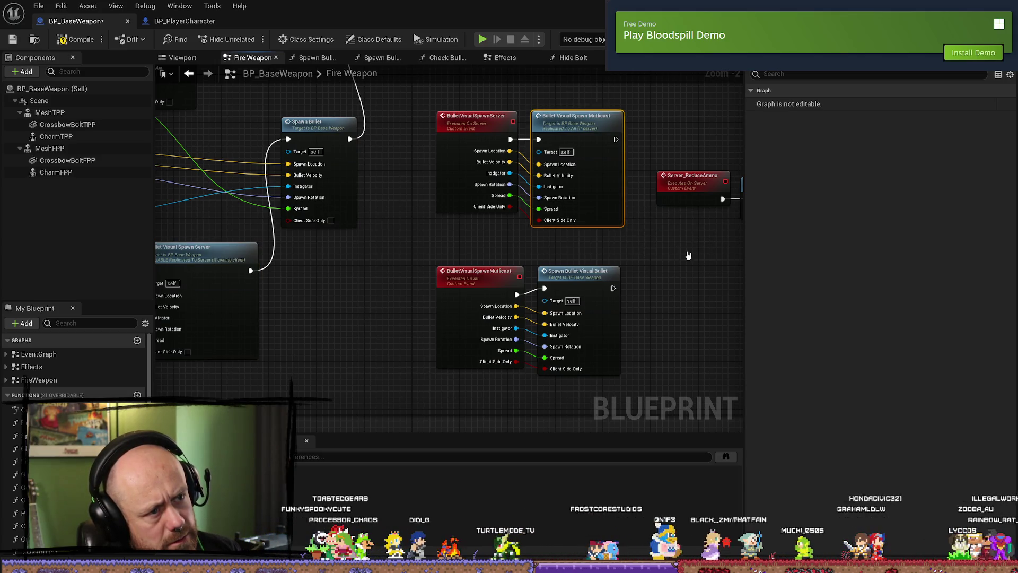
drag(693, 258, 604, 240)
click(491, 254)
drag(490, 254, 550, 260)
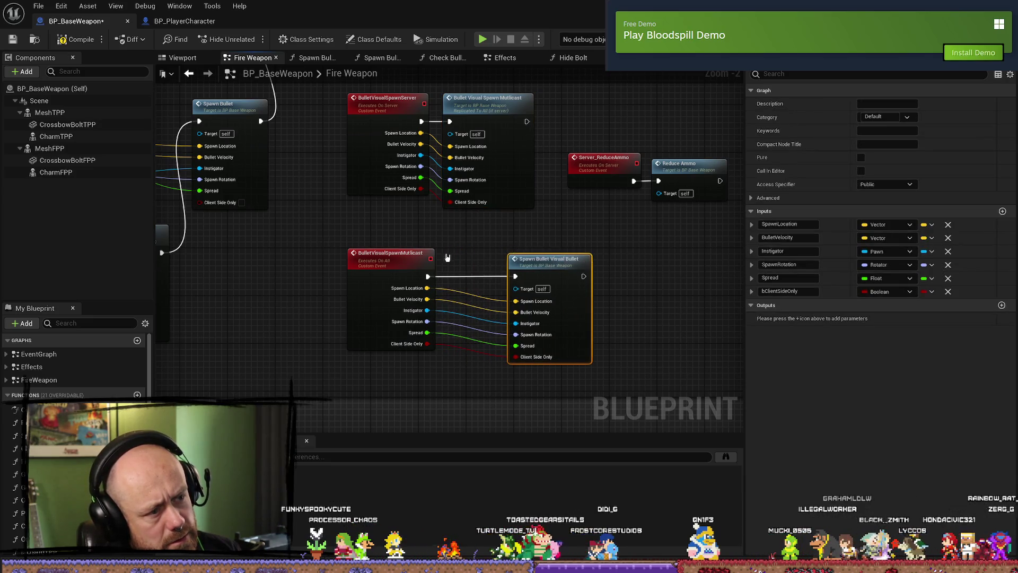
drag(371, 255, 330, 254)
mouse_move(535, 258)
mouse_down()
mouse_move(584, 260)
mouse_move(557, 262)
mouse_up()
drag(563, 361, 833, 359)
click(423, 333)
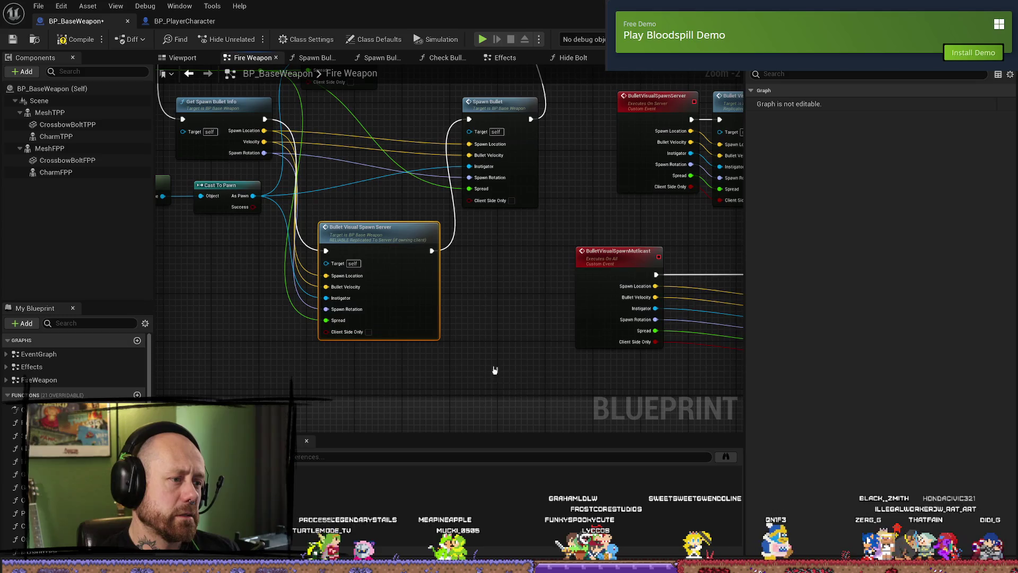
drag(494, 370, 545, 392)
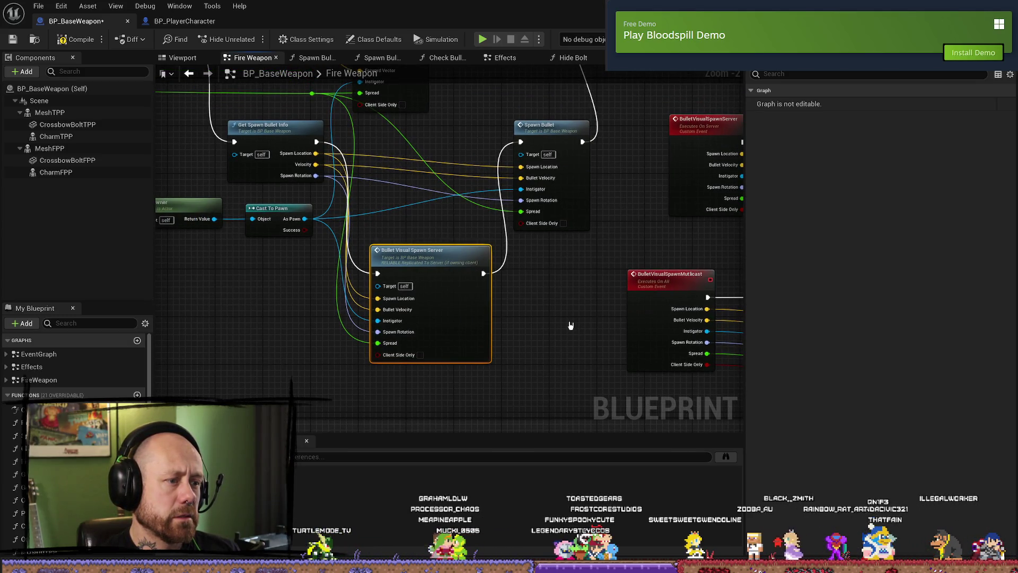
- Find references to the server call and open the Spawn Bullet Visual Bullet function from the multicast
right_click(462, 257)
click(511, 356)
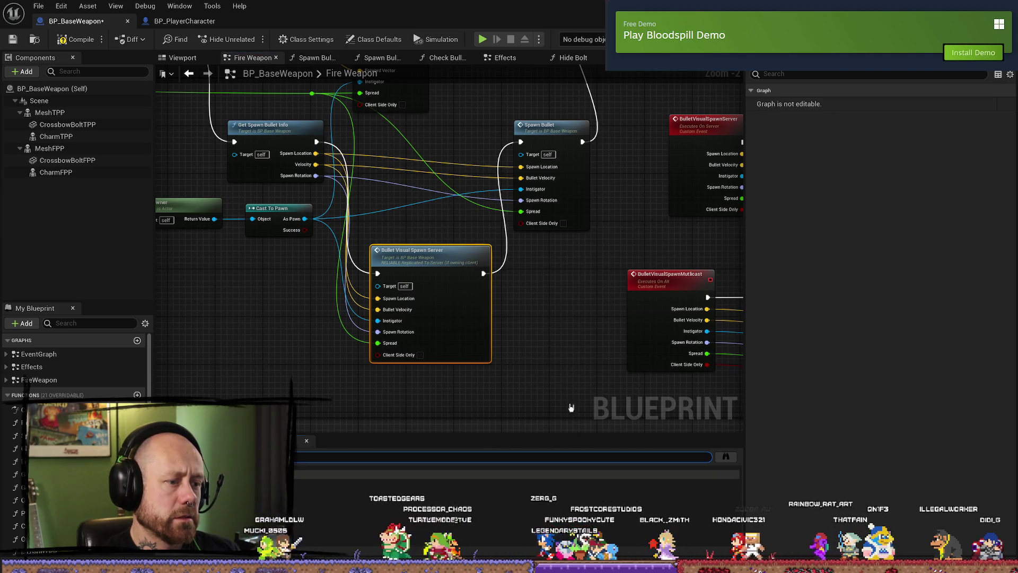
double_click(467, 483)
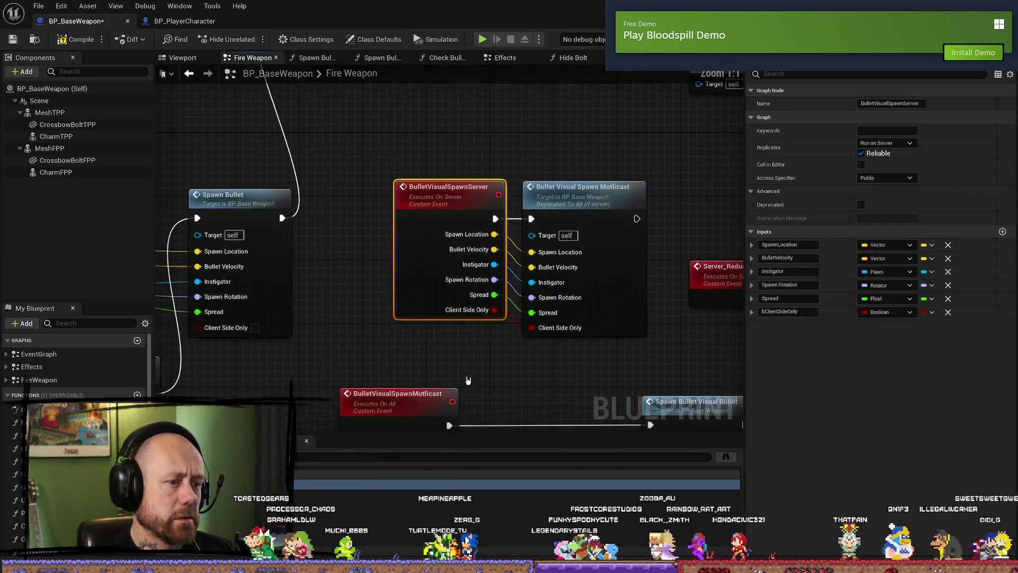
double_click(424, 494)
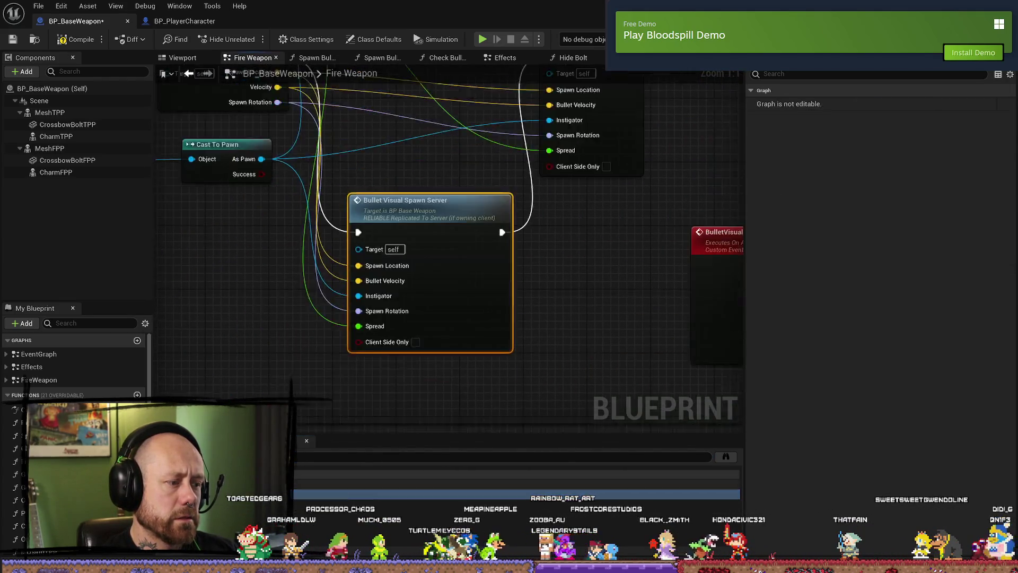
drag(698, 241, 384, 249)
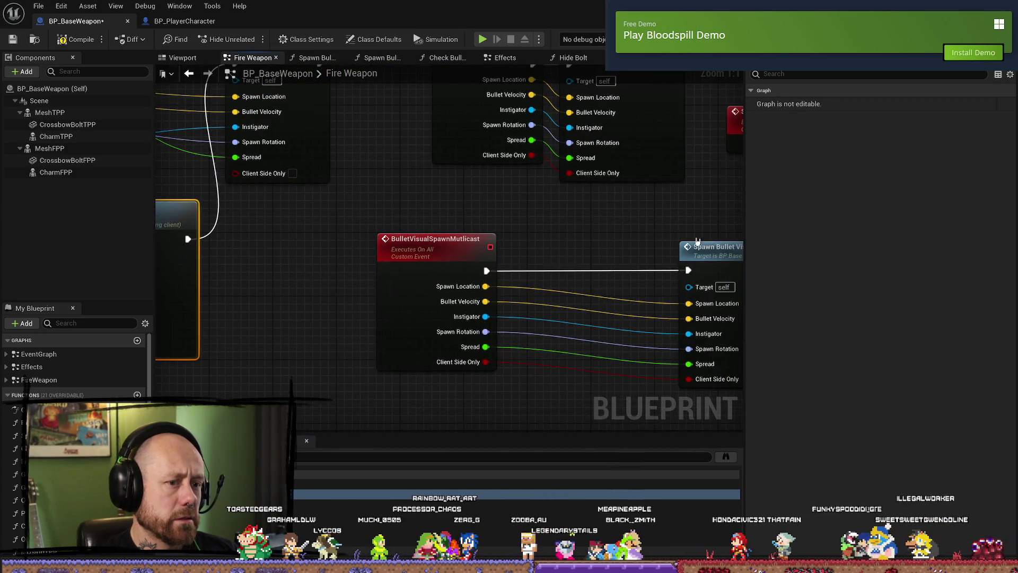
drag(698, 242, 529, 241)
click(592, 250)
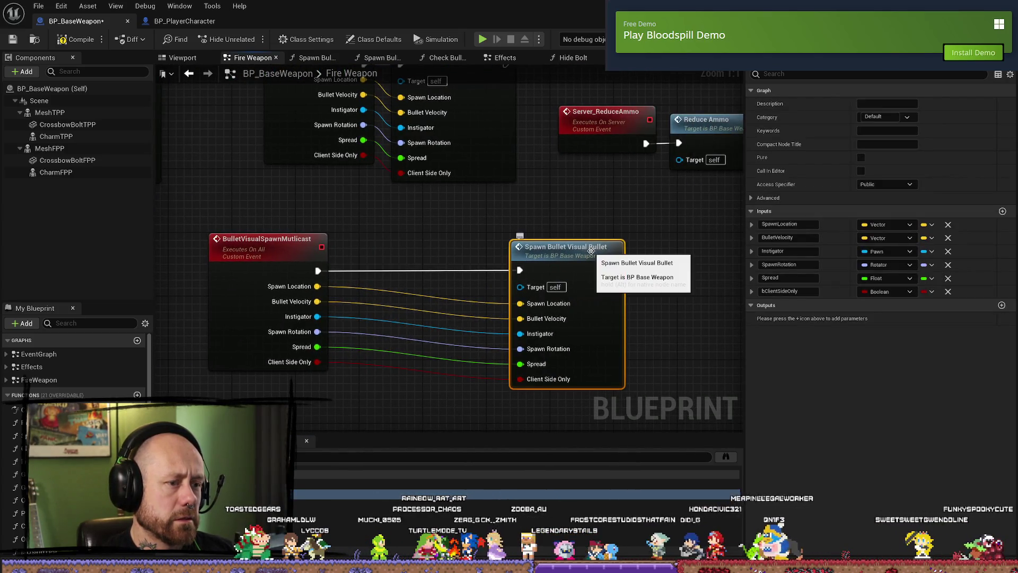
double_click(591, 250)
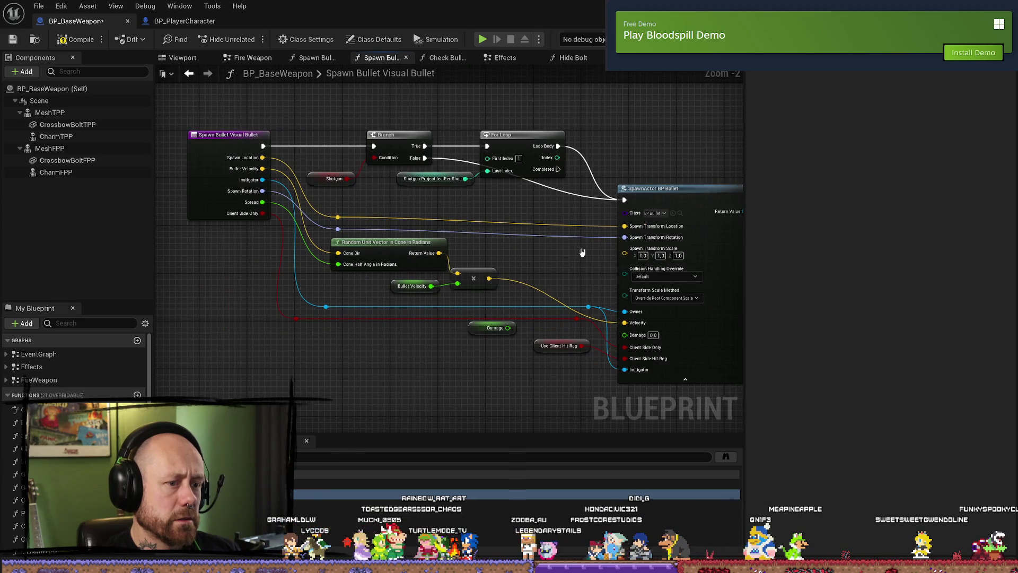
drag(582, 253, 546, 251)
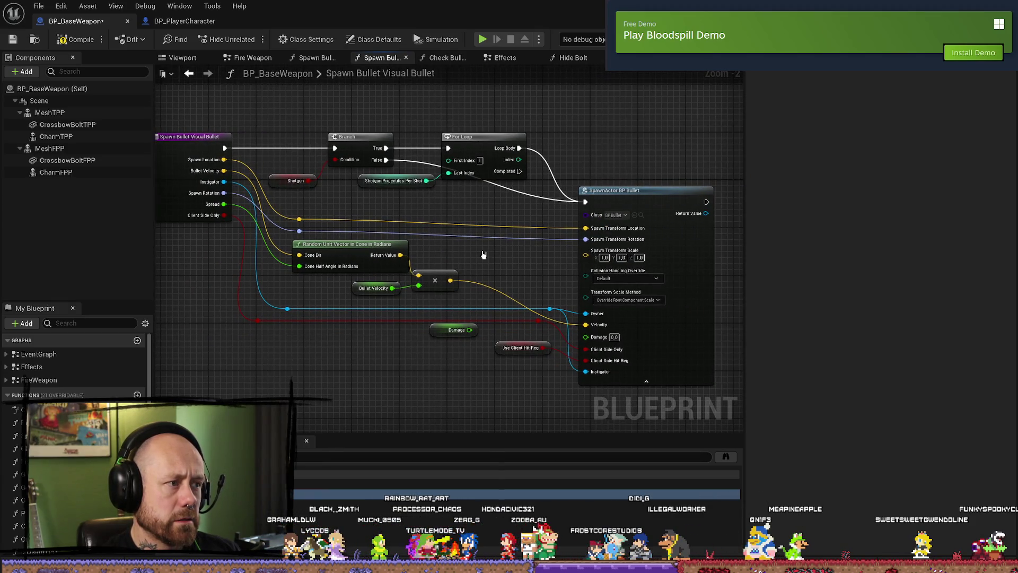
drag(229, 291, 313, 287)
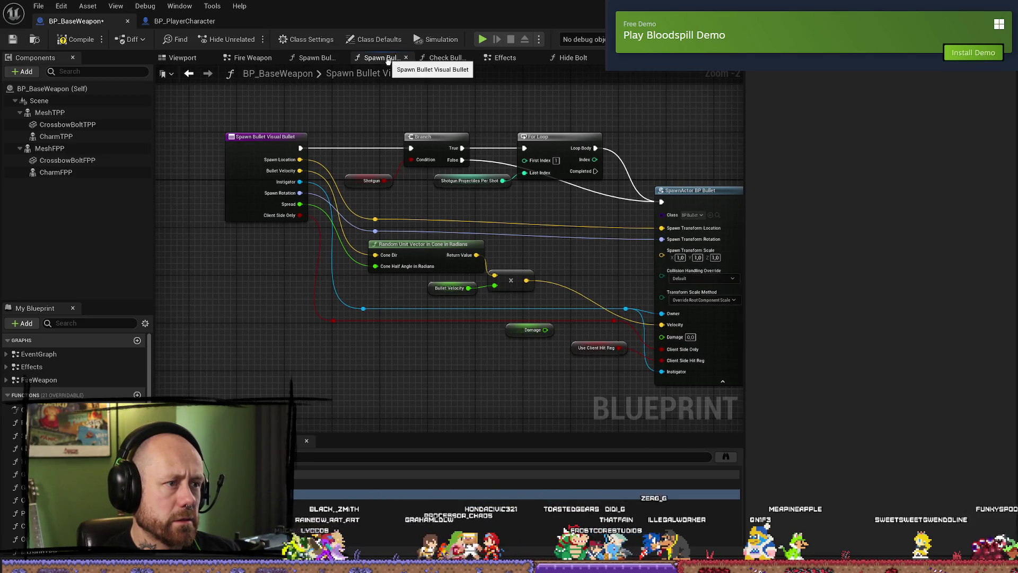
click(312, 58)
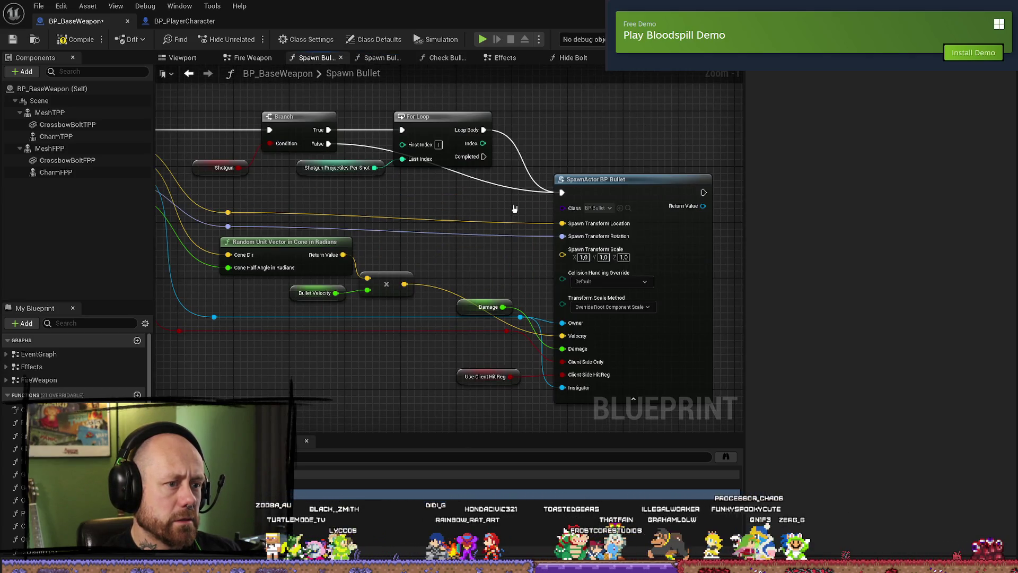
drag(406, 207, 476, 206)
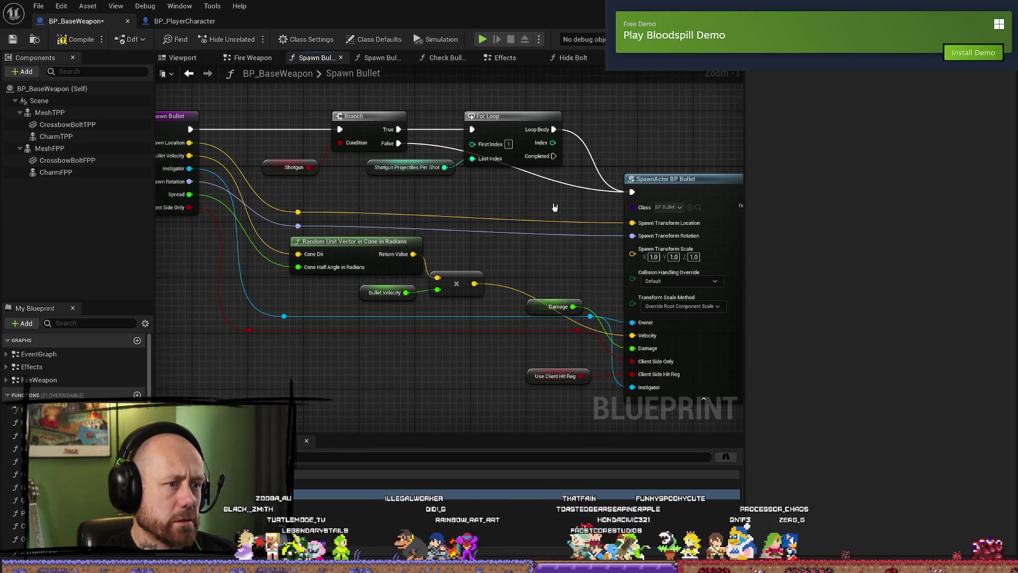
drag(460, 211, 528, 208)
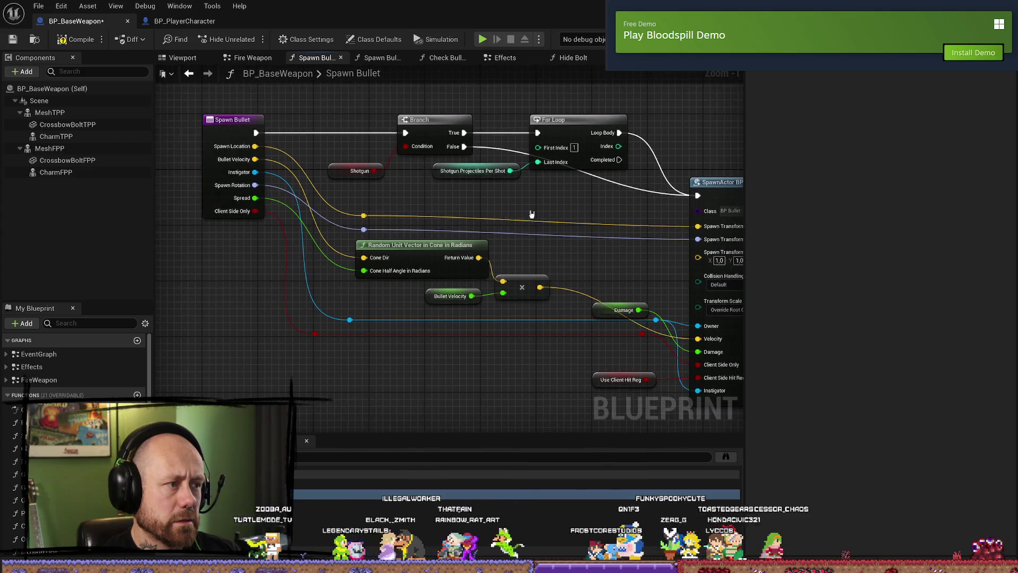
drag(596, 207, 476, 207)
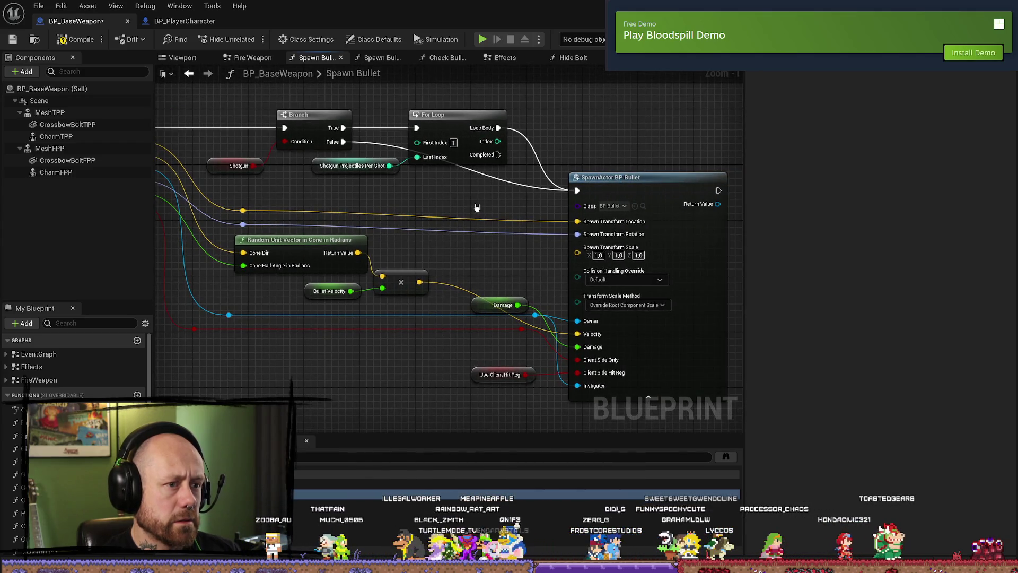
scroll(484, 208, down, 1)
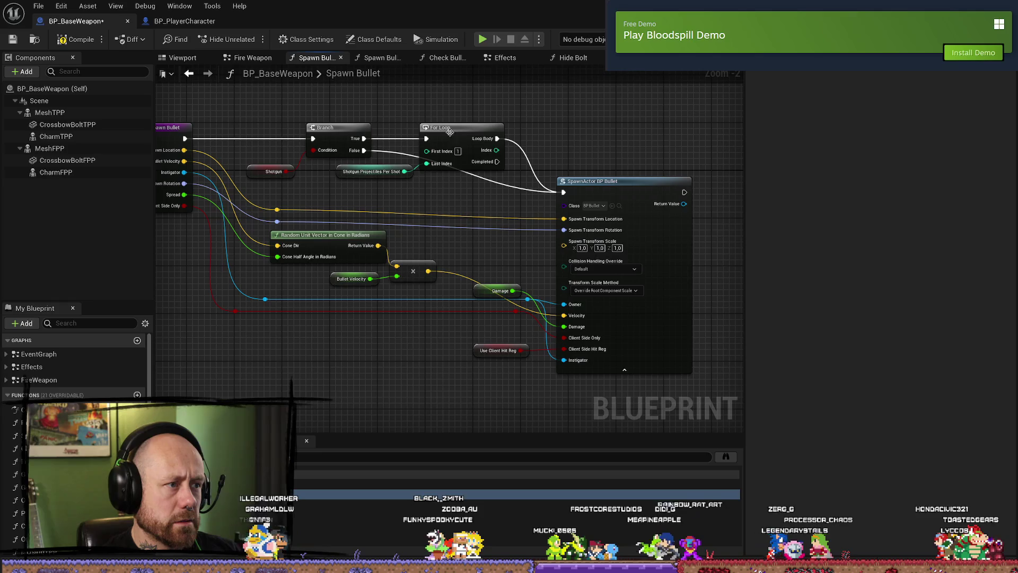
click(387, 60)
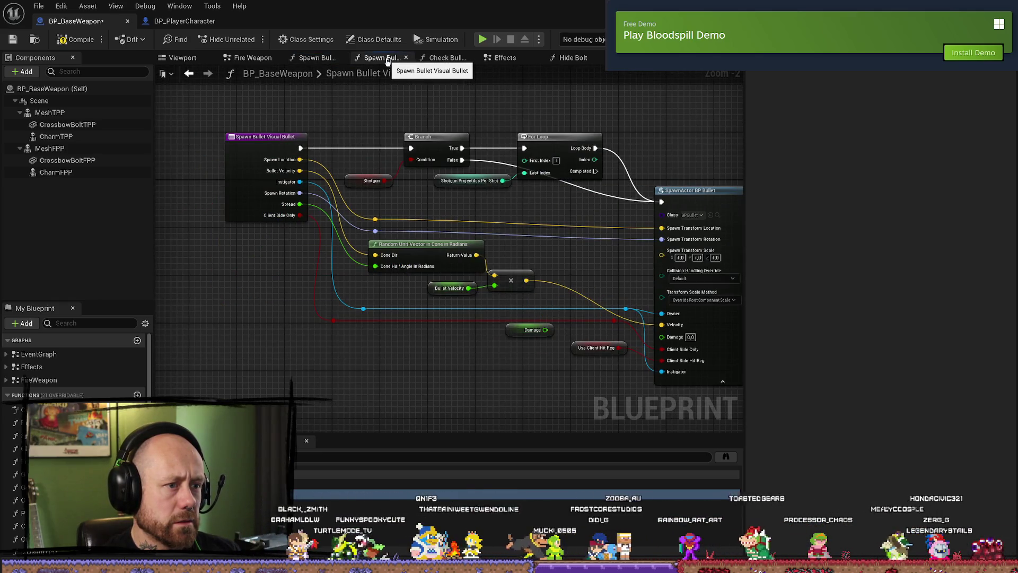
- Compare the Spawn Bullet graphs and recentre the Spawn Bullet Visual Bullet function view
click(317, 58)
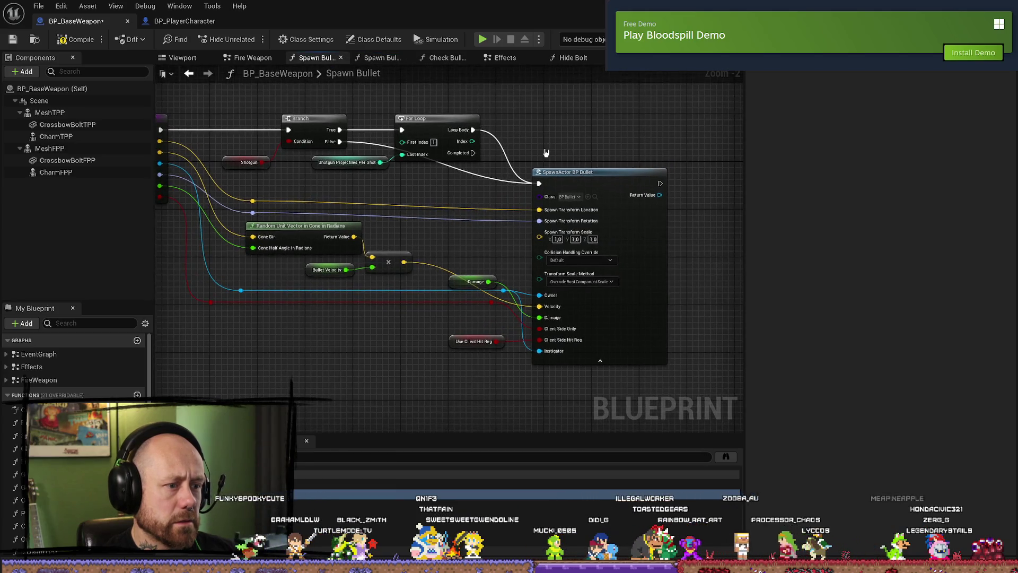
click(382, 58)
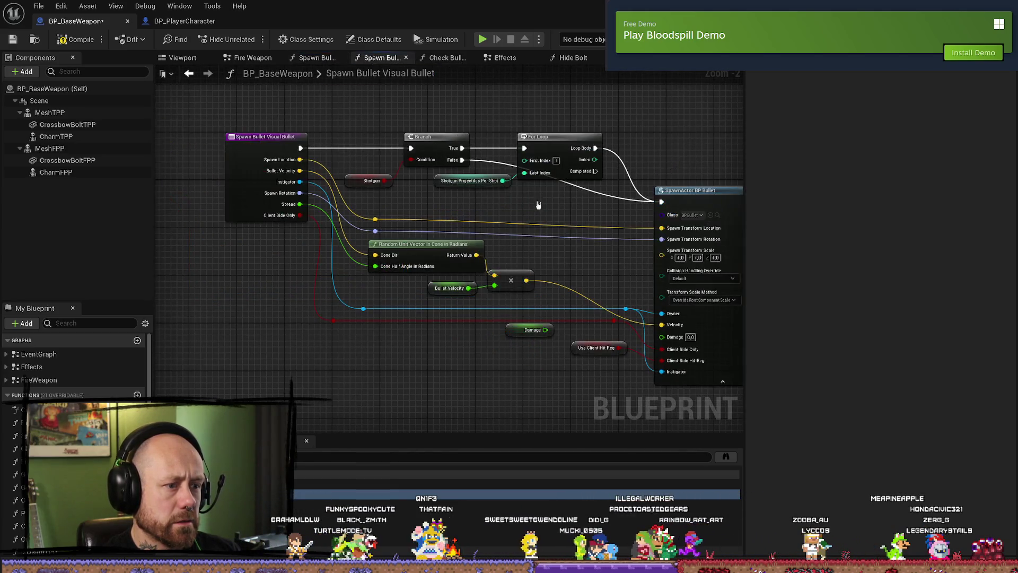
drag(596, 257, 502, 237)
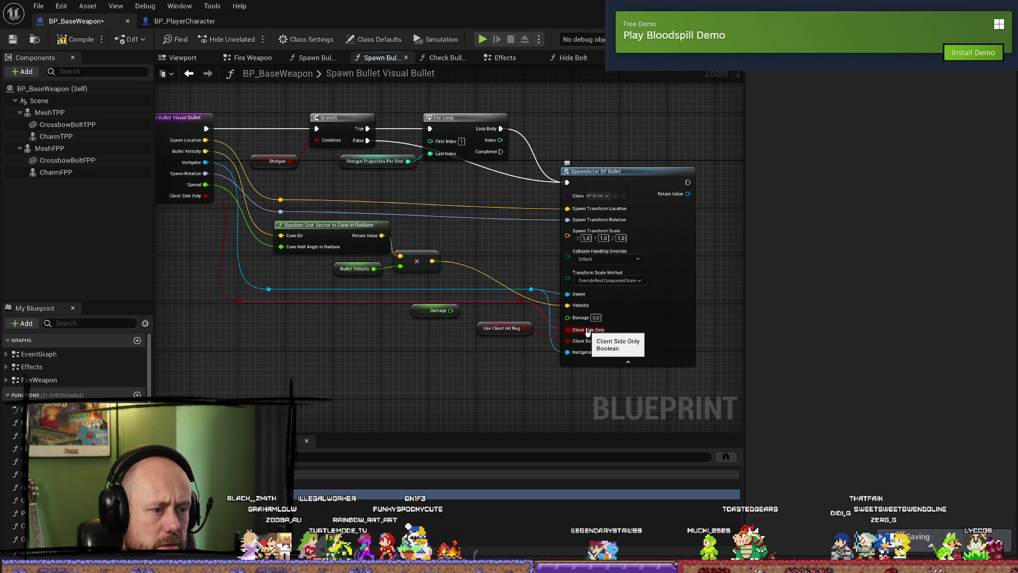
drag(347, 334, 387, 361)
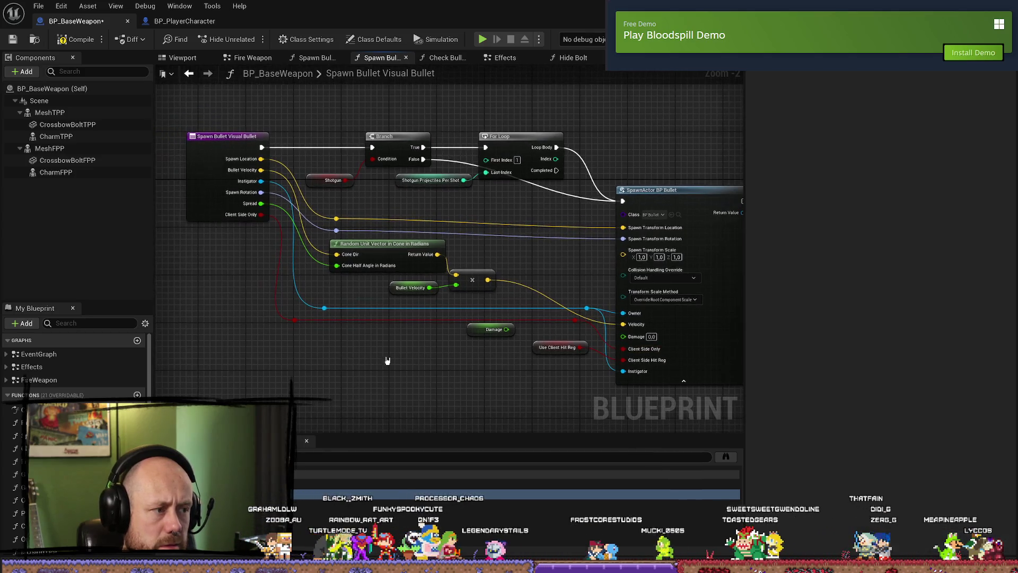
- Compile BP_BaseWeapon, flip to BP_PlayerCharacter and back, and show the Fire Weapon graph
click(76, 39)
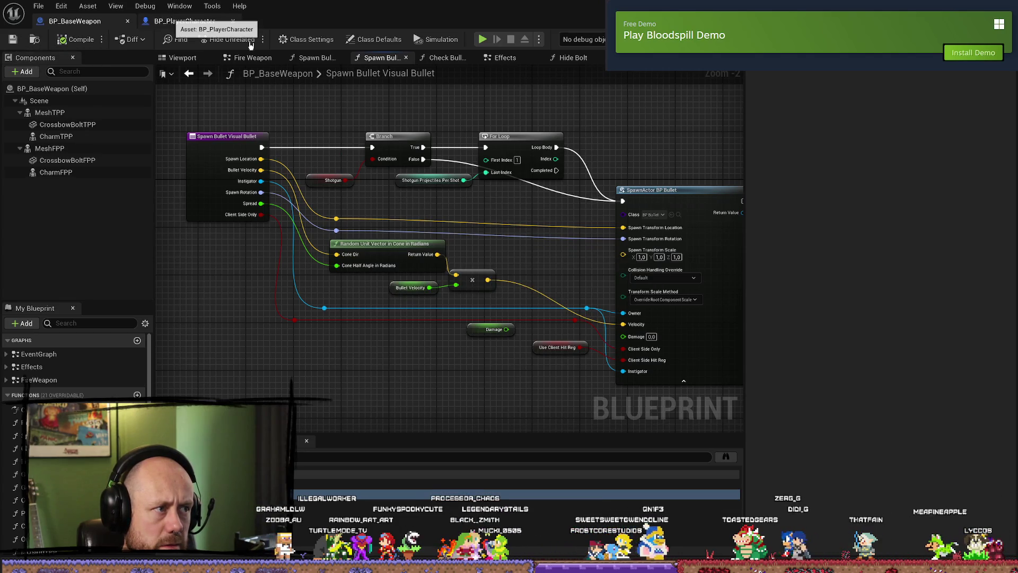
click(183, 22)
click(74, 21)
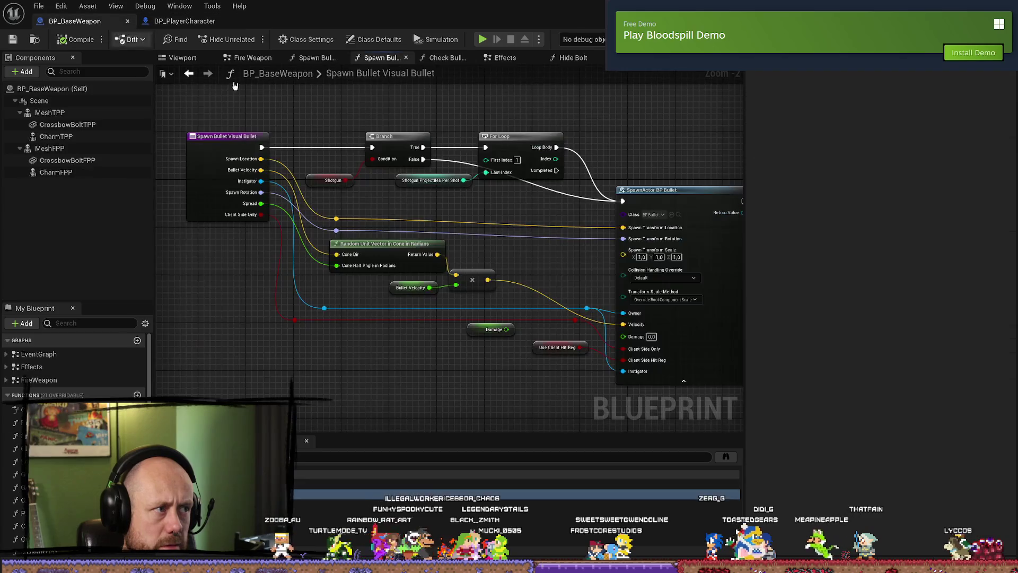
click(183, 21)
click(74, 22)
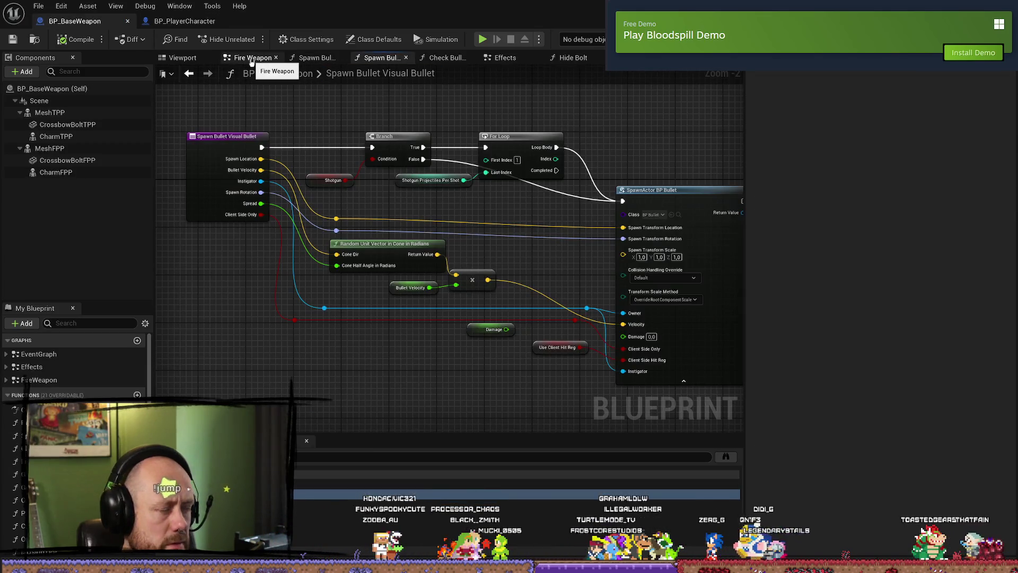
click(252, 59)
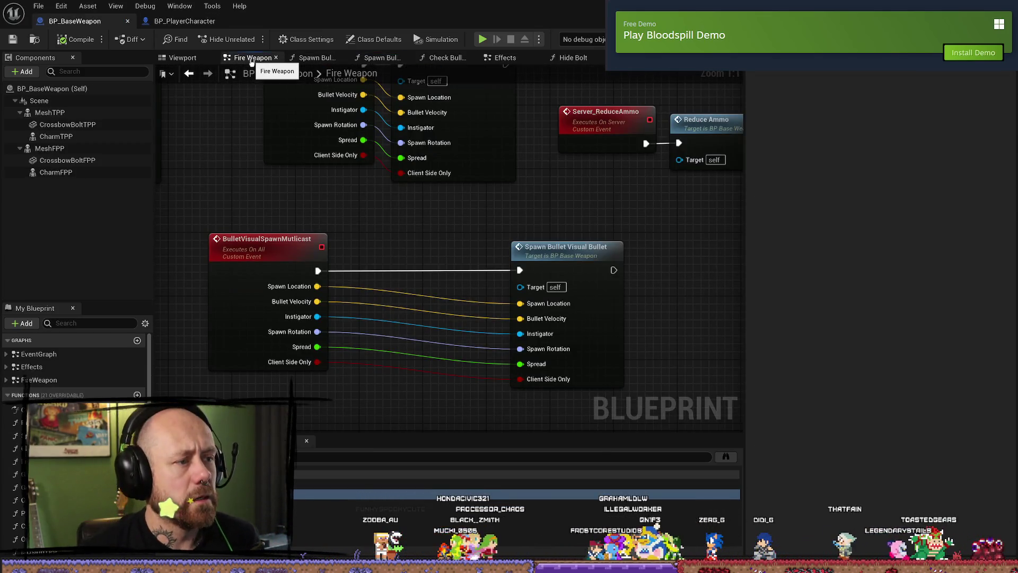
- Break the exec link from BulletVisualSpawnMulticast to Spawn Bullet Visual Bullet and compile
scroll(432, 203, down, 4)
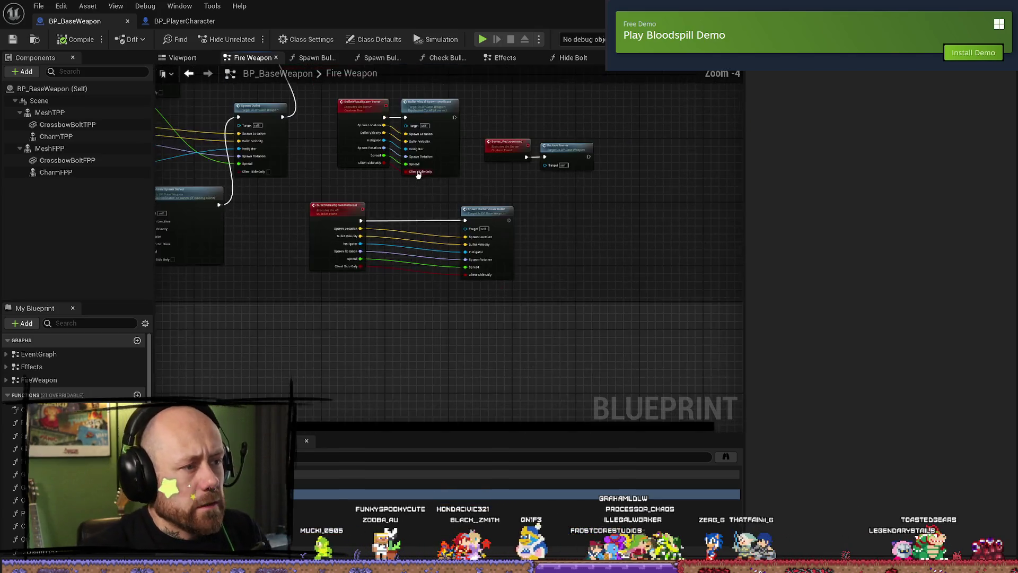
scroll(392, 136, up, 3)
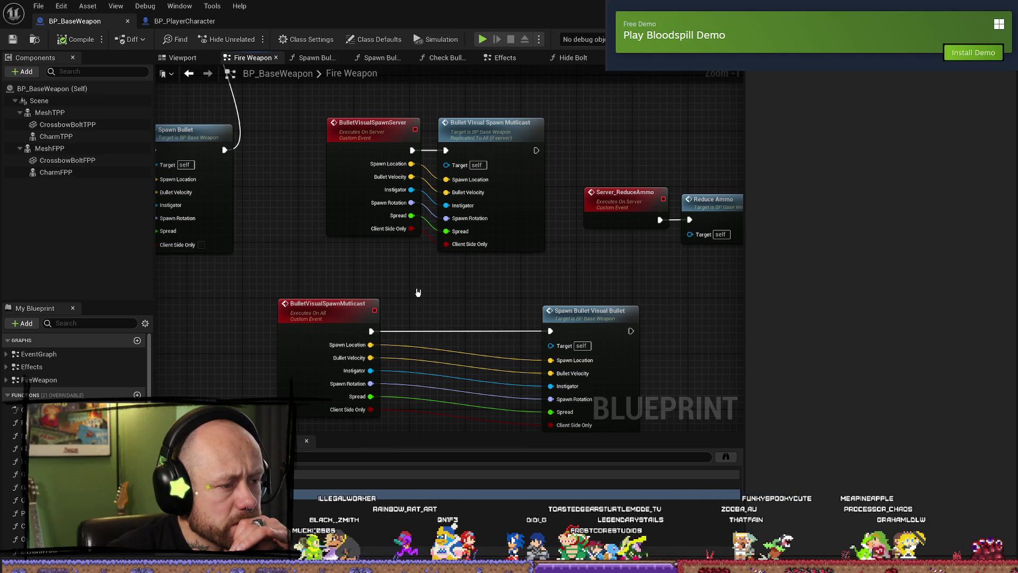
alt+click(424, 330)
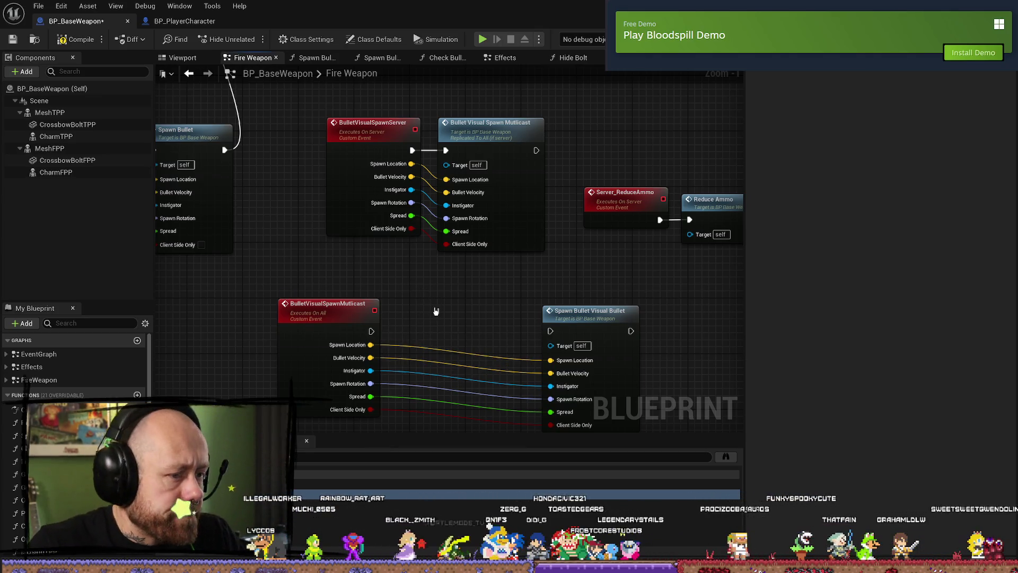
click(80, 39)
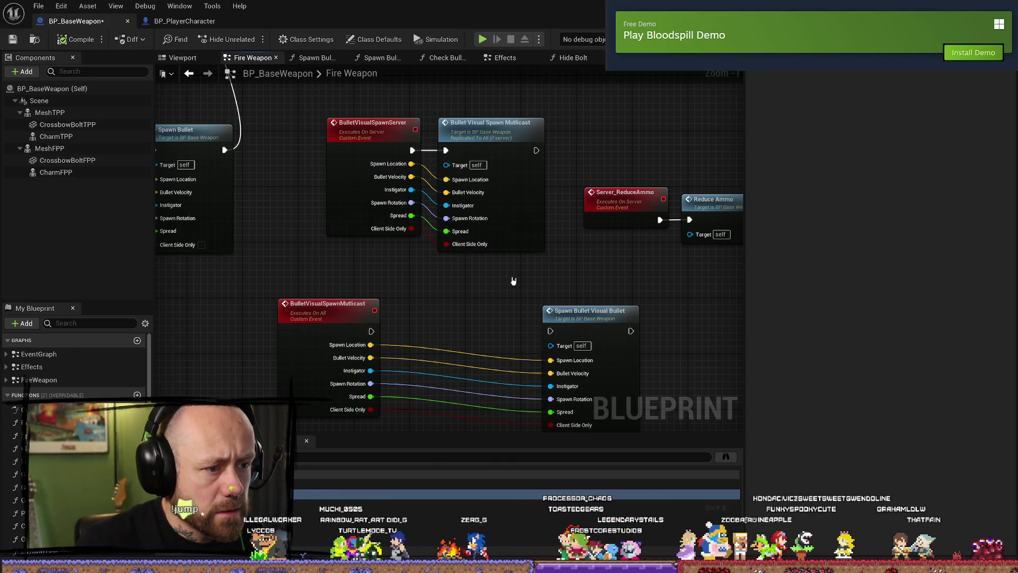
- Reroute the server event's execution output and move the Server_ReduceAmmo and Reduce Ammo nodes aside
drag(412, 150, 552, 332)
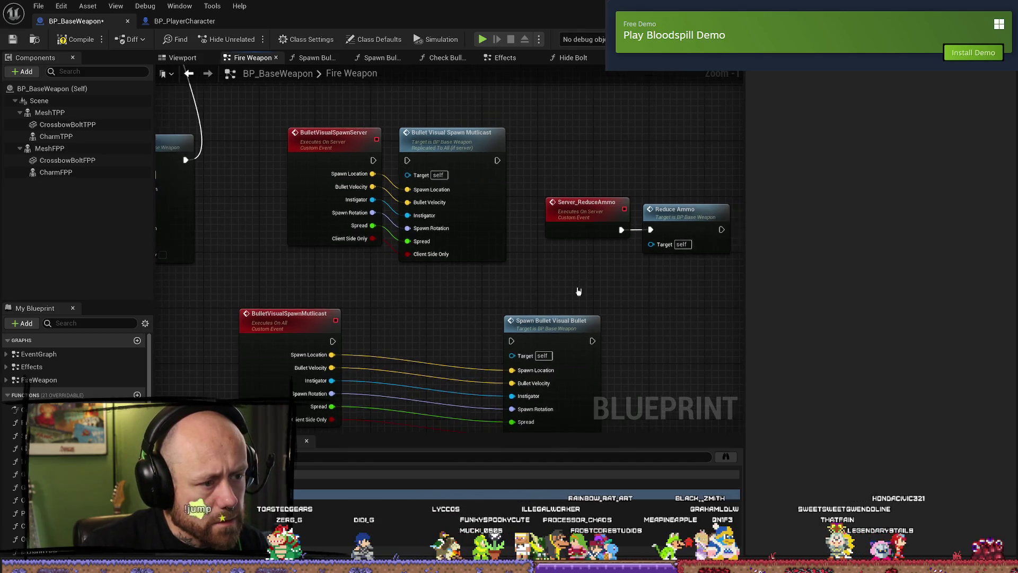
scroll(420, 272, down, 1)
click(483, 229)
drag(482, 228, 615, 324)
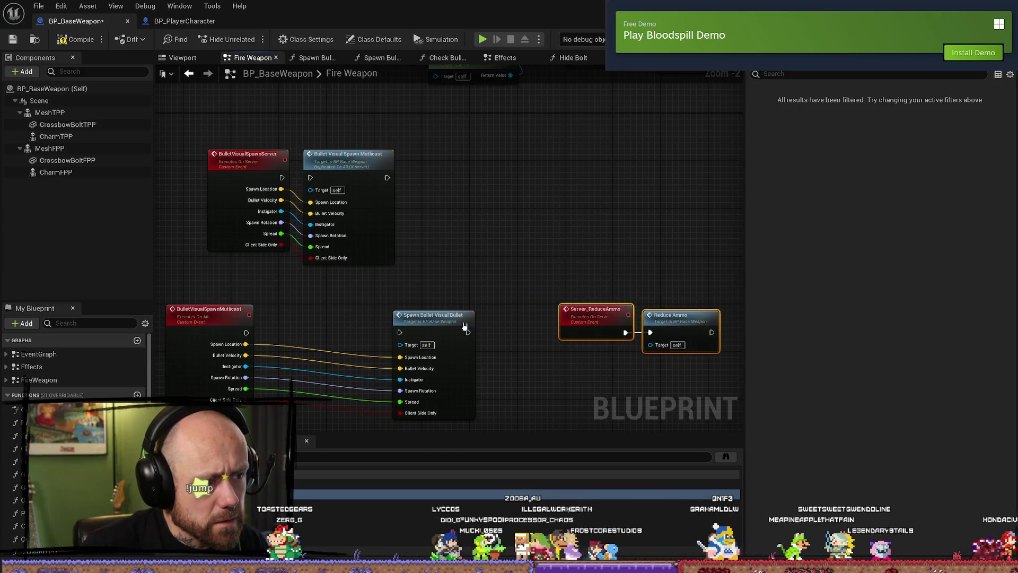
- Paste a new Spawn Bullet Visual Bullet call and drive it from BulletVisualSpawnServer's execution
click(457, 318)
click(487, 190)
key(ctrl+v)
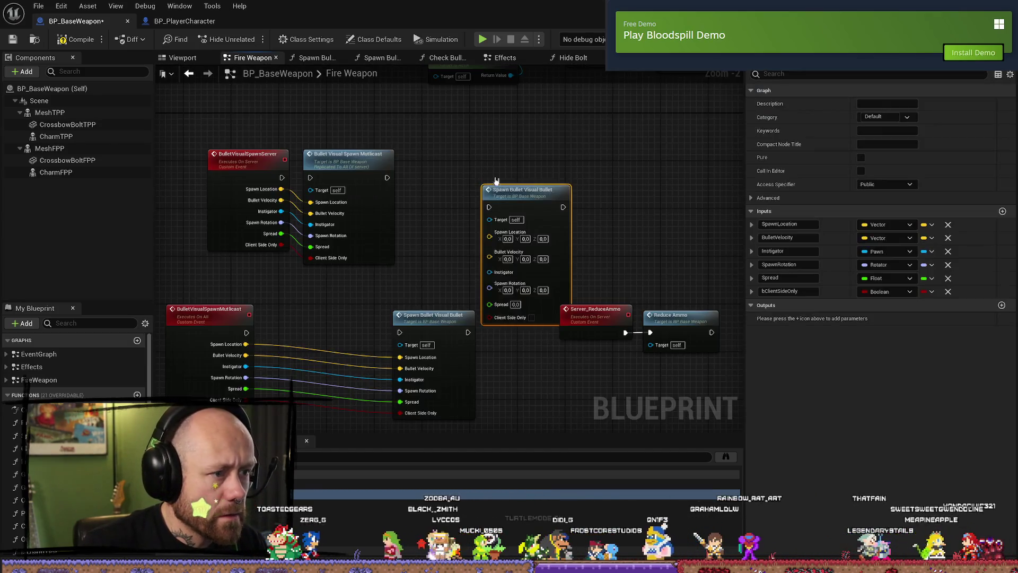
mouse_move(315, 192)
mouse_down()
mouse_move(487, 192)
mouse_move(509, 113)
mouse_up()
- Wire location, velocity, instigator, rotation, spread and Client Side Only into the new call, then save
drag(397, 182, 414, 235)
drag(315, 203, 478, 159)
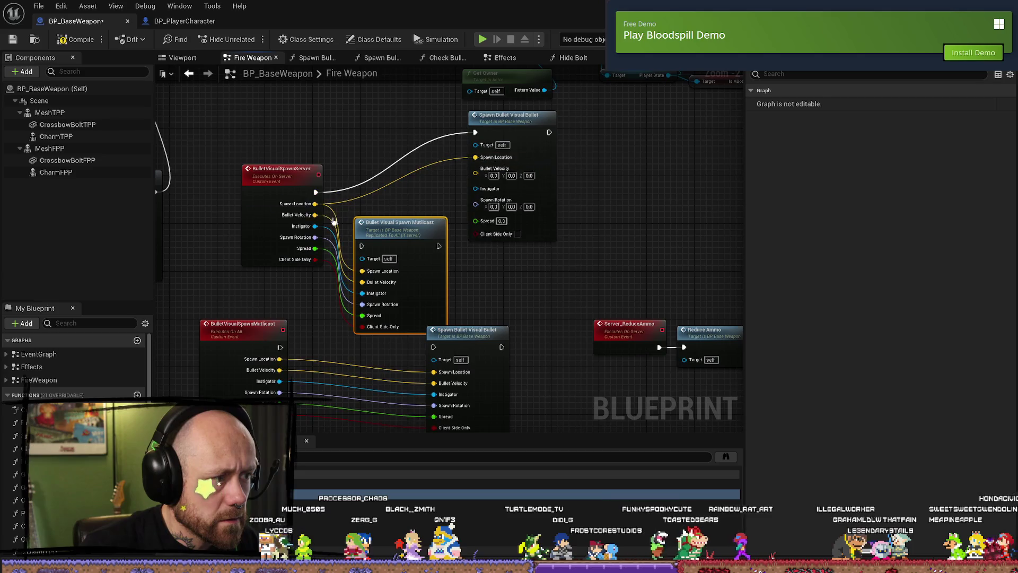
drag(328, 216, 476, 172)
drag(315, 226, 477, 180)
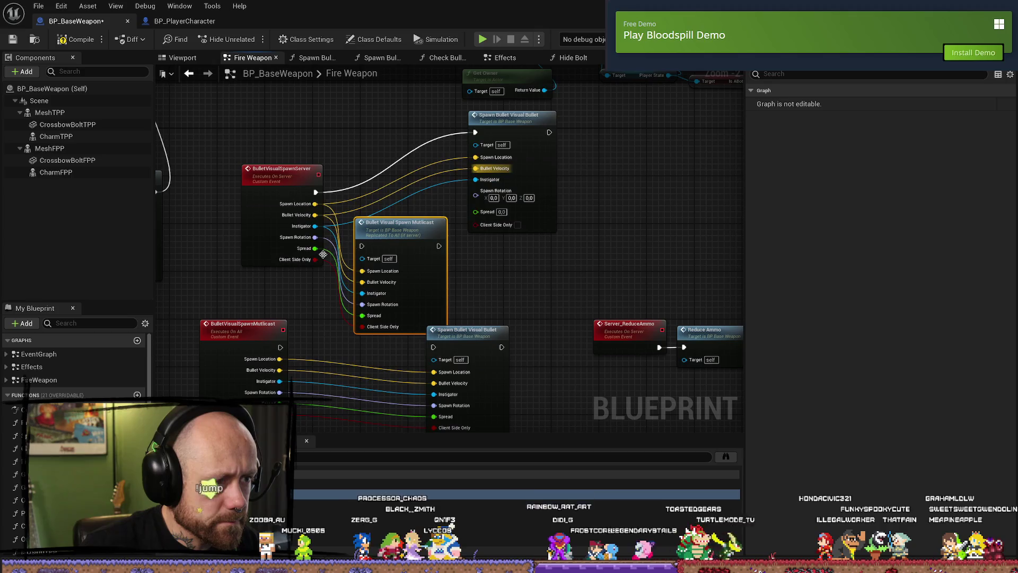
drag(315, 237, 480, 198)
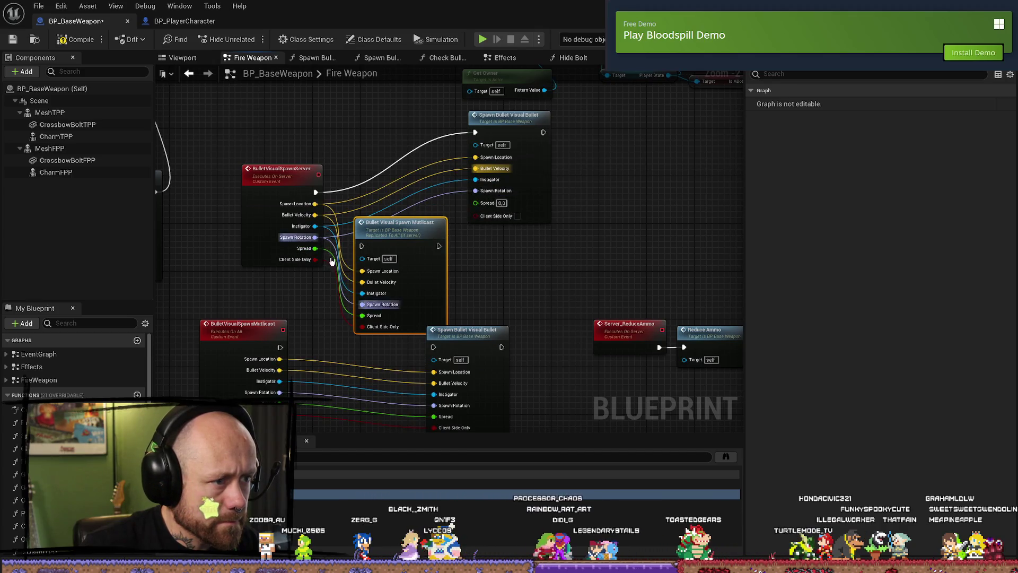
drag(315, 249, 475, 202)
drag(314, 260, 481, 214)
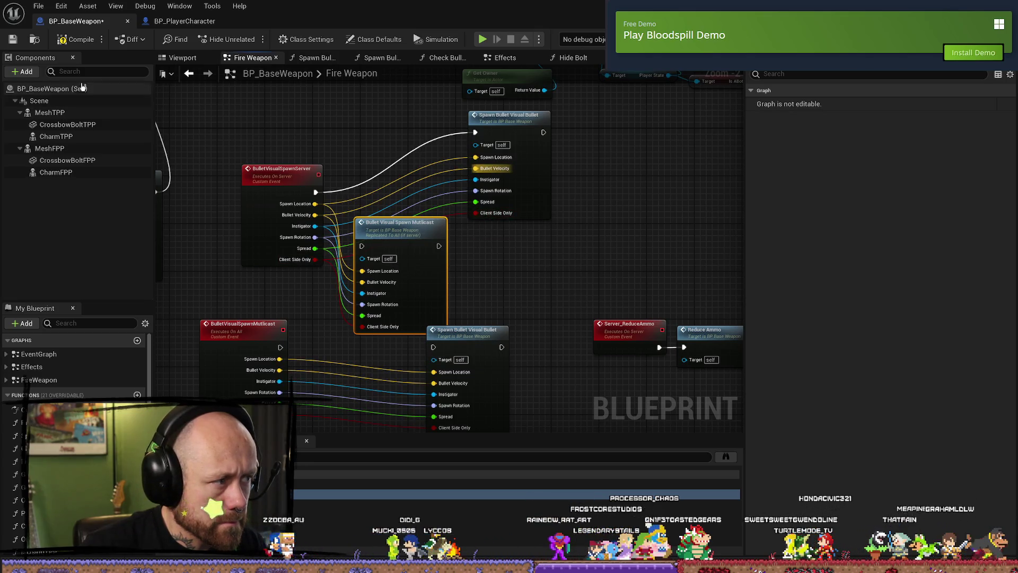
click(14, 44)
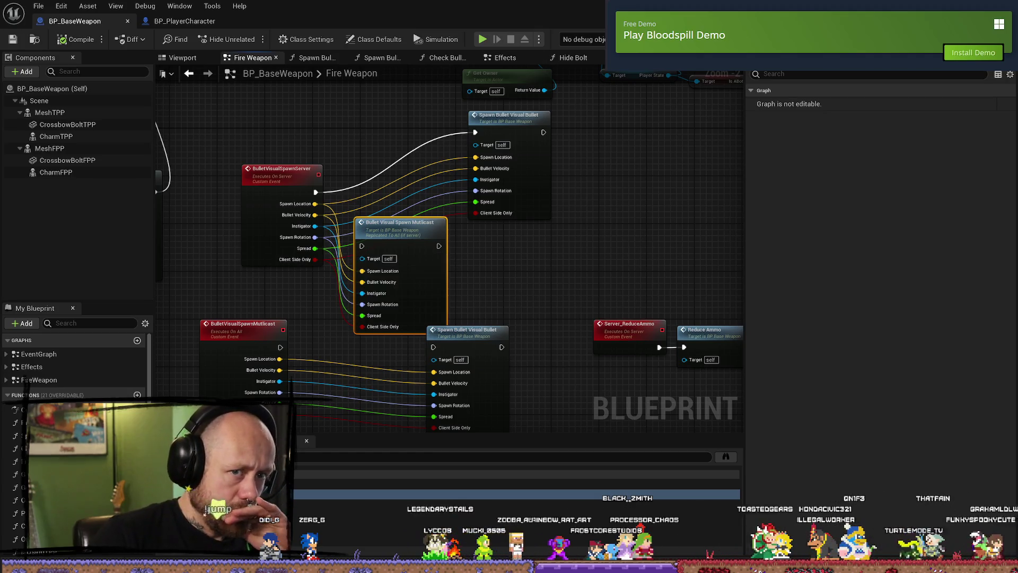
- Start a play-test, deploy with the chosen loadout, then leave the match
key(alt+p)
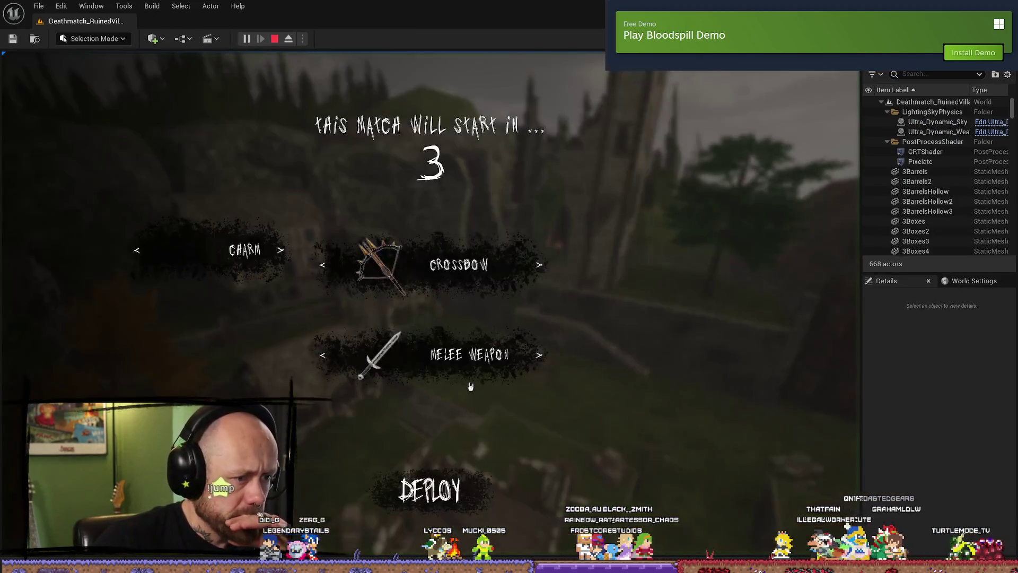
click(429, 491)
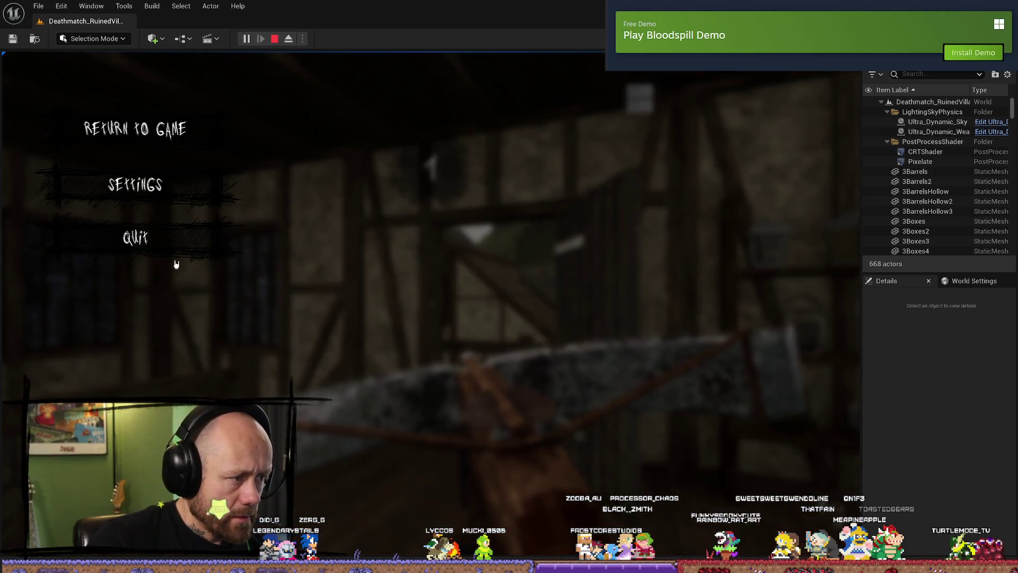
click(176, 260)
click(351, 344)
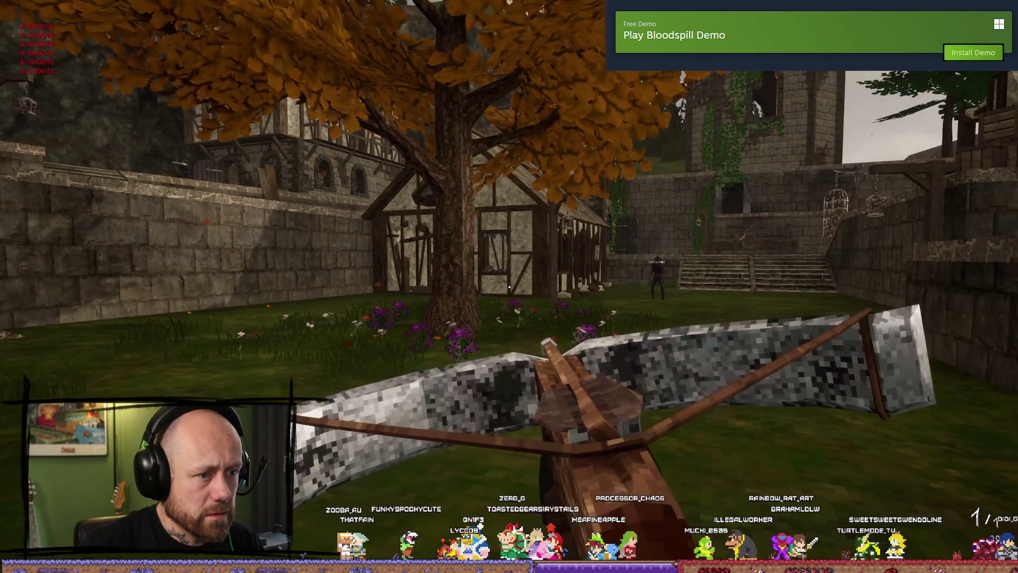
- Quit the running match from the pause menu and return to the village level editor
key(Escape)
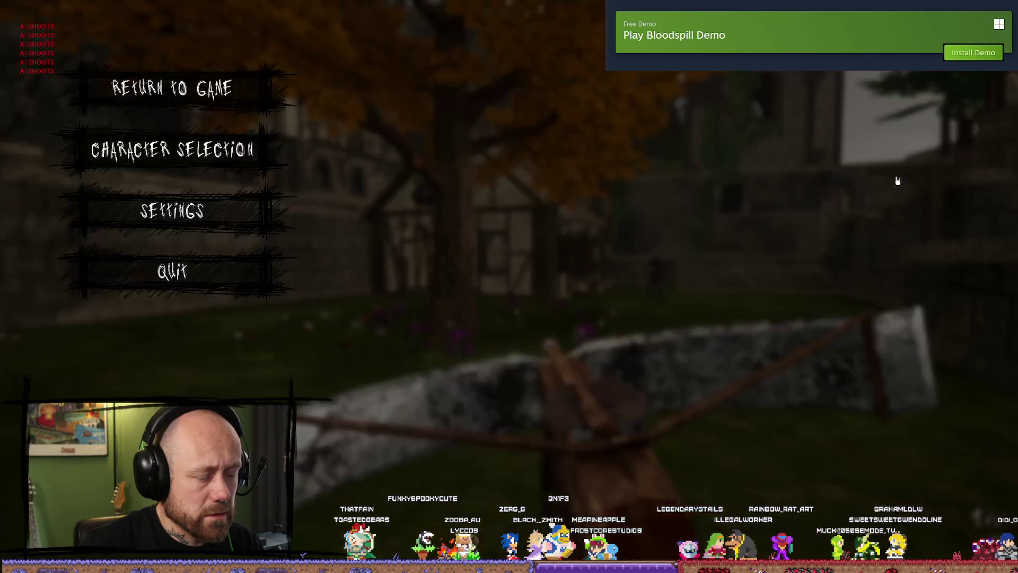
click(244, 268)
click(397, 348)
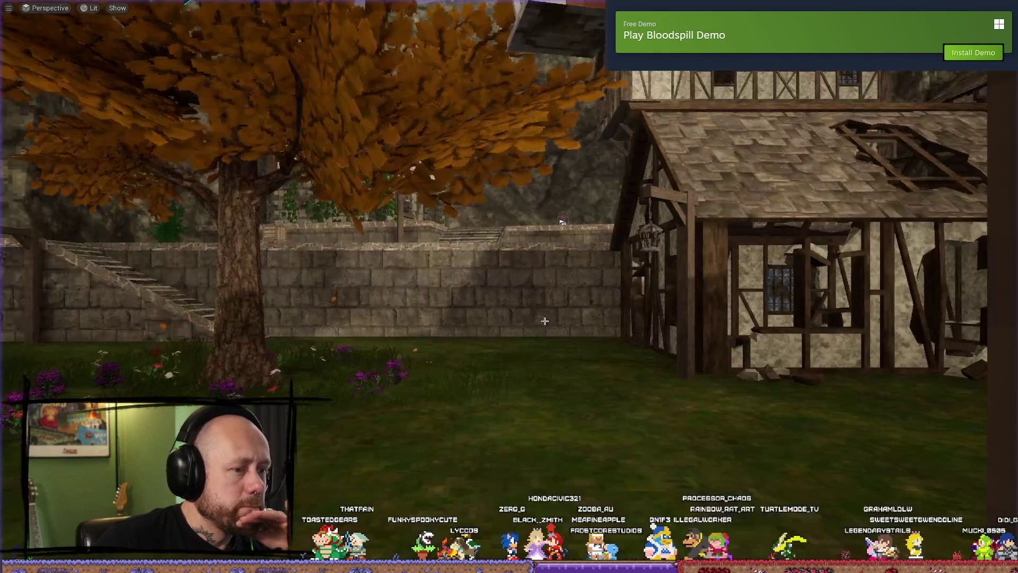
- Return to BP_BaseWeapon's Fire Weapon graph and bring the bullet spawn nodes into view
key(ctrl+space)
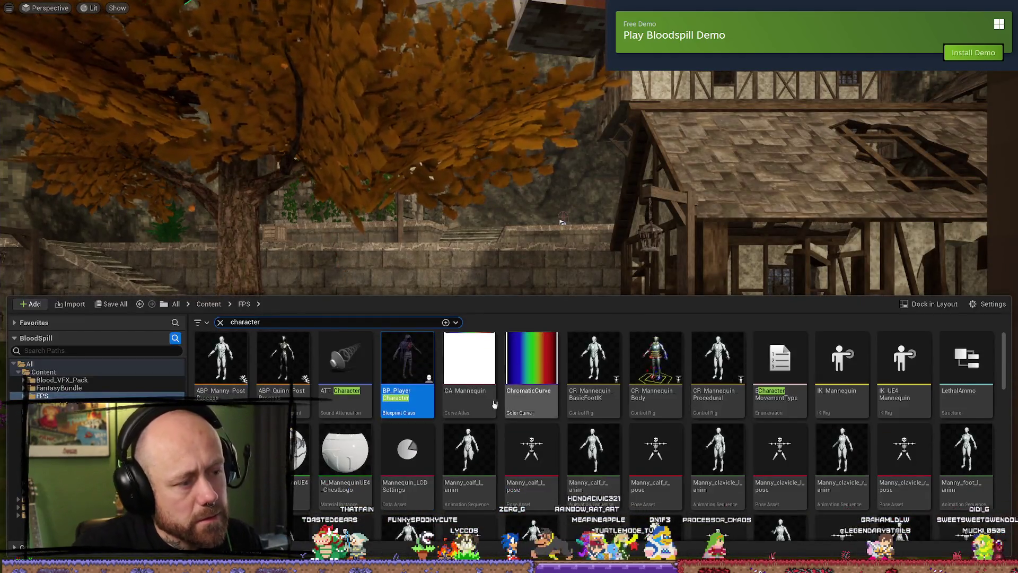
double_click(405, 349)
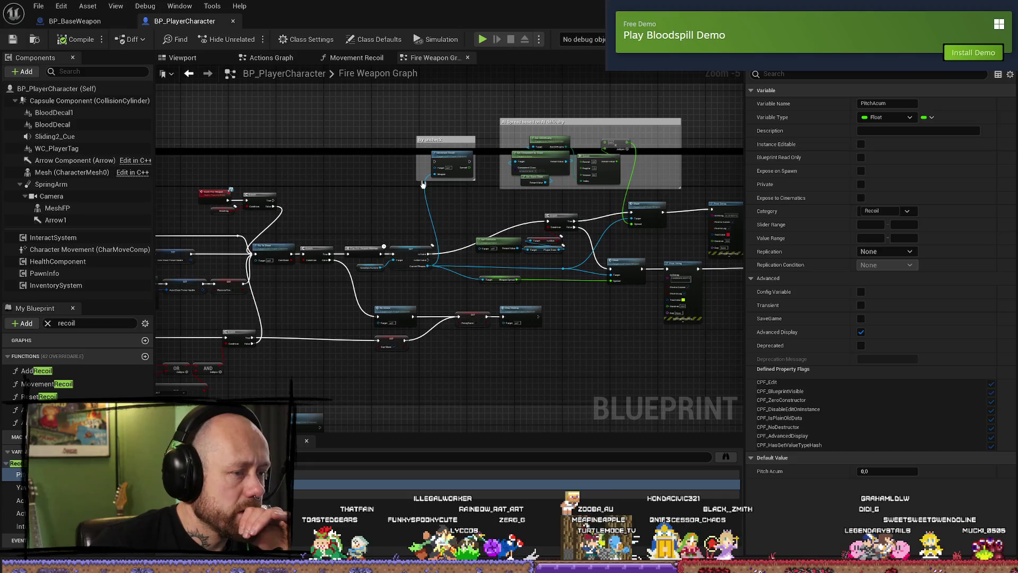
click(74, 21)
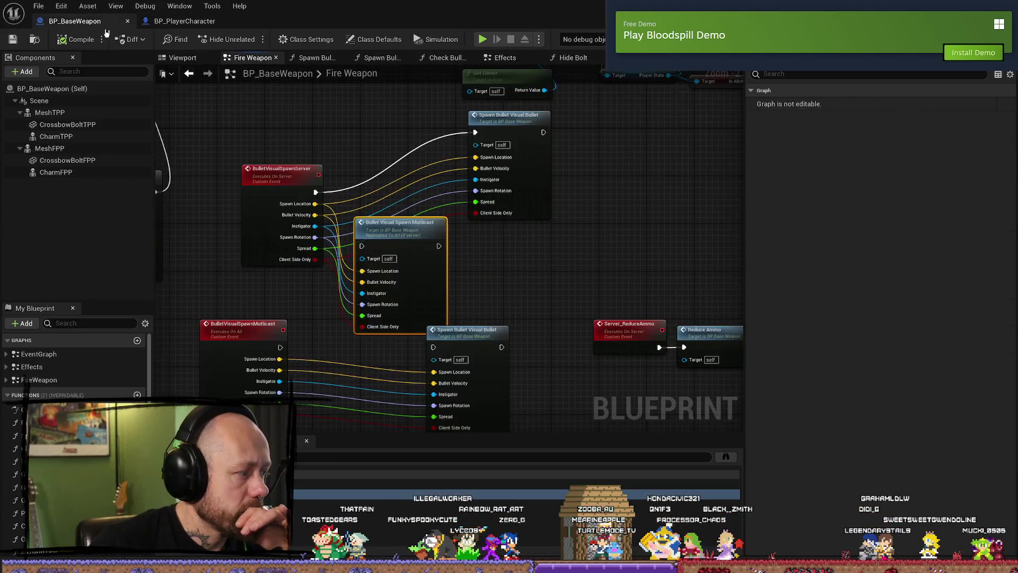
scroll(523, 252, up, 1)
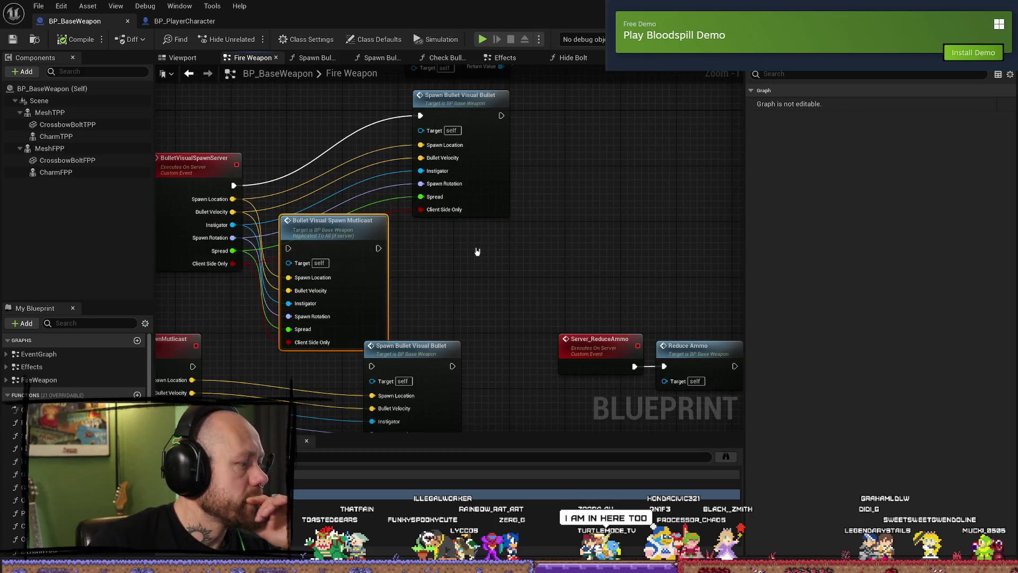
drag(475, 259, 525, 250)
- Undo the extra pasted spawn node and its Spread, velocity, instigator, rotation and exec links
click(605, 241)
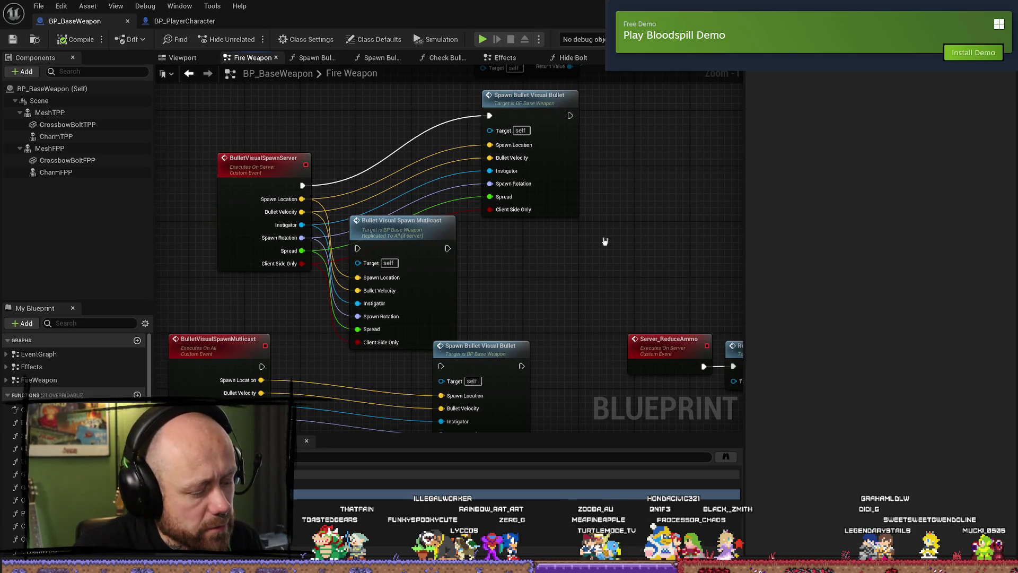
key(ctrl+z)
key(ctrl+z)
key(ctrl+z)
key(ctrl+z)
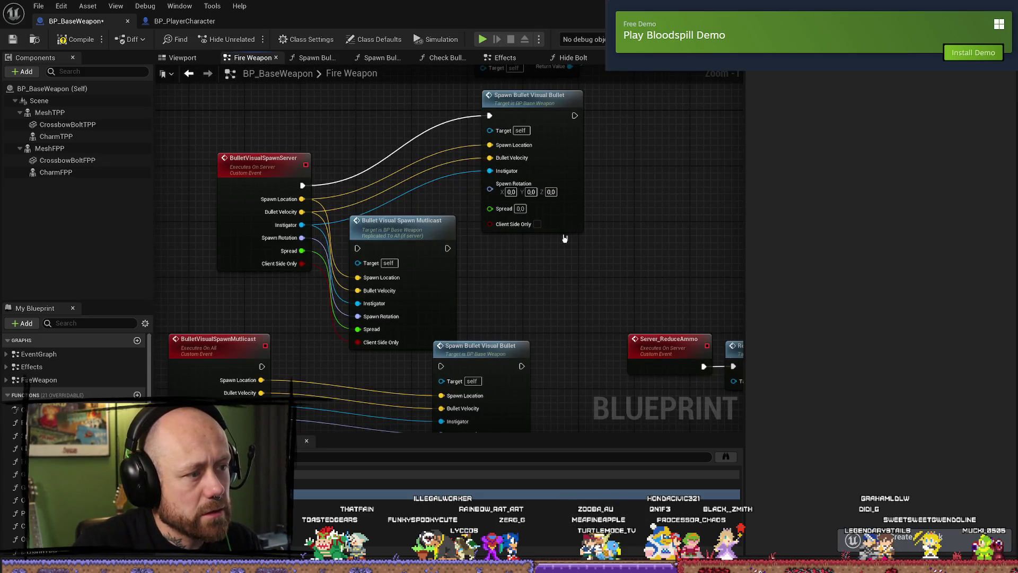
key(ctrl+z)
key(ctrl+z)
key(ctrl+z)
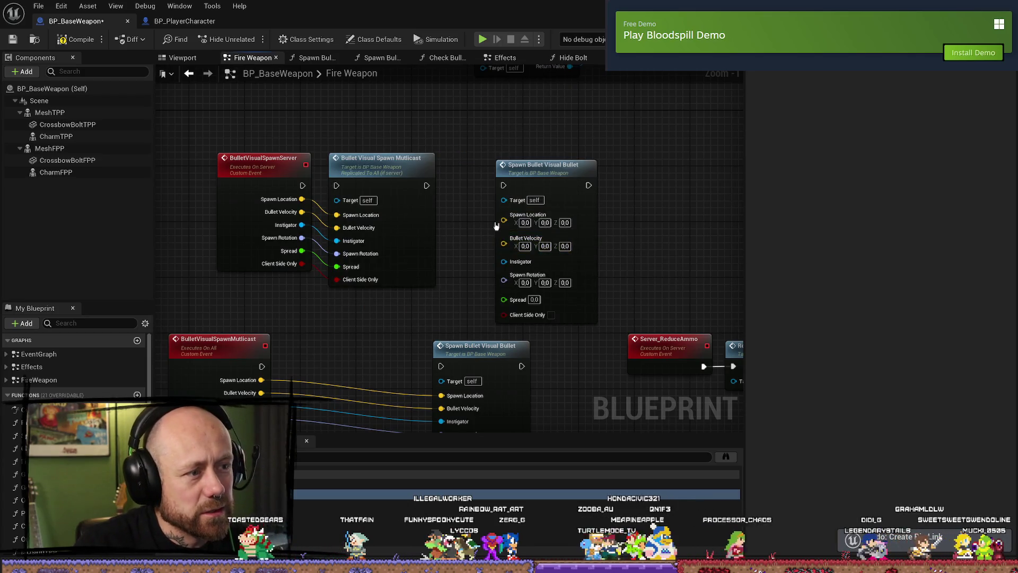
key(ctrl+z)
key(ctrl+z)
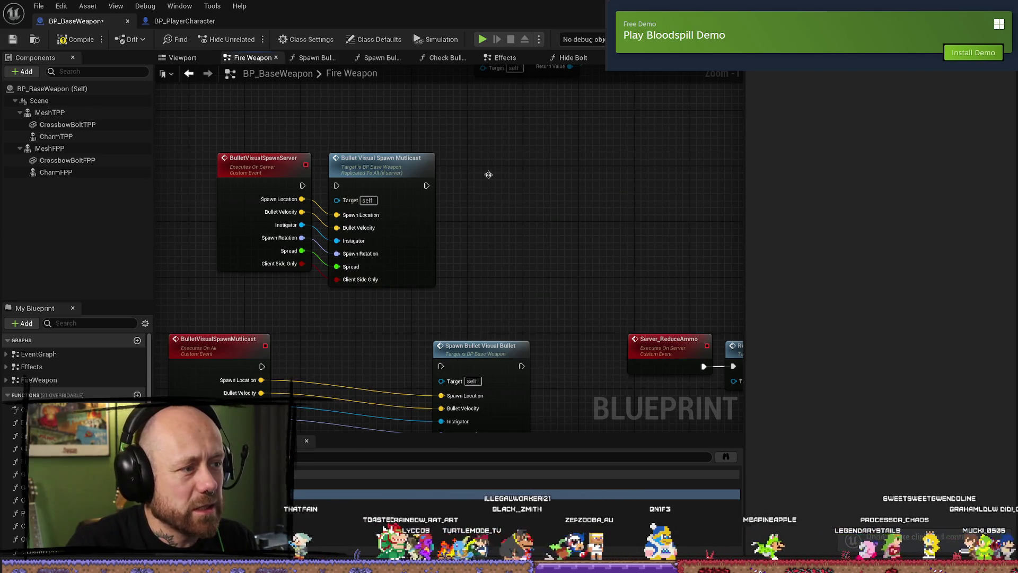
key(ctrl+z)
key(ctrl+z)
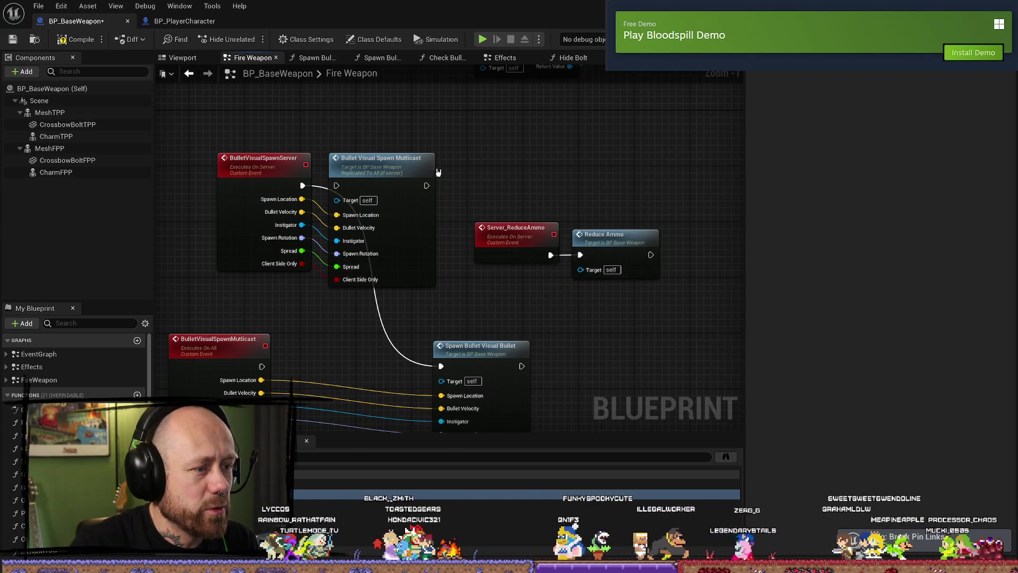
key(ctrl+z)
- Connect the multicast event to Spawn Bullet Visual Bullet and move the ammo reduction nodes aside
drag(384, 279, 564, 279)
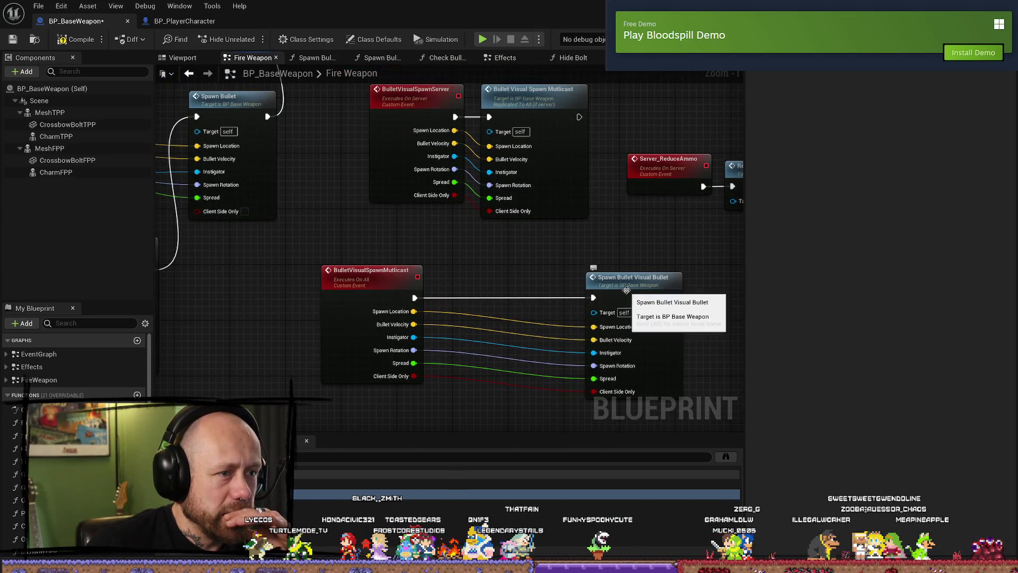
drag(625, 287, 557, 287)
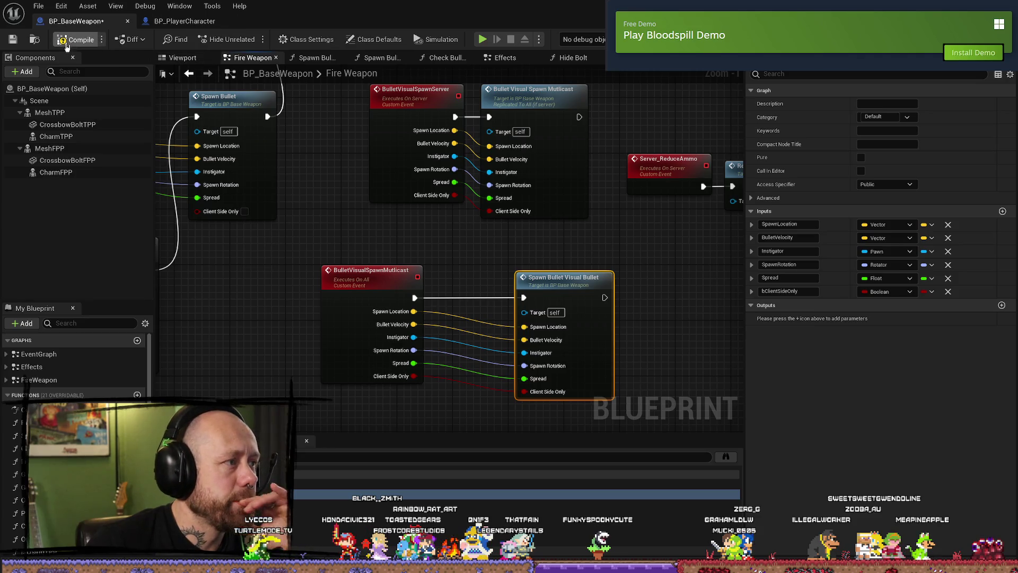
mouse_move(239, 279)
mouse_down()
mouse_move(352, 291)
mouse_move(370, 243)
mouse_move(456, 281)
mouse_move(397, 322)
mouse_move(414, 340)
mouse_up()
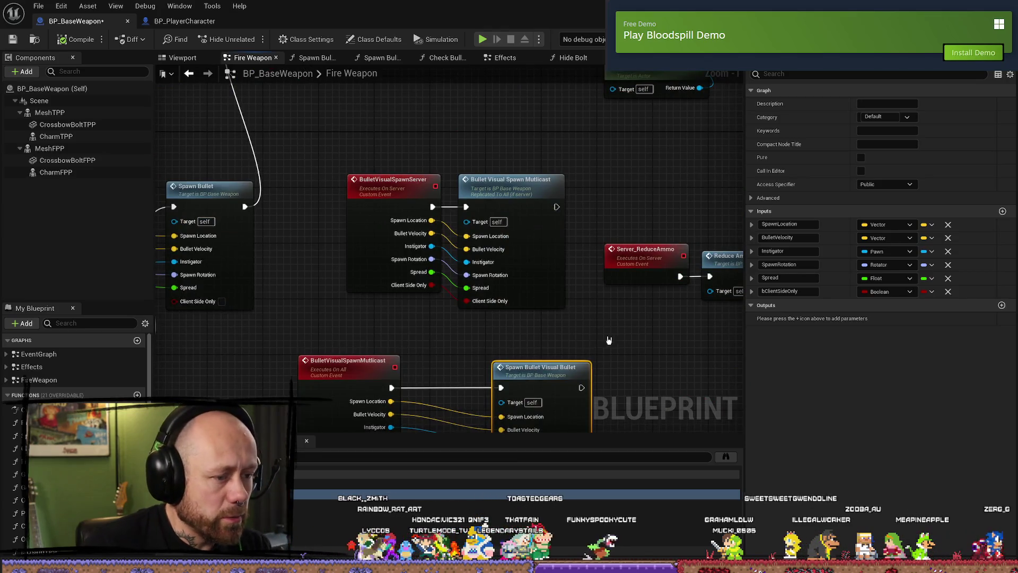
drag(609, 340, 504, 294)
mouse_move(638, 297)
mouse_down()
mouse_move(404, 113)
mouse_move(423, 272)
mouse_move(630, 405)
mouse_move(922, 356)
mouse_up()
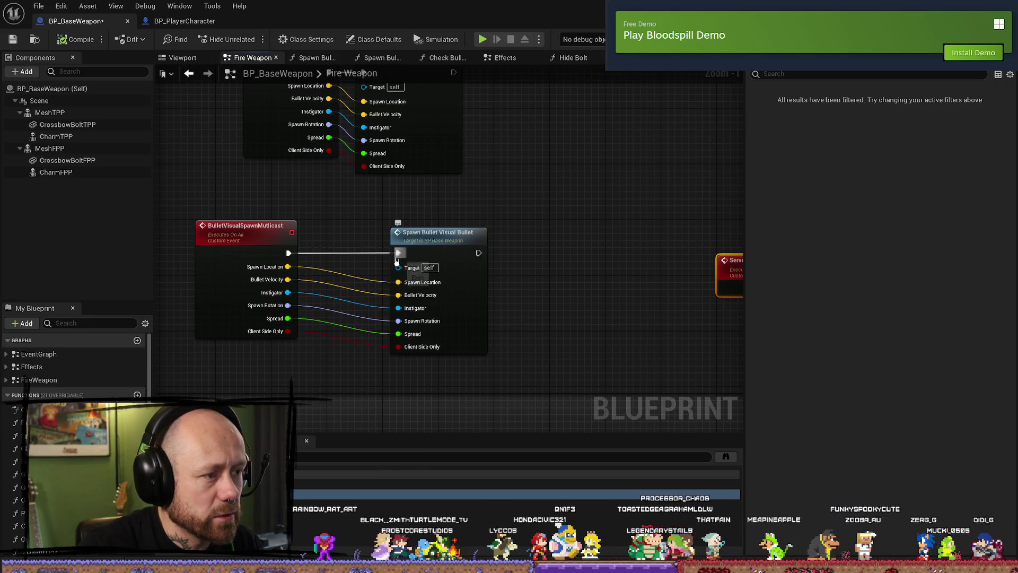
- Duplicate Spawn Bullet Visual Bullet and place the copy right after the multicast call
click(435, 236)
drag(564, 195, 502, 343)
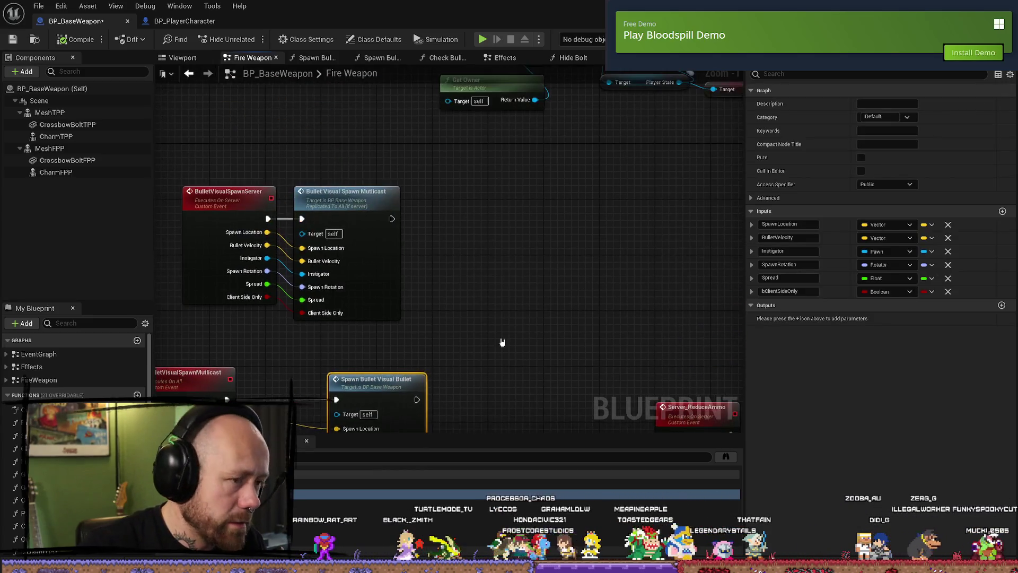
key(ctrl+c)
key(ctrl+v)
drag(504, 252, 490, 184)
- Wire the server event's exec, Spawn Location, Velocity, Instigator, Rotation, Spread and Client Side Only pins into the copy
drag(274, 220, 469, 205)
drag(267, 231, 469, 242)
mouse_move(272, 246)
mouse_down()
mouse_move(470, 247)
mouse_move(470, 260)
mouse_up()
drag(272, 273, 469, 273)
drag(268, 283, 469, 287)
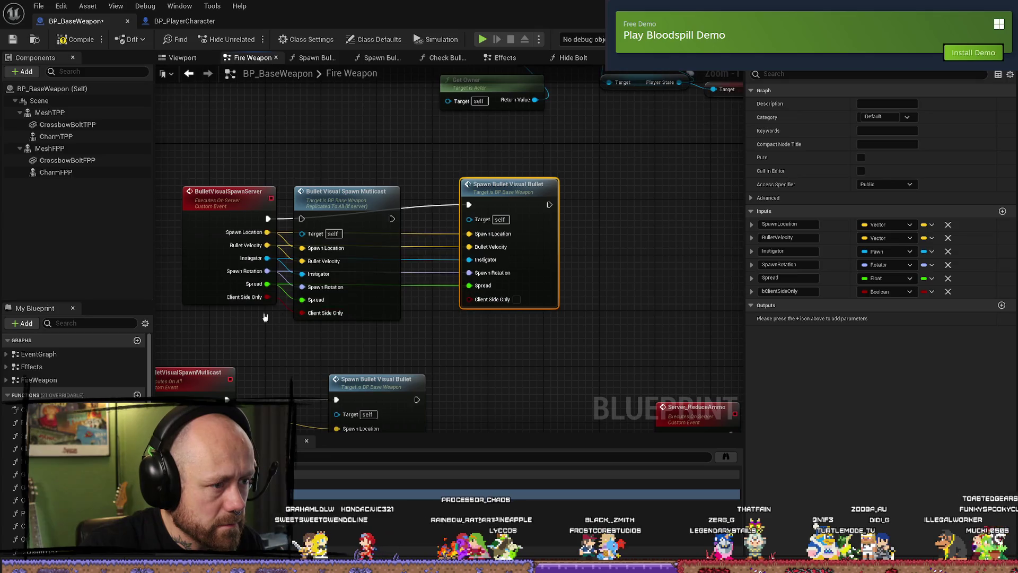
mouse_move(267, 297)
mouse_down()
mouse_move(470, 298)
mouse_move(931, 248)
mouse_up()
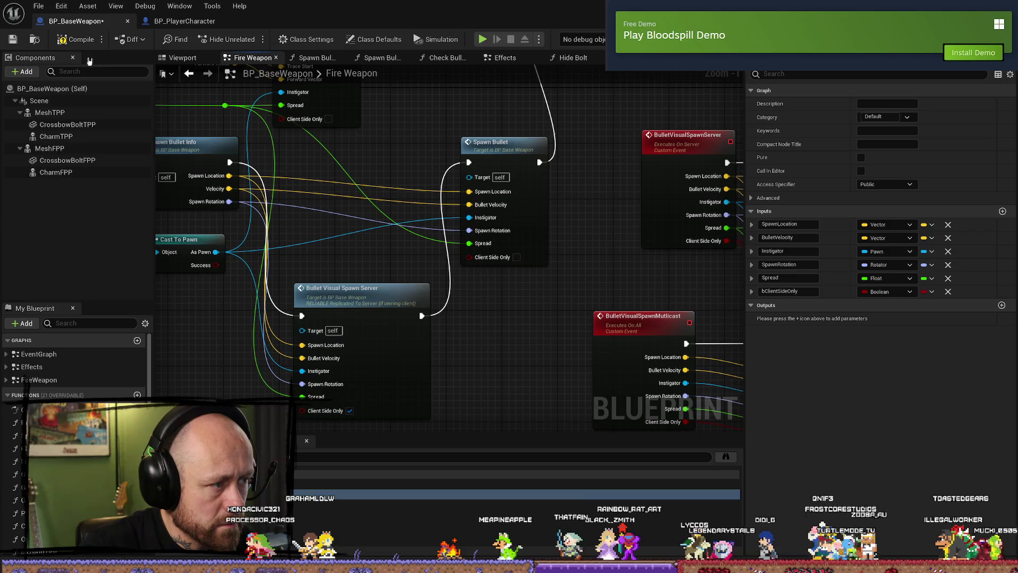
mouse_move(522, 312)
mouse_down()
mouse_move(390, 318)
mouse_move(467, 288)
mouse_move(461, 282)
mouse_move(273, 285)
mouse_up()
- Save all modified blueprints and launch a new play-test
click(30, 40)
click(39, 6)
click(72, 68)
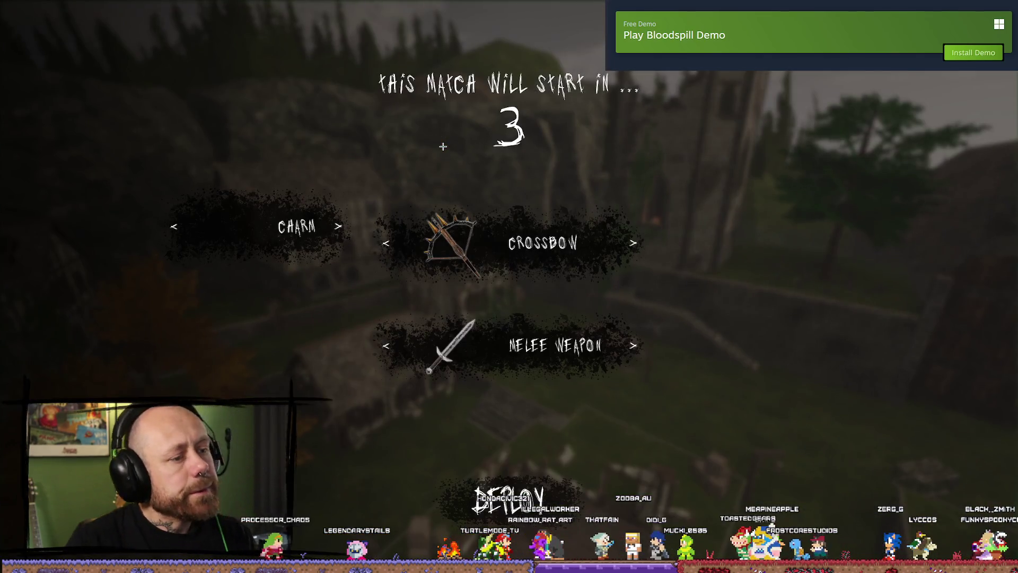
- Quit and restart the Ruined Village deathmatch, deploying with the crossbow loadout
key(Escape)
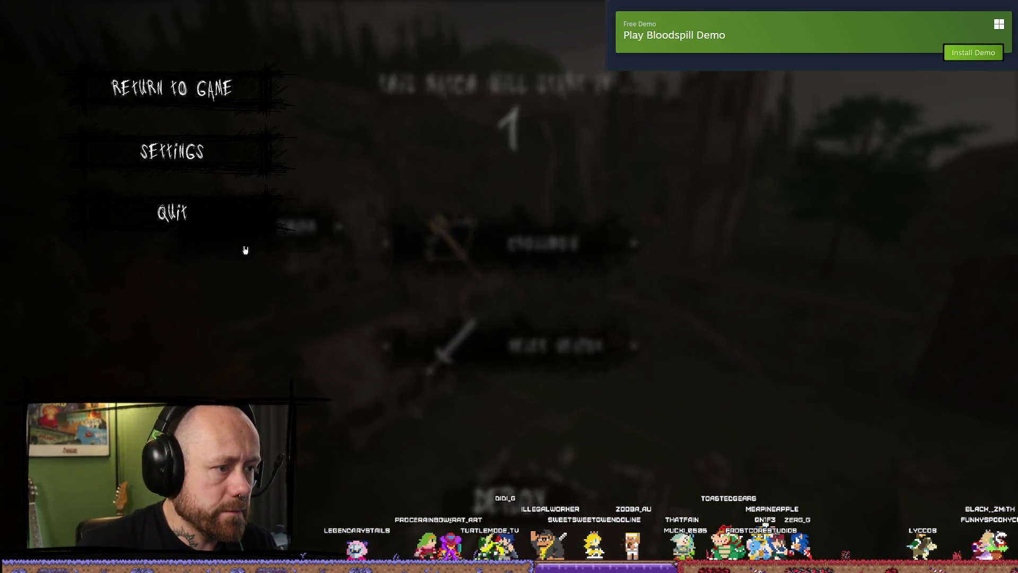
click(170, 210)
click(397, 347)
click(93, 333)
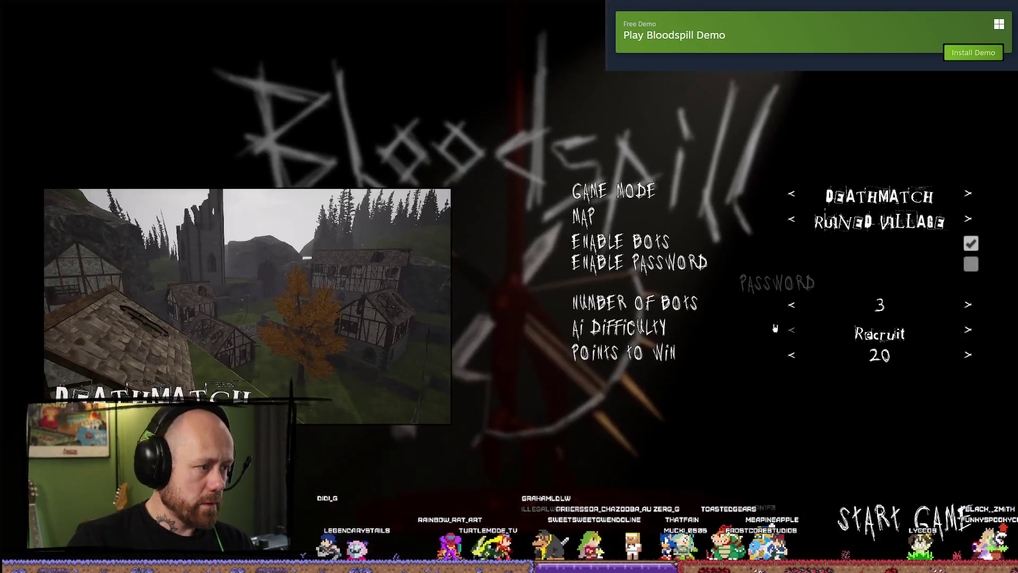
click(933, 519)
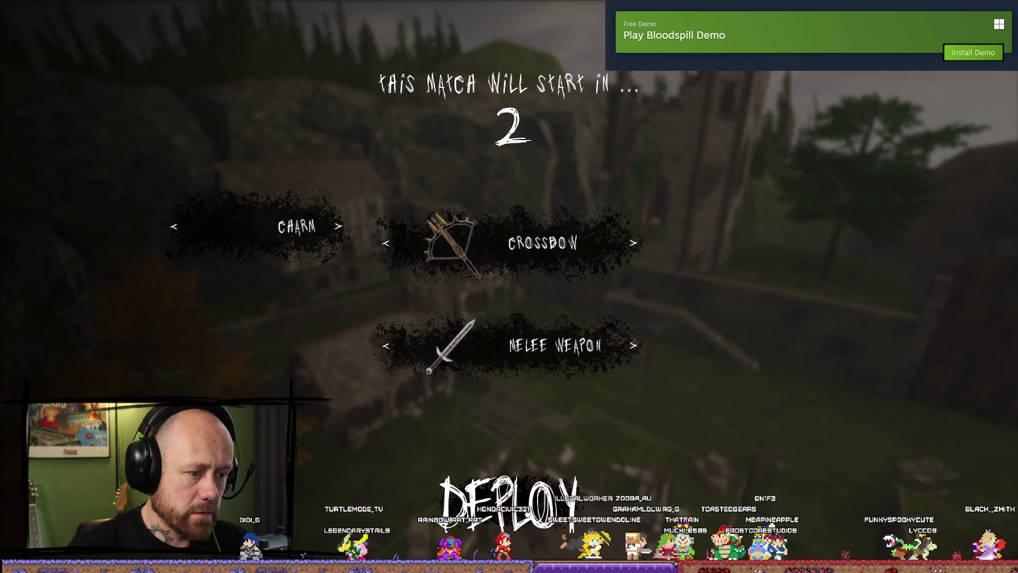
key(space)
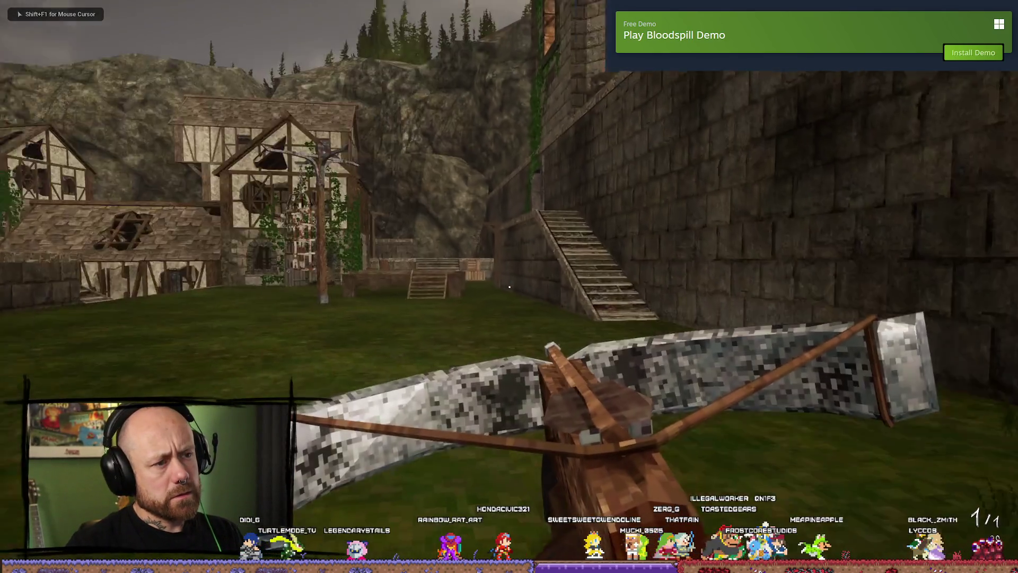
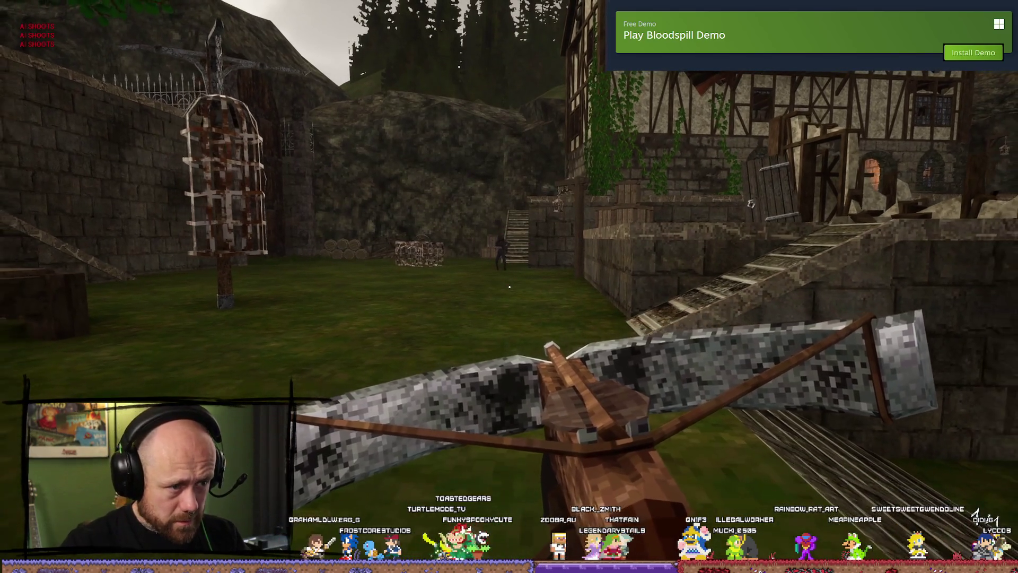
- Walk forward and fire at the enemy, then quit the match and stop the play session
key(w)
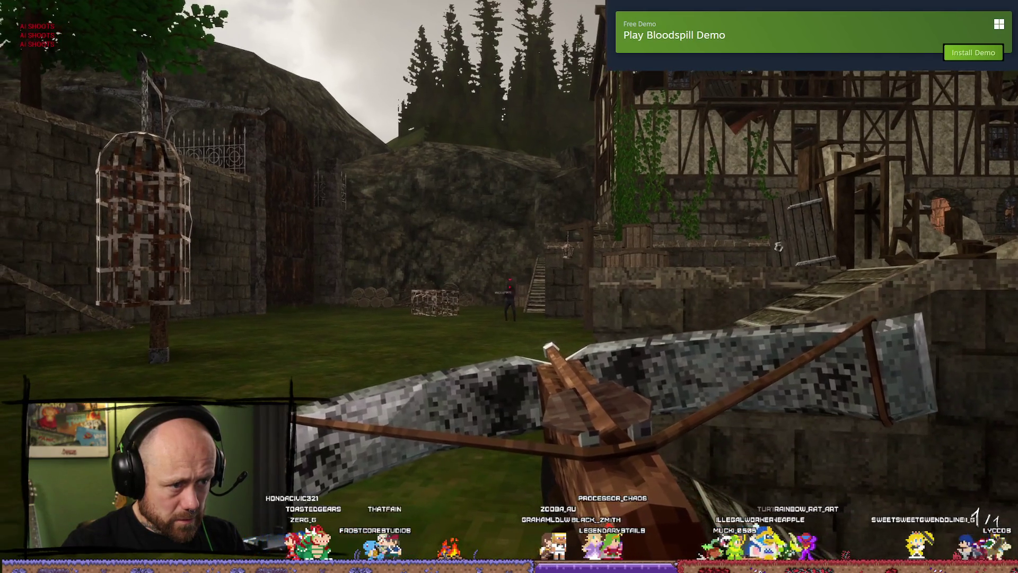
click(509, 287)
key(Escape)
click(173, 272)
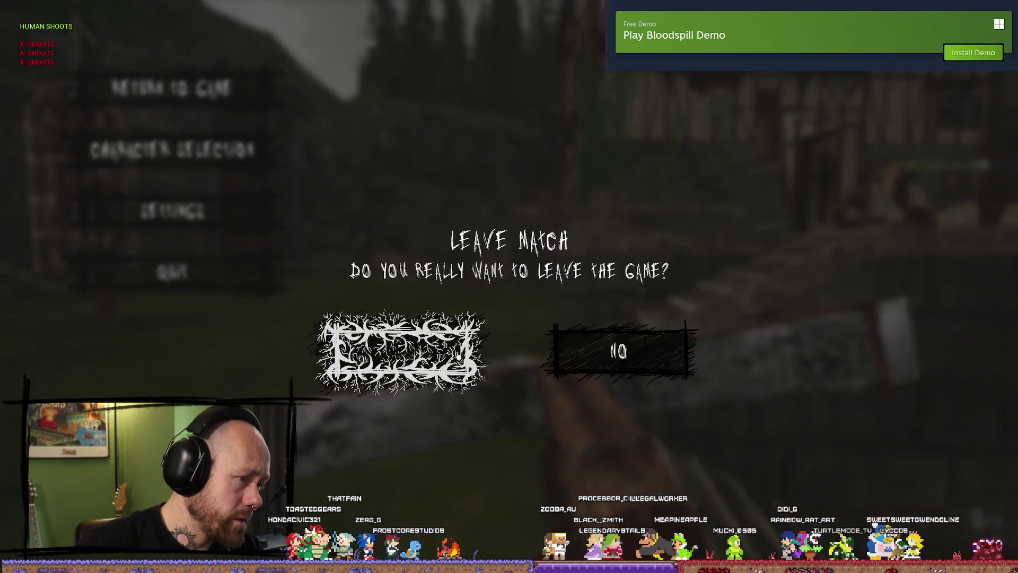
click(366, 343)
key(F5)
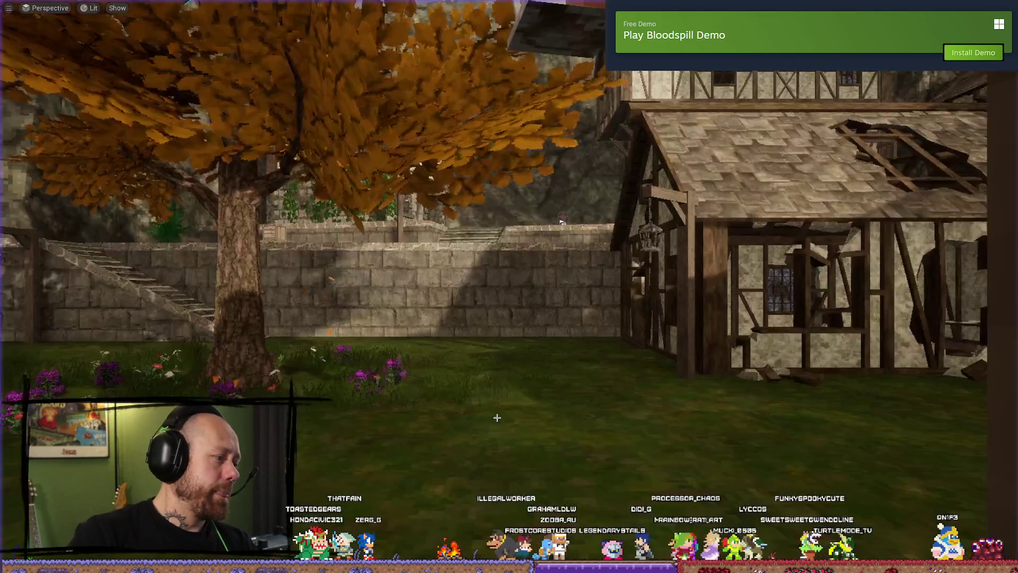
key(ctrl+space)
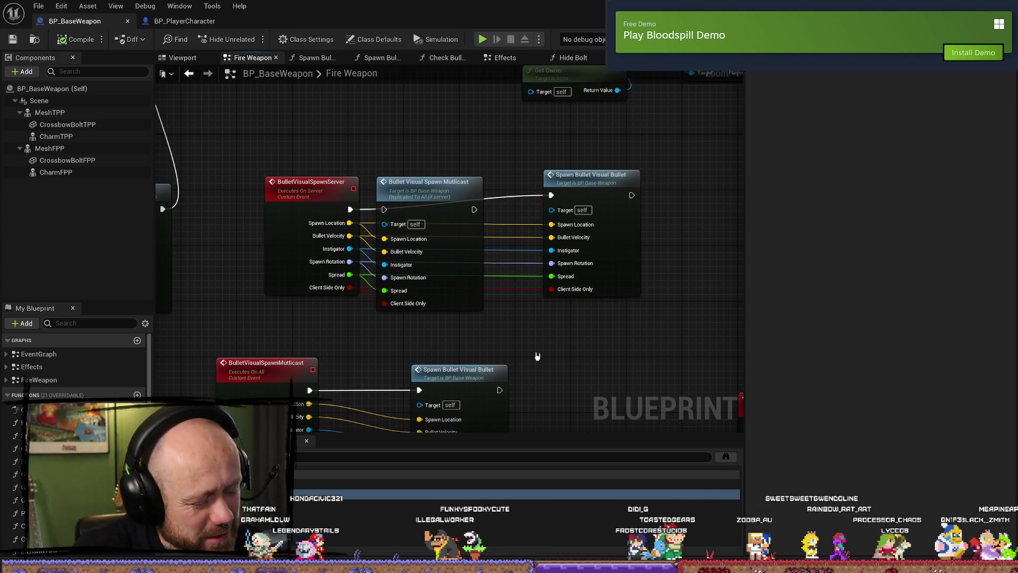
- Undo the two latest edits, removing the extra Spawn Bullet Visual Bullet call
key(ctrl+z)
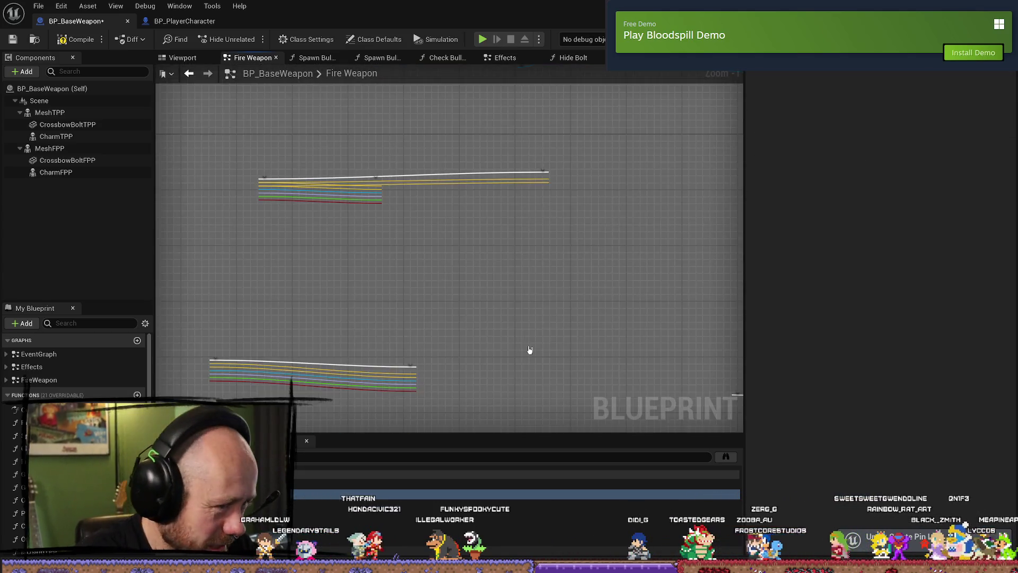
key(ctrl+z)
key(ctrl+z)
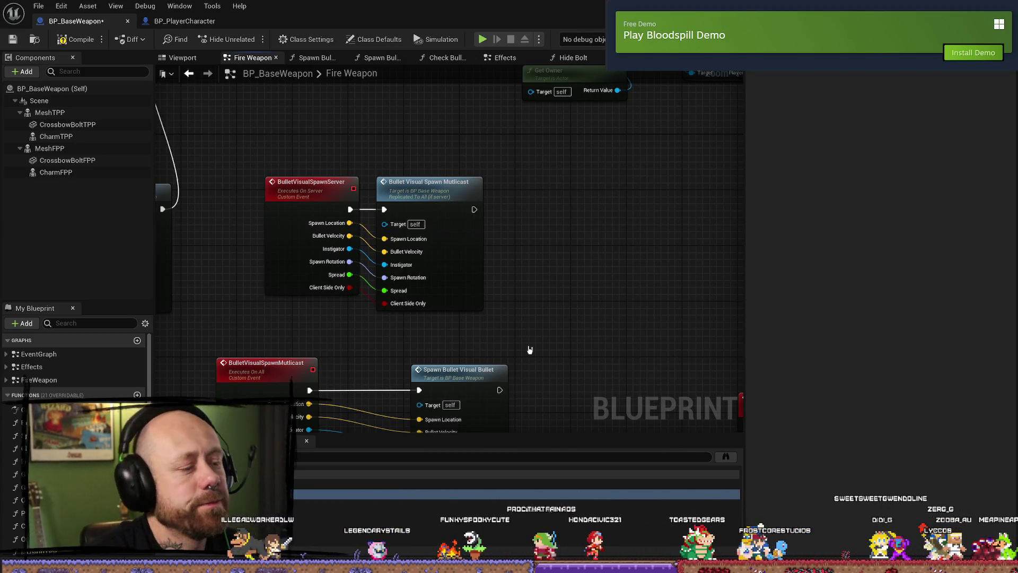
scroll(530, 350, down, 6)
scroll(537, 274, up, 4)
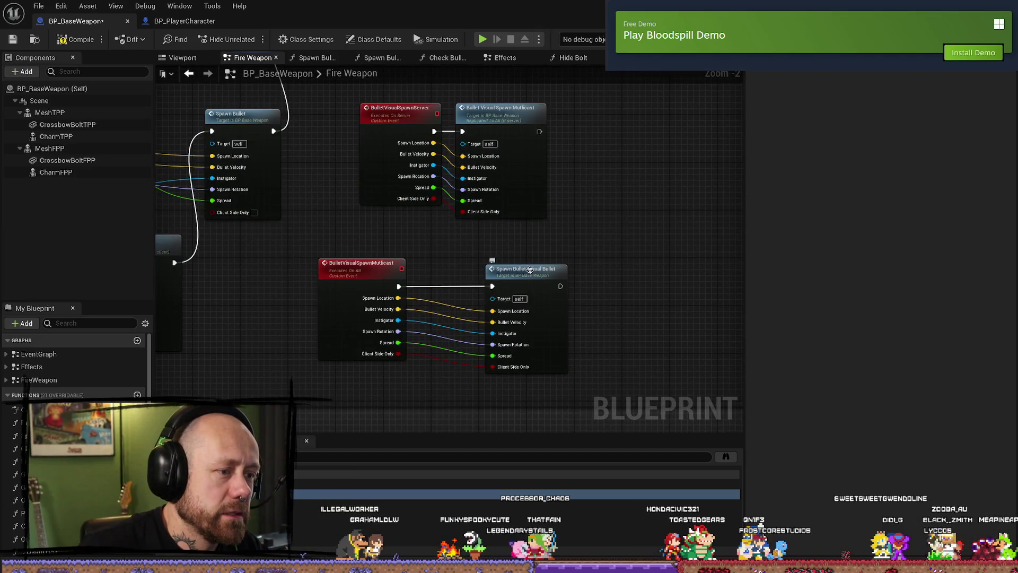
click(534, 274)
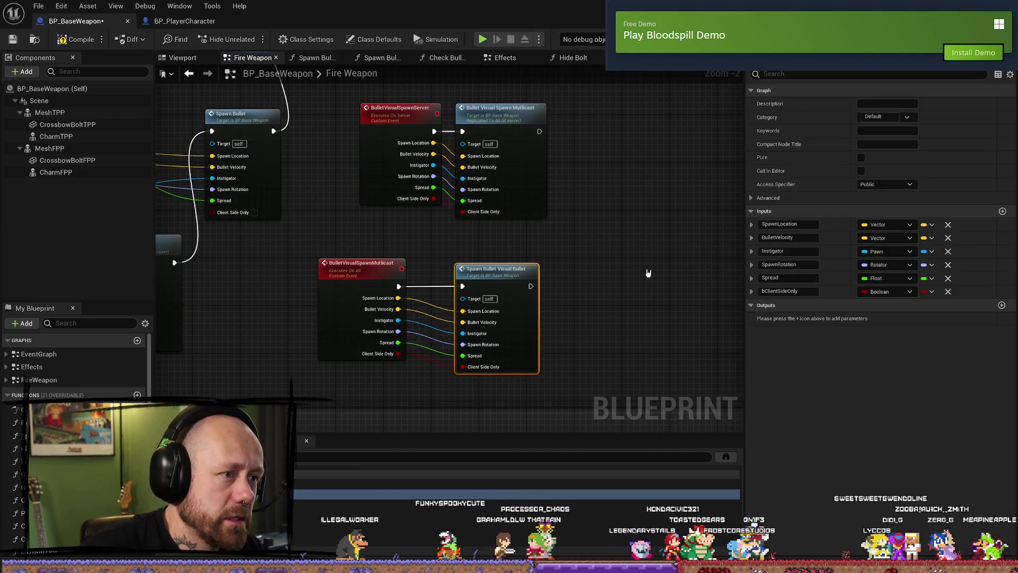
- Review the server and multicast spawn nodes and compile BP_BaseWeapon
mouse_move(647, 273)
mouse_down()
mouse_move(566, 298)
mouse_move(623, 286)
mouse_up()
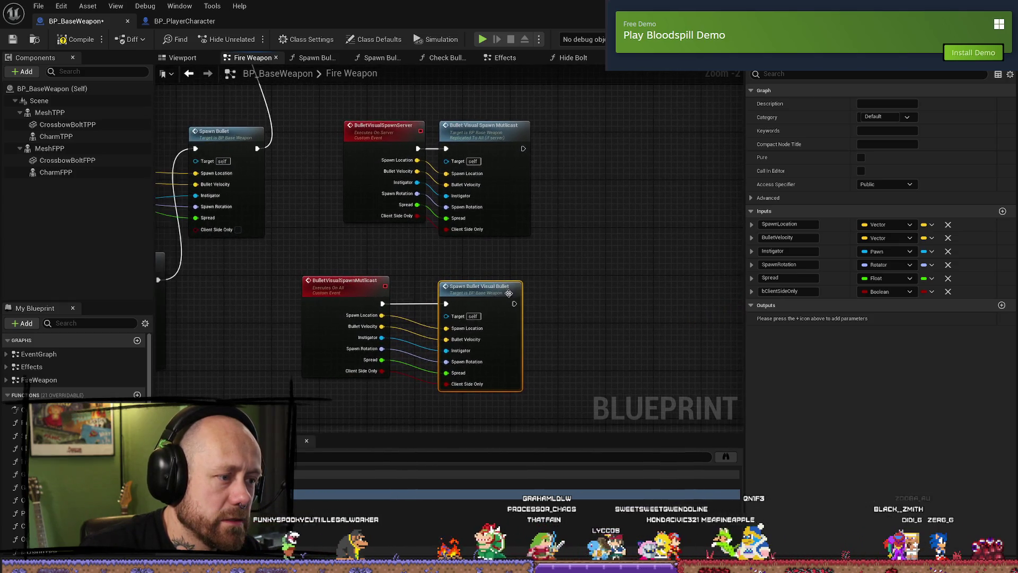
mouse_move(462, 273)
mouse_down()
mouse_move(629, 268)
mouse_move(376, 263)
mouse_move(630, 269)
mouse_up()
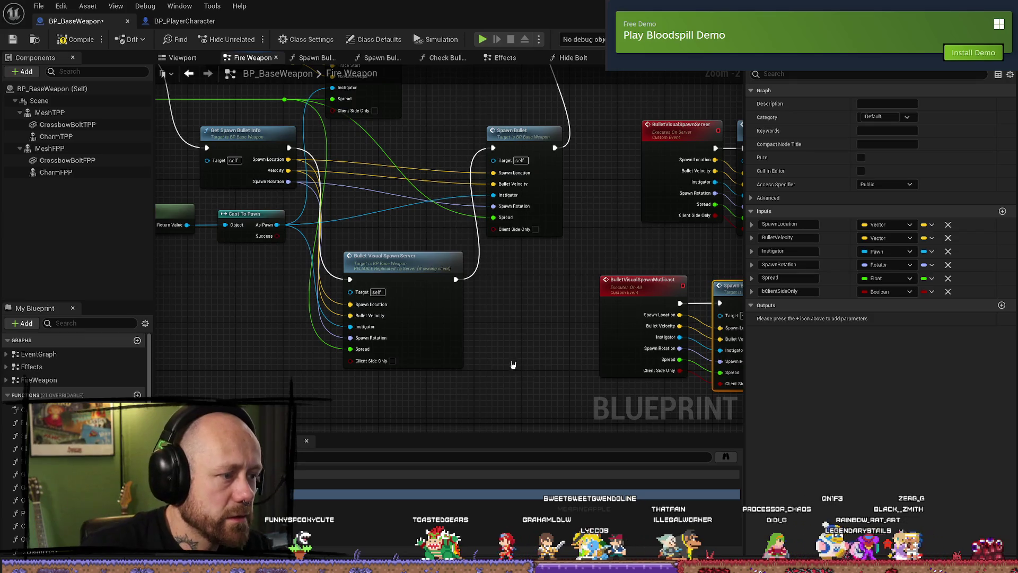
mouse_move(498, 341)
mouse_down()
mouse_move(443, 338)
mouse_move(435, 327)
mouse_up()
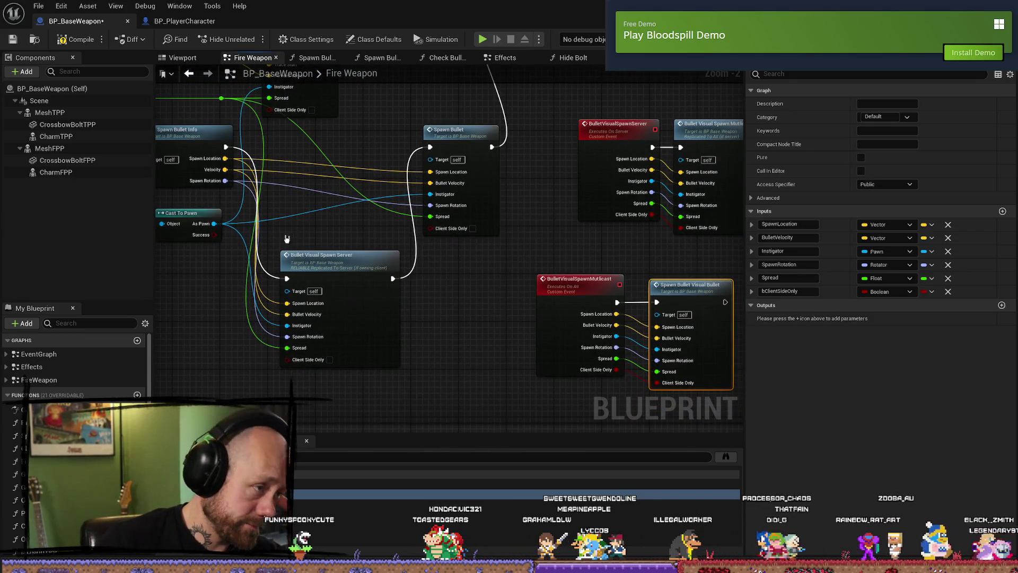
drag(287, 239, 413, 232)
click(77, 39)
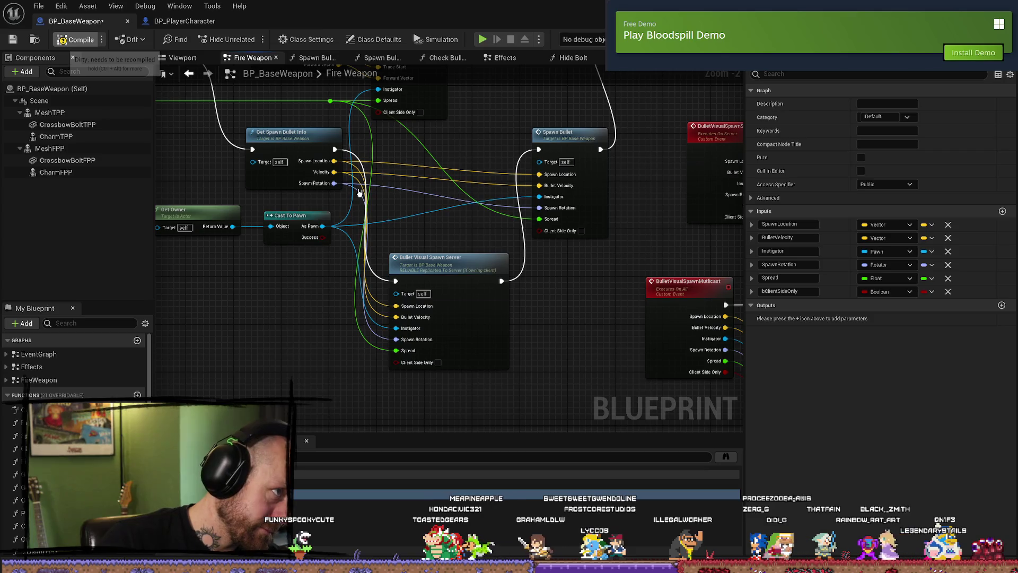
- Open the Spawn Bullet function graph from its call node
drag(551, 291, 540, 295)
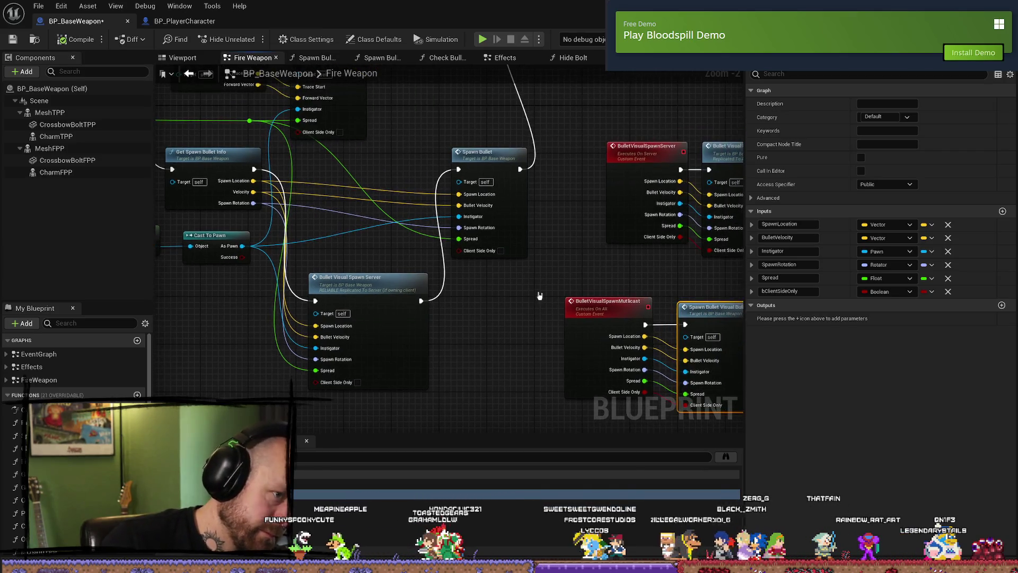
click(498, 161)
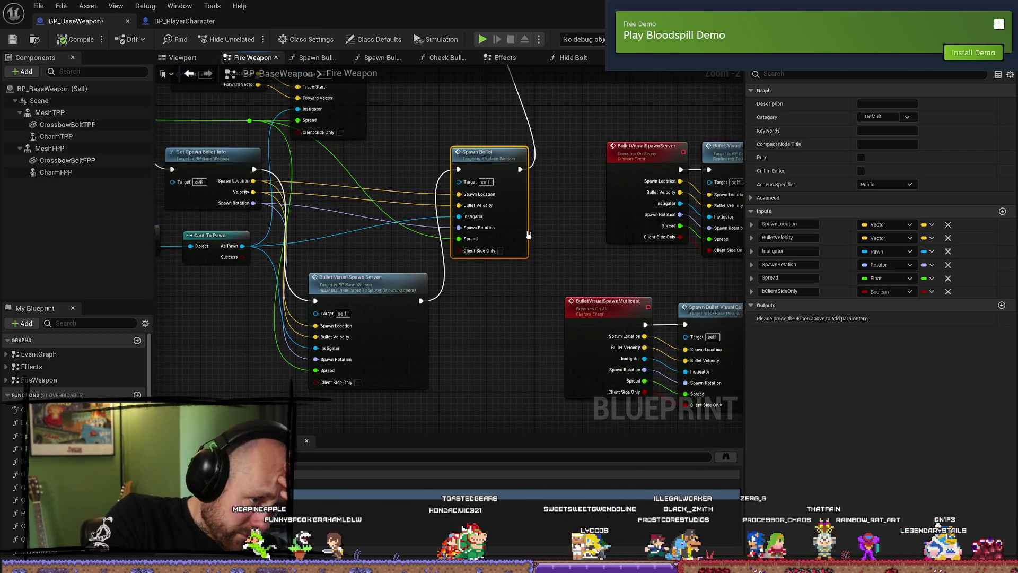
double_click(498, 161)
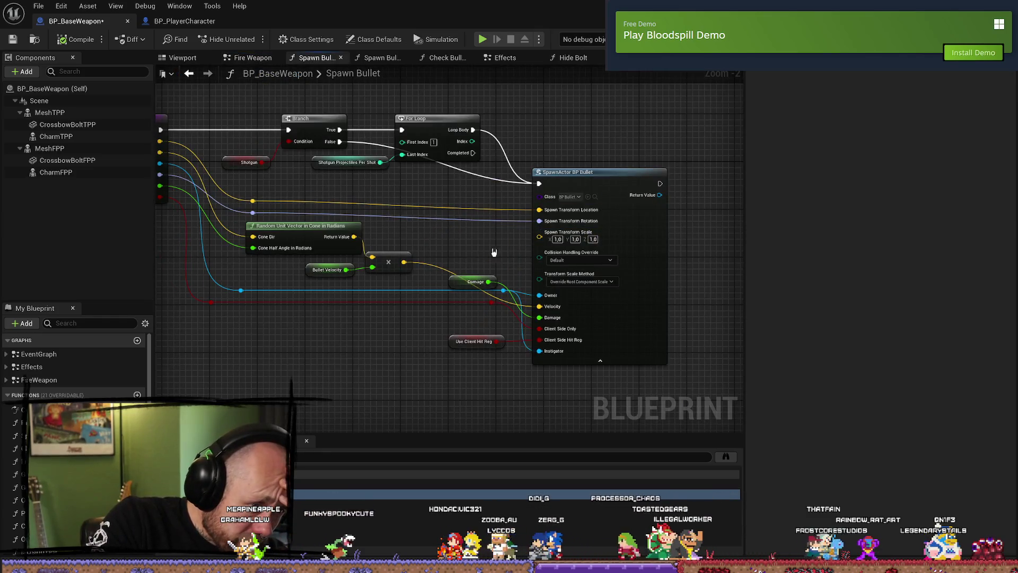
- Move the Damage getter node lower in the Spawn Bullet graph
drag(493, 253, 489, 244)
drag(479, 286, 437, 321)
drag(532, 230, 498, 259)
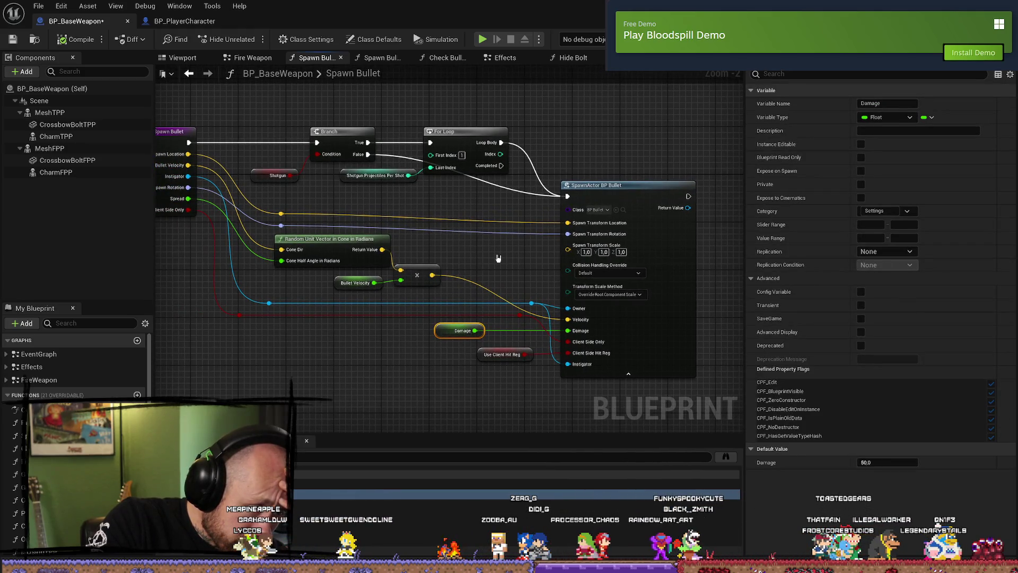
mouse_move(498, 259)
mouse_down()
mouse_move(537, 250)
mouse_move(475, 250)
mouse_up()
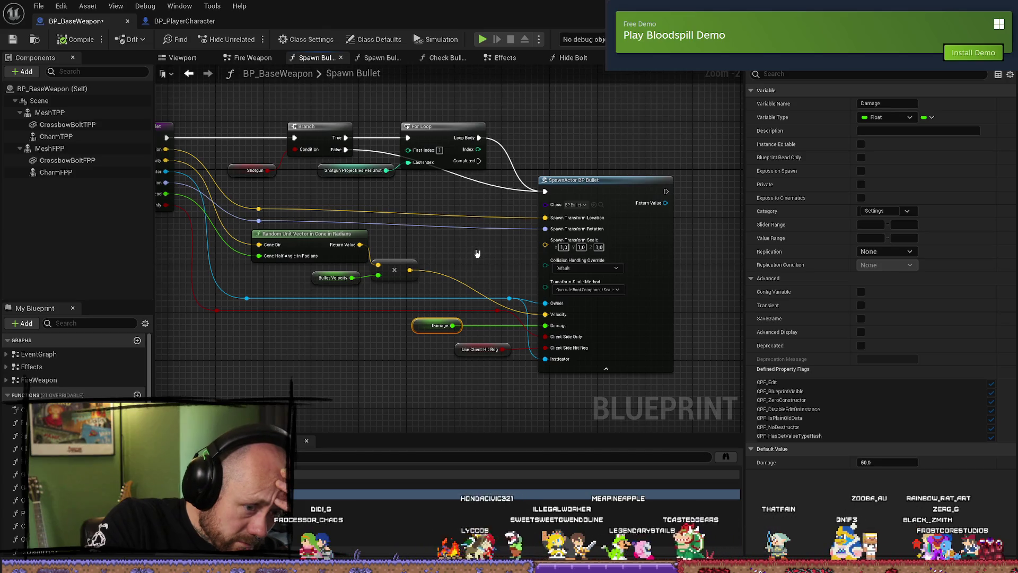
drag(477, 253, 502, 245)
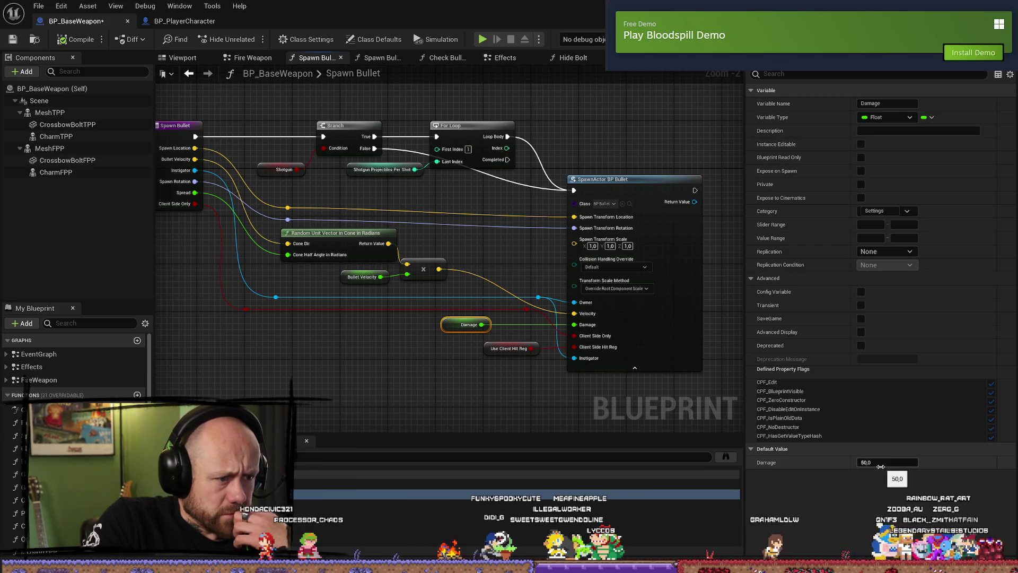
- Confirm the Damage variable's default value is 50.0 in Details
click(437, 408)
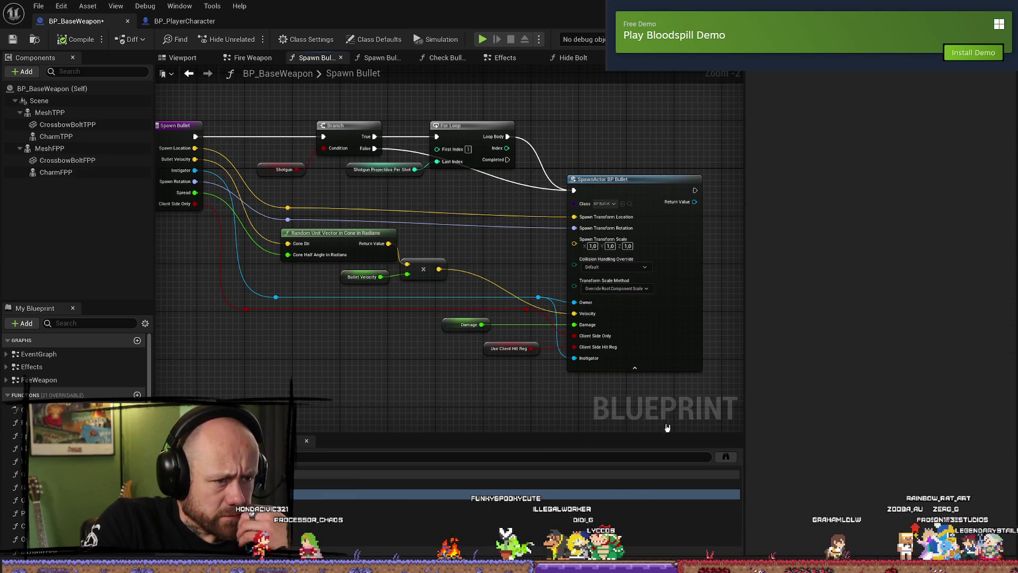
click(460, 325)
click(368, 377)
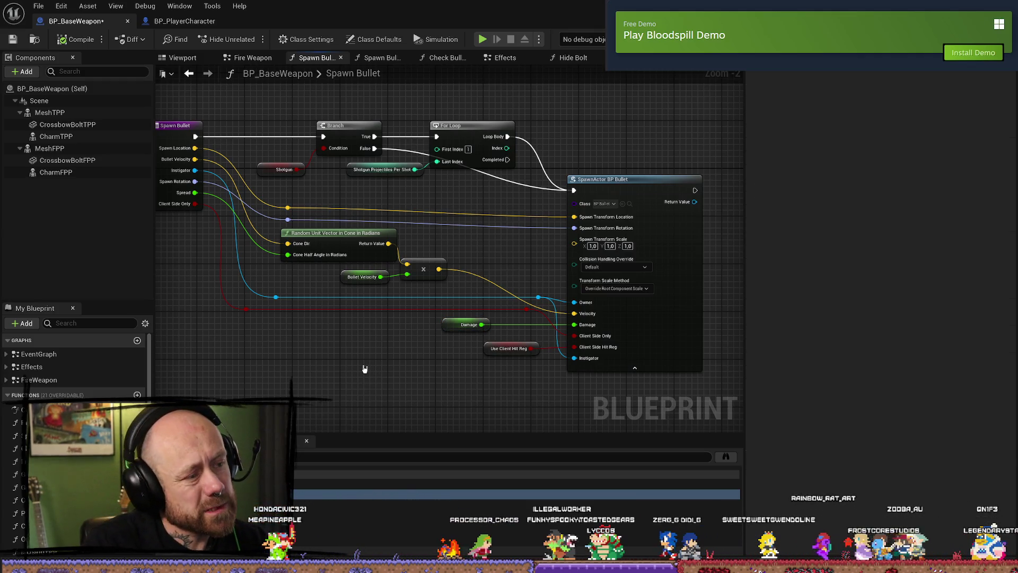
mouse_move(401, 365)
mouse_down()
mouse_move(455, 373)
mouse_move(443, 357)
mouse_up()
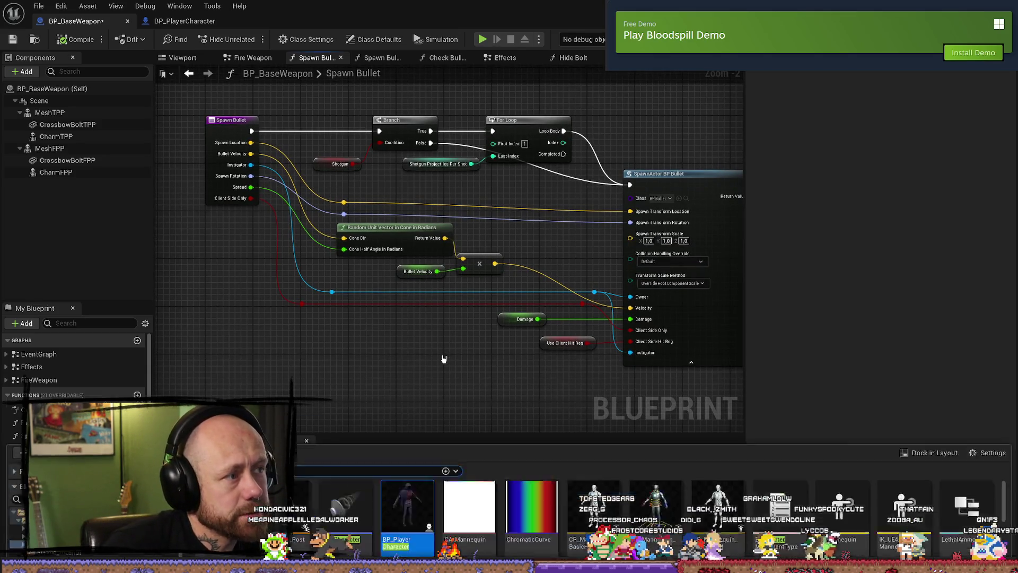
key(ctrl+space)
key(ctrl+space)
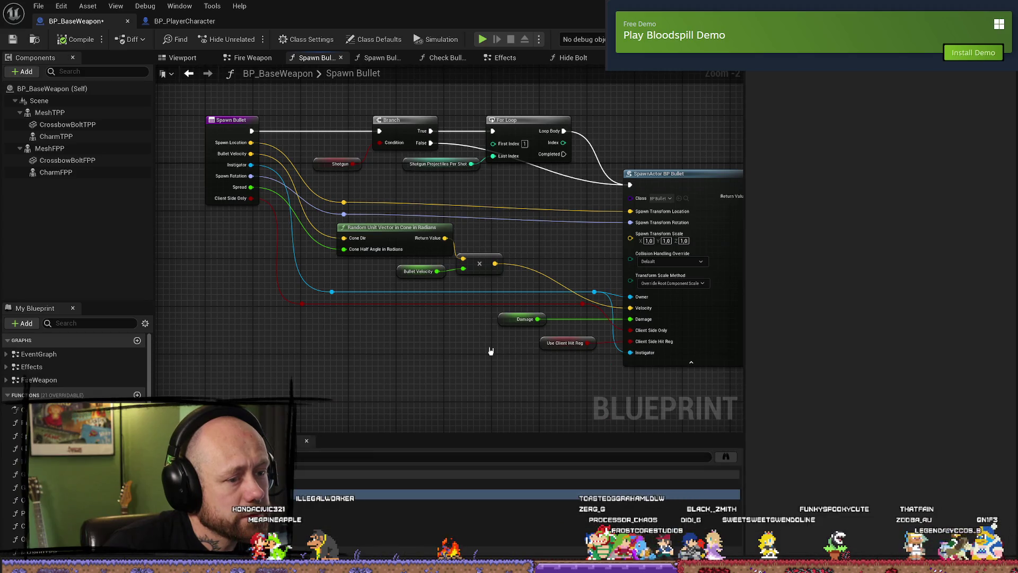
key(ctrl+space)
key(ctrl+space)
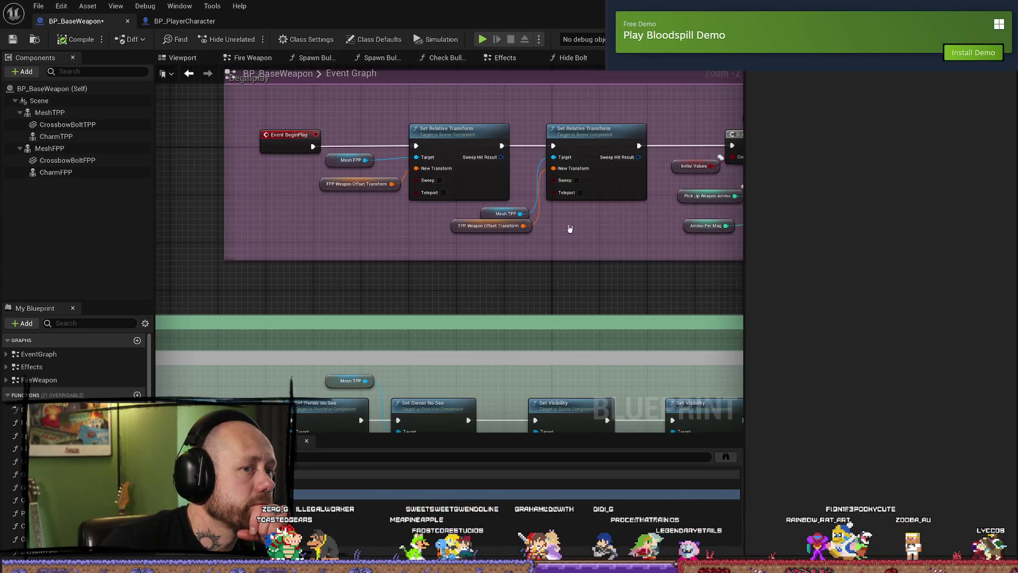
- Look over the Check Bullet Path, Spawn Bullet and Spawn Bullet Visual Bullet graphs, returning to Fire Weapon
mouse_move(572, 254)
mouse_down()
mouse_move(523, 265)
mouse_move(391, 230)
mouse_move(514, 230)
mouse_up()
scroll(514, 230, down, 5)
scroll(461, 237, up, 3)
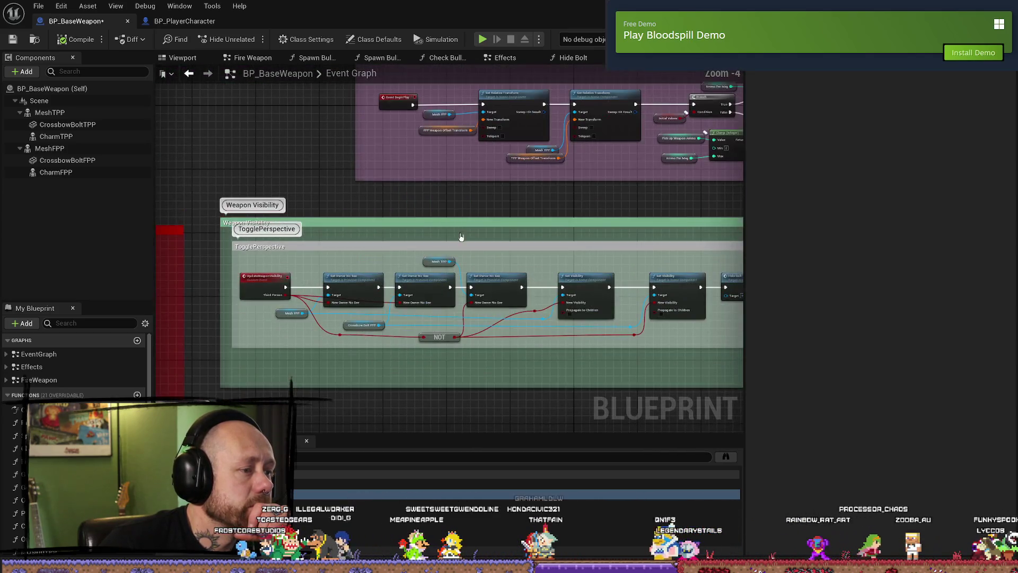
scroll(565, 203, down, 1)
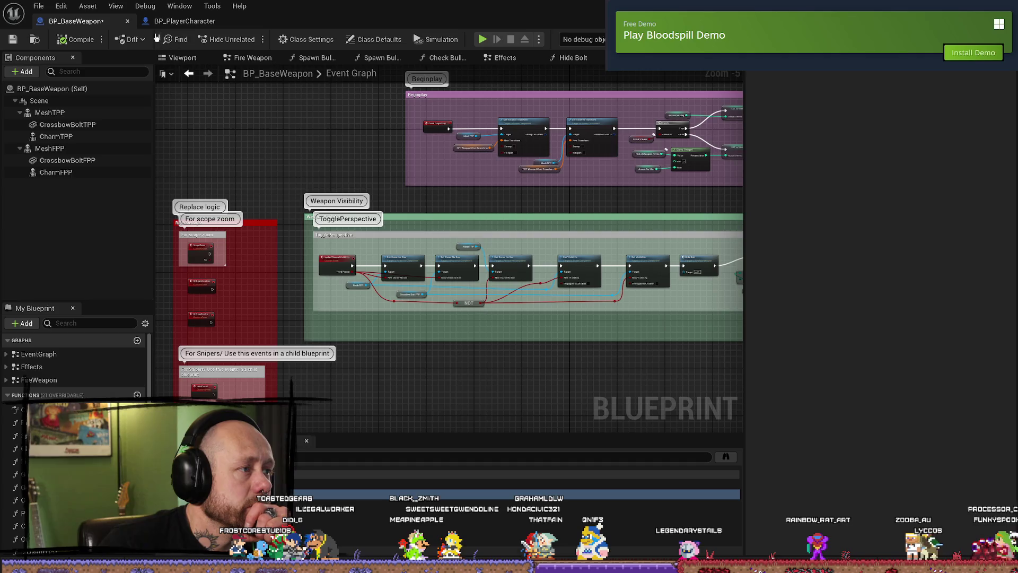
click(440, 58)
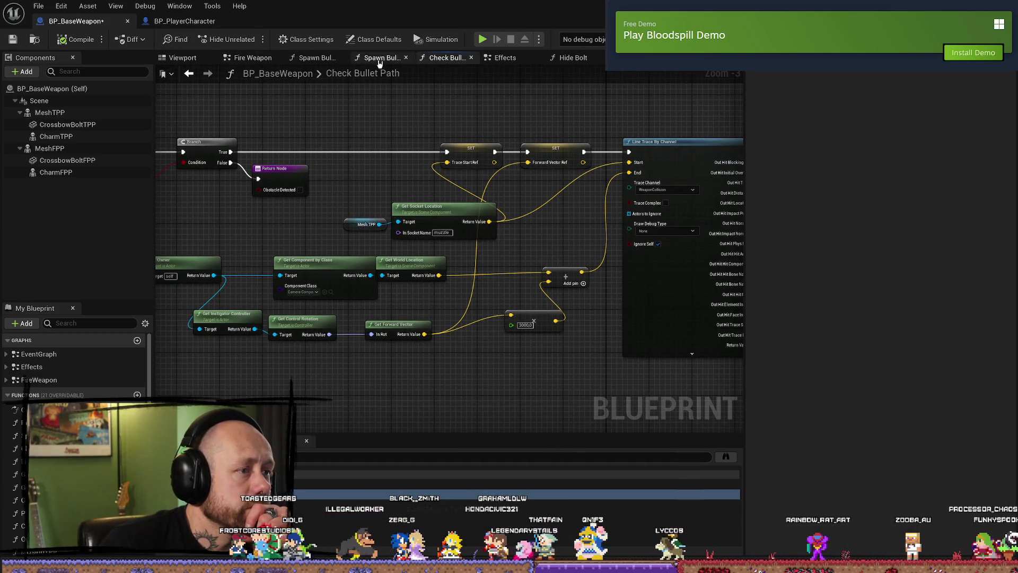
click(249, 59)
click(317, 57)
click(381, 57)
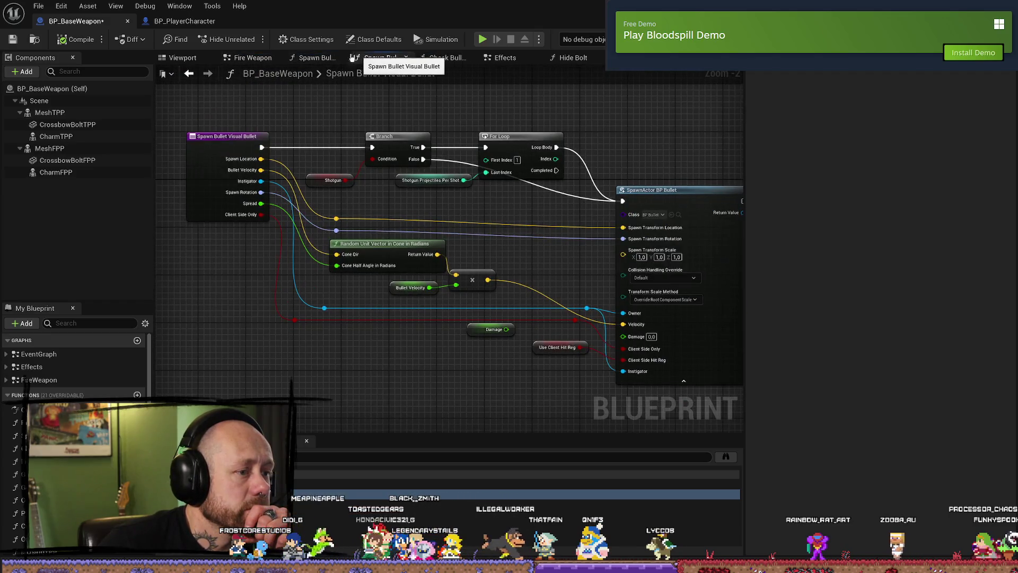
click(245, 58)
- Inspect Get Spawn Bullet Info's outputs, then open the Spawn Bullet function graph
scroll(247, 218, down, 2)
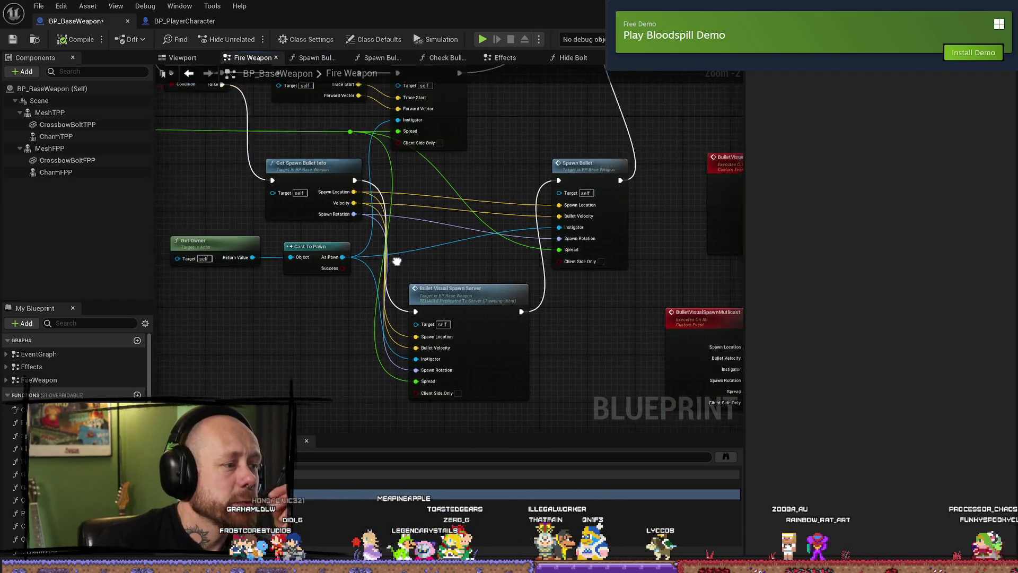
scroll(326, 266, up, 3)
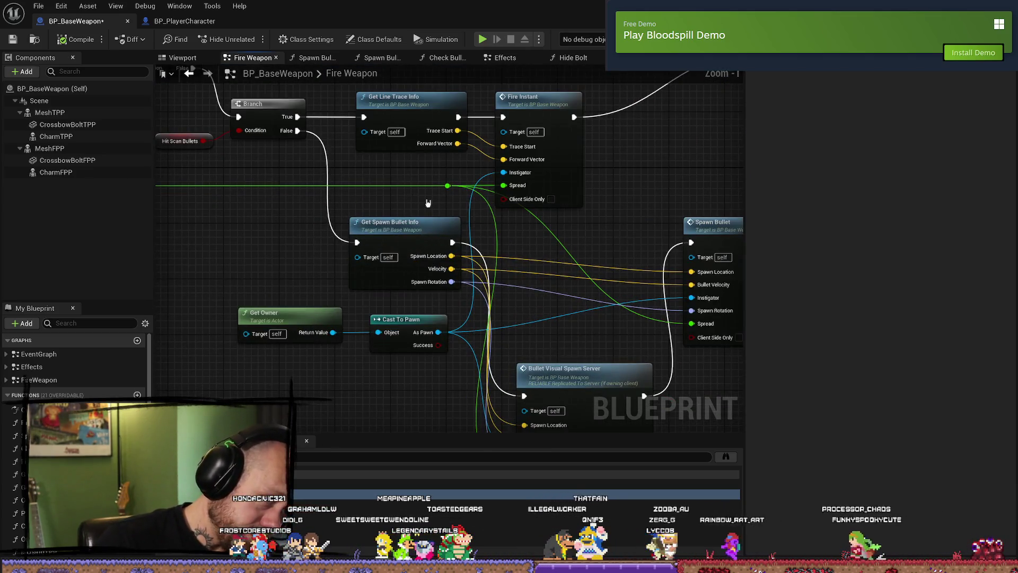
click(326, 266)
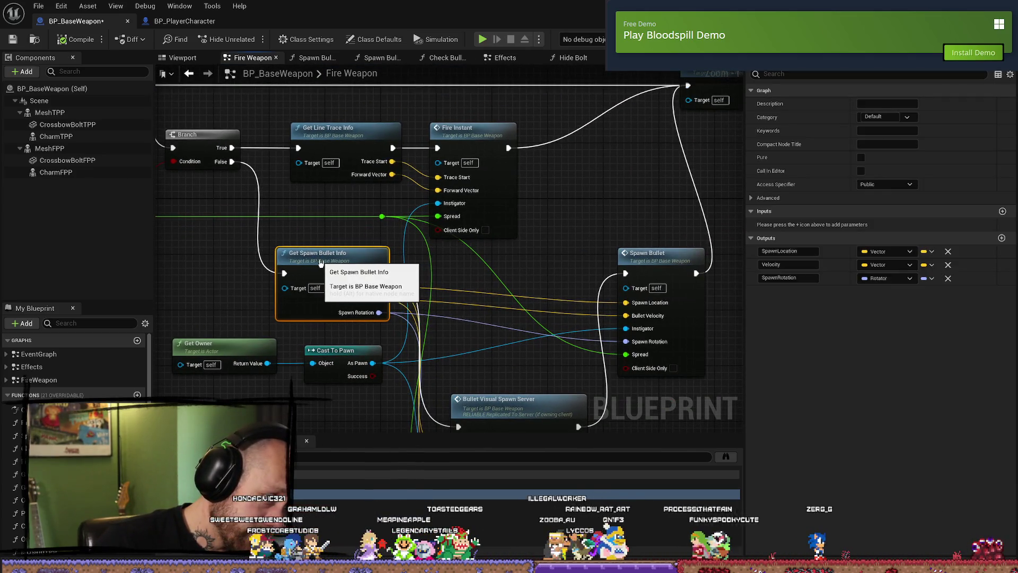
mouse_move(510, 263)
mouse_down()
mouse_move(492, 133)
mouse_move(568, 307)
mouse_move(551, 353)
mouse_move(463, 346)
mouse_up()
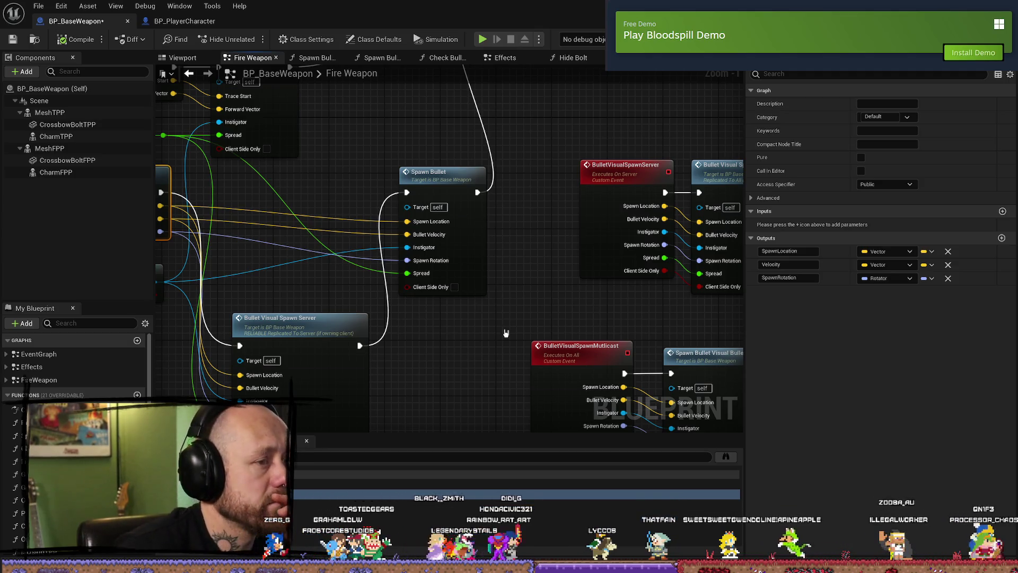
drag(491, 197, 414, 242)
scroll(491, 197, down, 2)
double_click(392, 218)
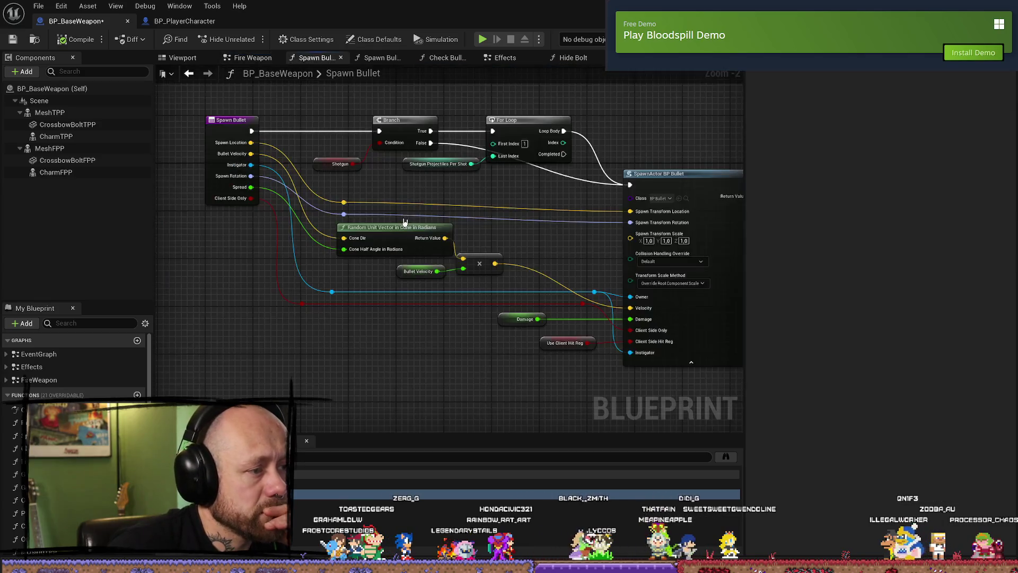
- Add a Bullet Visual Spawn Server call after SpawnActor BP Bullet's exec output
scroll(618, 215, up, 2)
scroll(618, 216, down, 1)
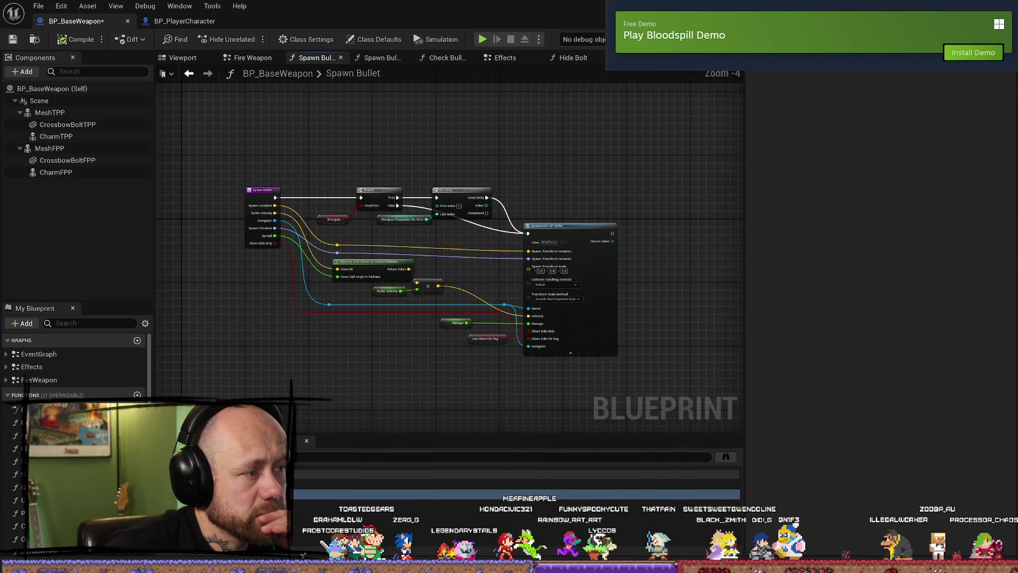
scroll(589, 212, down, 1)
drag(565, 200, 597, 194)
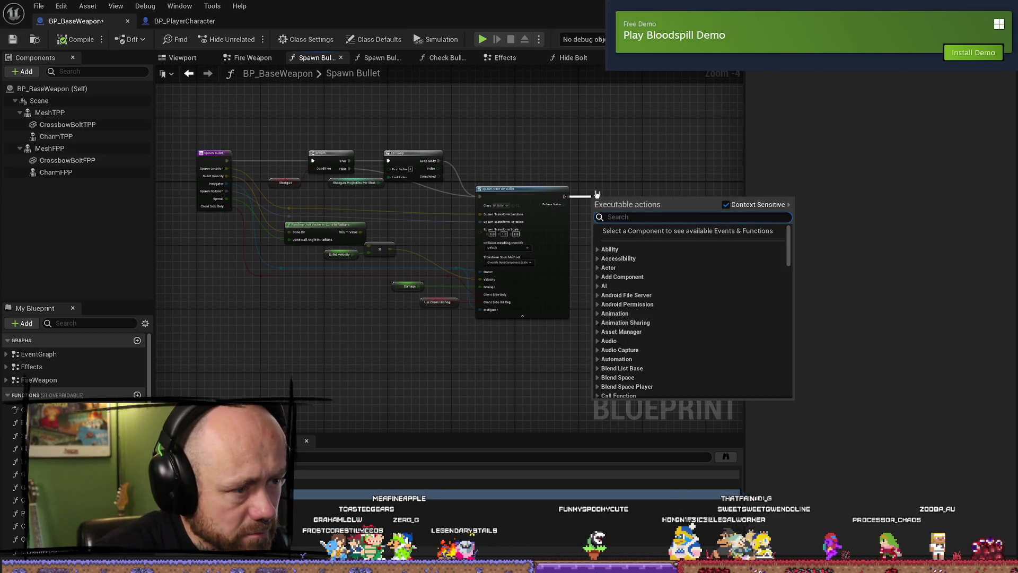
text(server spawn)
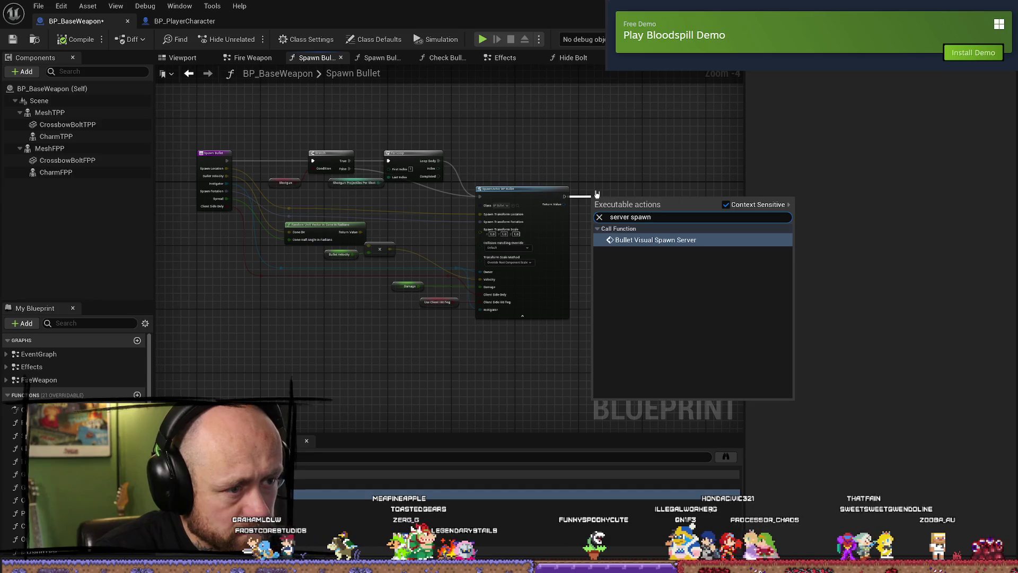
click(660, 246)
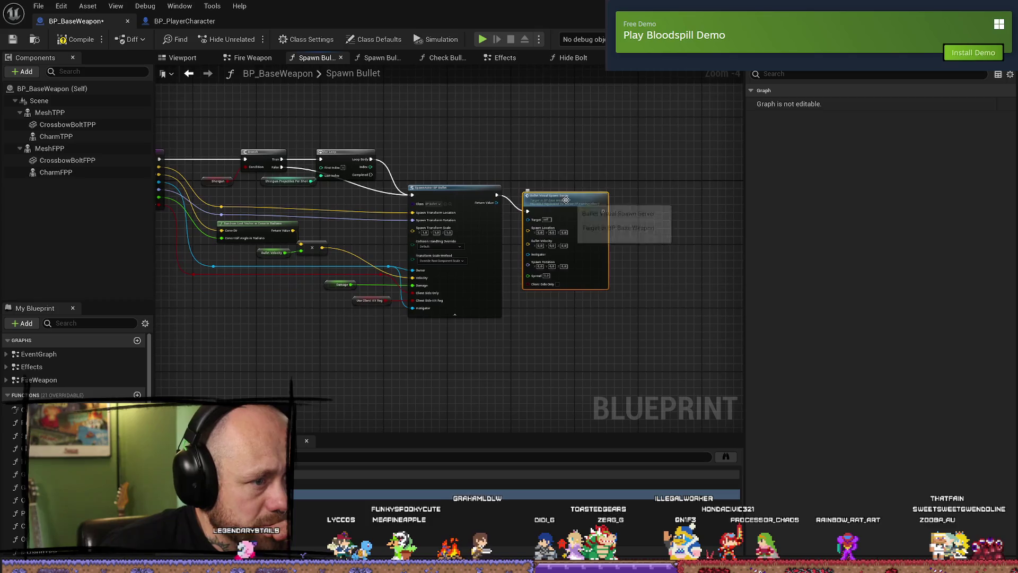
- Position the Bullet Visual Spawn Server node above SpawnActor BP Bullet
drag(625, 198, 629, 110)
scroll(496, 159, up, 1)
mouse_move(553, 208)
mouse_down()
mouse_move(577, 159)
mouse_move(637, 154)
mouse_move(463, 166)
mouse_up()
right_click(566, 159)
click(580, 141)
drag(588, 150, 603, 150)
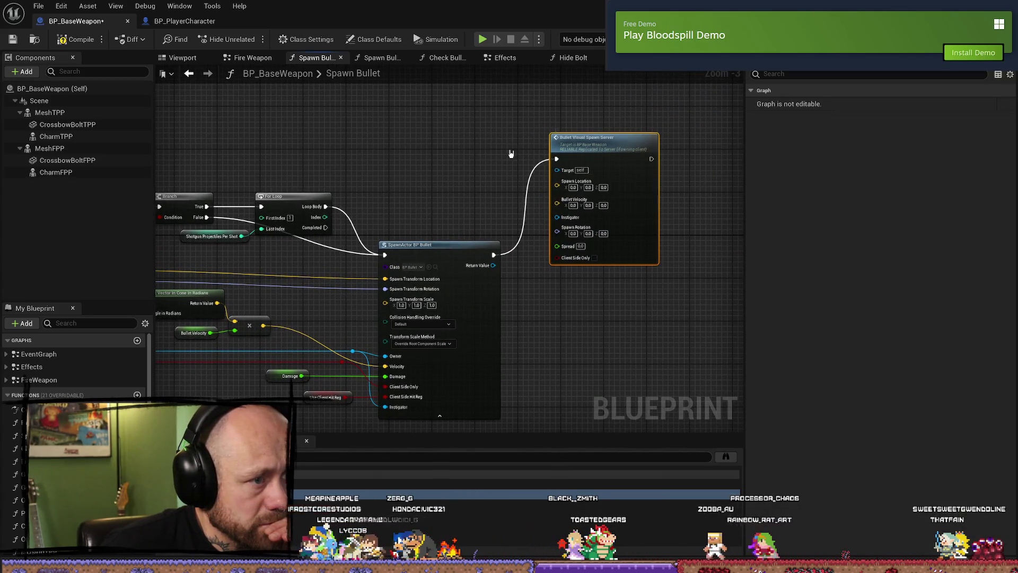
- Wire the Spawn Location reroute into Bullet Visual Spawn Server's spawn location pin
drag(513, 153, 535, 157)
mouse_move(209, 260)
mouse_down()
mouse_move(625, 188)
mouse_move(639, 171)
mouse_up()
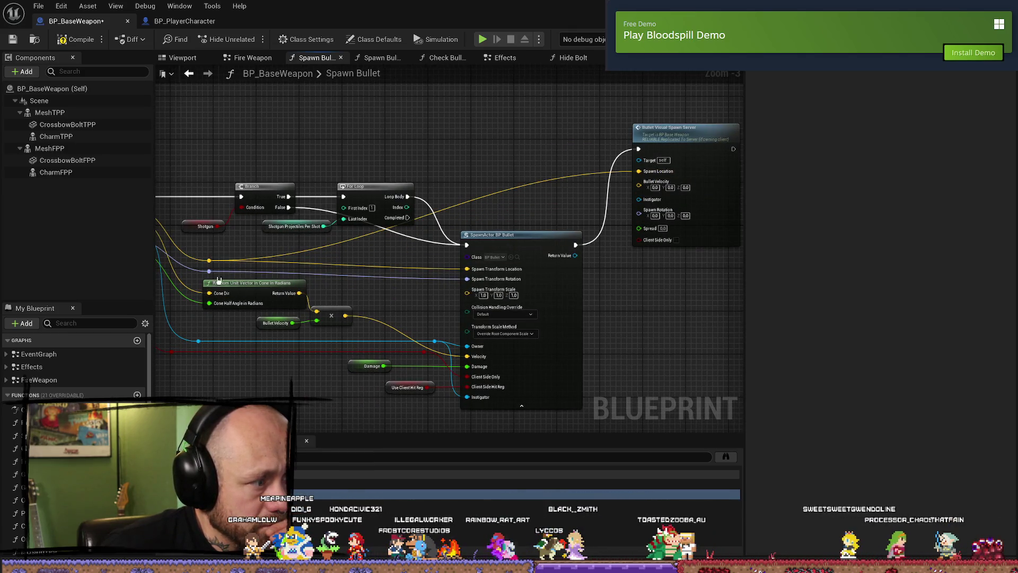
mouse_move(209, 271)
mouse_down()
mouse_move(595, 221)
mouse_move(638, 189)
mouse_move(575, 199)
mouse_up()
click(531, 150)
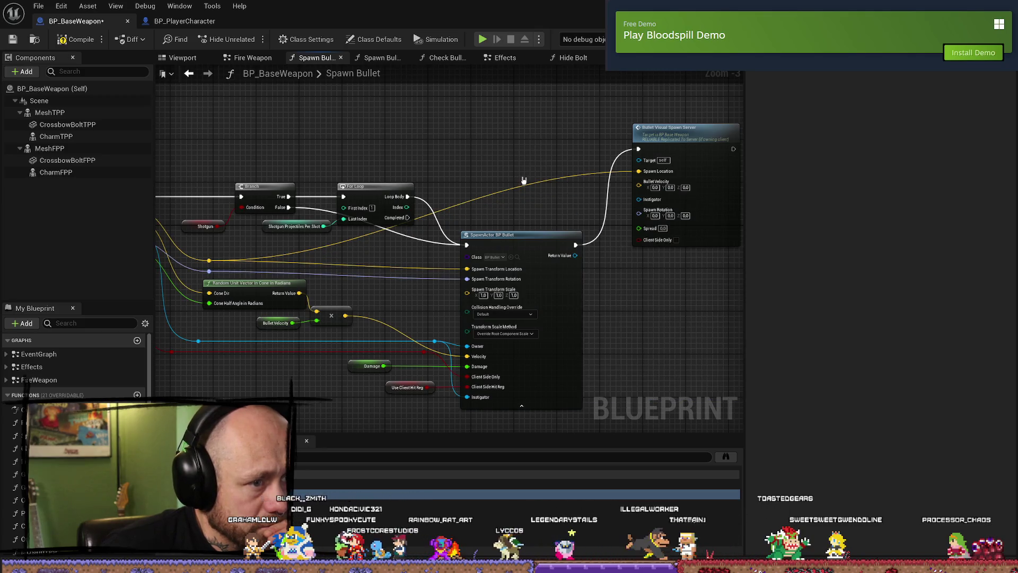
mouse_move(366, 265)
mouse_down()
mouse_move(552, 254)
mouse_move(353, 254)
mouse_move(554, 251)
mouse_move(326, 261)
mouse_move(466, 254)
mouse_move(389, 255)
mouse_up()
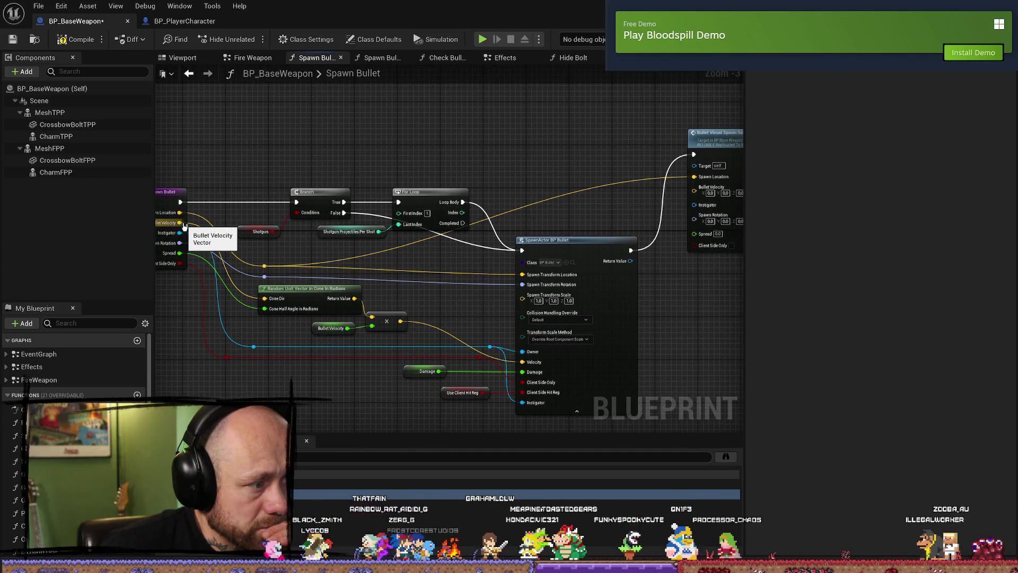
drag(463, 320, 436, 306)
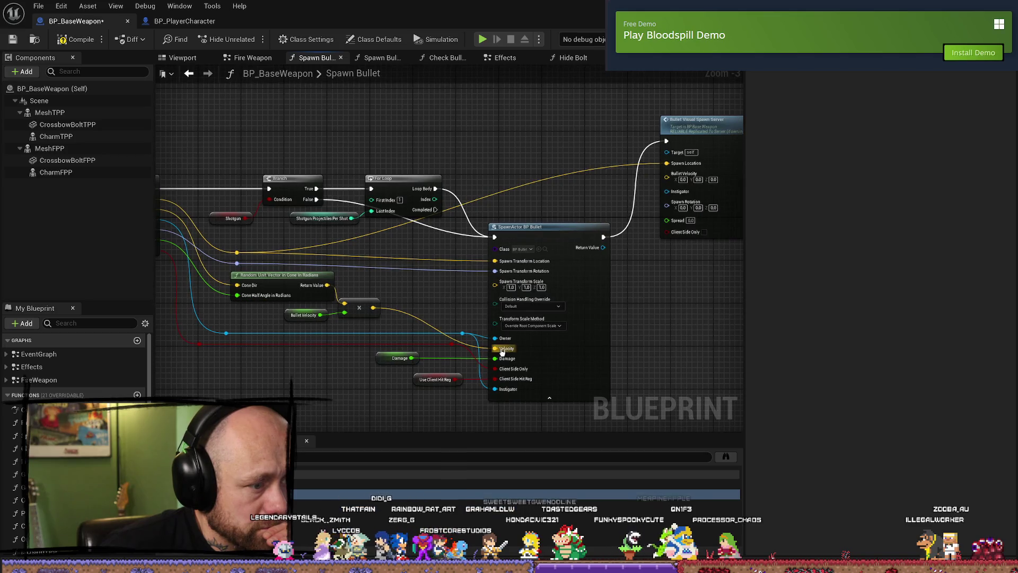
- Connect the multiplied velocity output to the server call's bullet velocity pin
mouse_move(374, 308)
mouse_down()
mouse_move(466, 288)
mouse_move(647, 183)
mouse_move(672, 179)
mouse_up()
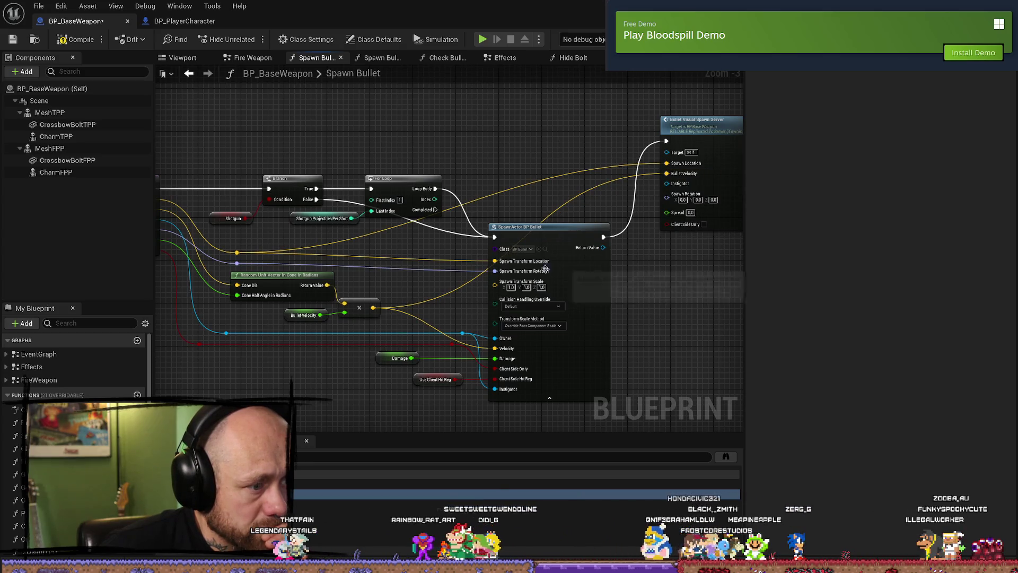
mouse_move(466, 313)
mouse_down()
mouse_move(603, 283)
mouse_move(491, 306)
mouse_move(505, 255)
mouse_move(619, 170)
mouse_move(687, 170)
mouse_move(689, 159)
mouse_up()
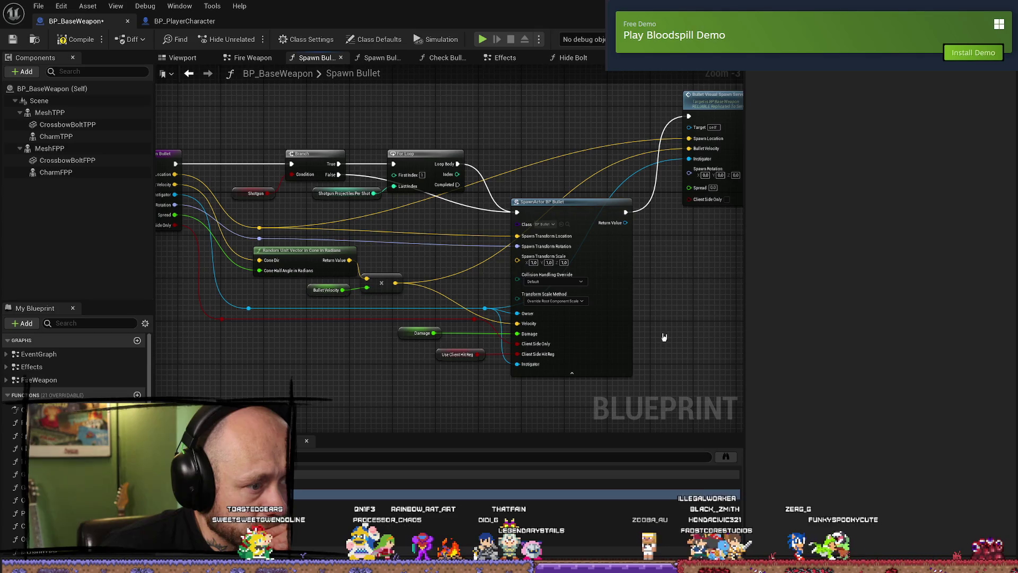
drag(474, 295, 525, 298)
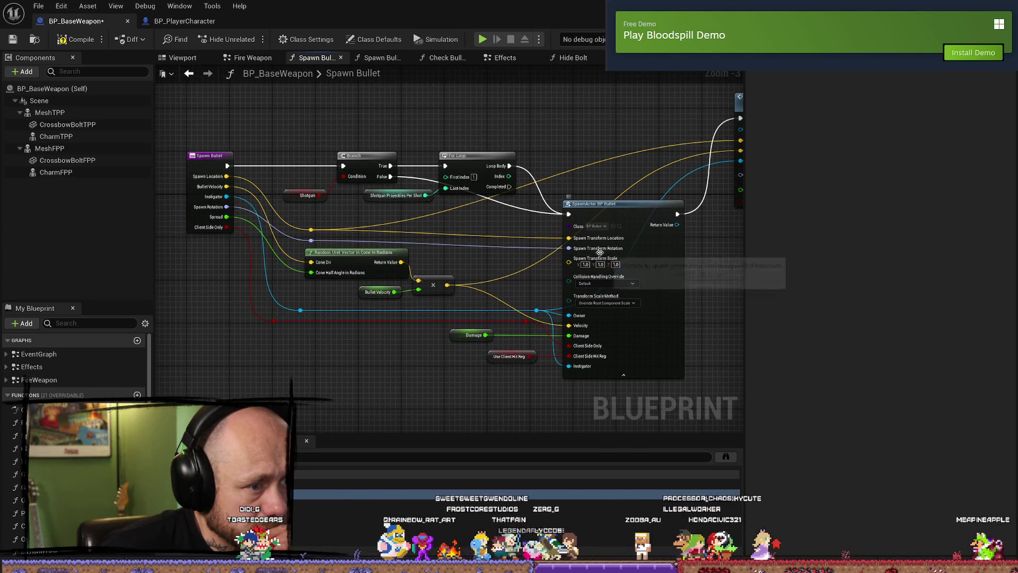
- Feed Spawn Rotation into Bullet Visual Spawn Server and review the wired node
mouse_move(626, 248)
mouse_down()
mouse_move(597, 190)
mouse_move(614, 179)
mouse_up()
mouse_move(637, 220)
mouse_down()
mouse_move(694, 256)
mouse_move(667, 257)
mouse_up()
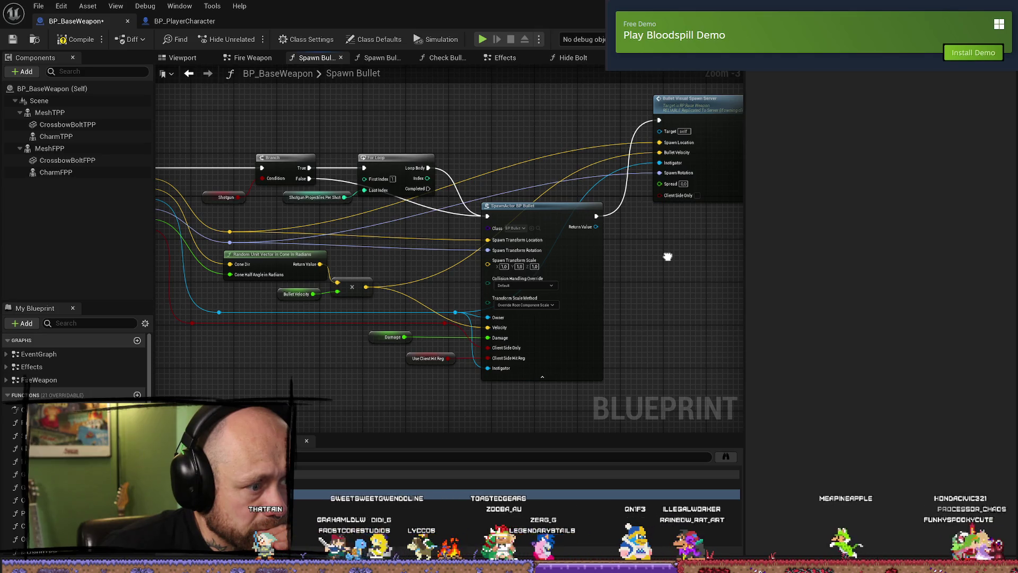
drag(667, 257, 681, 256)
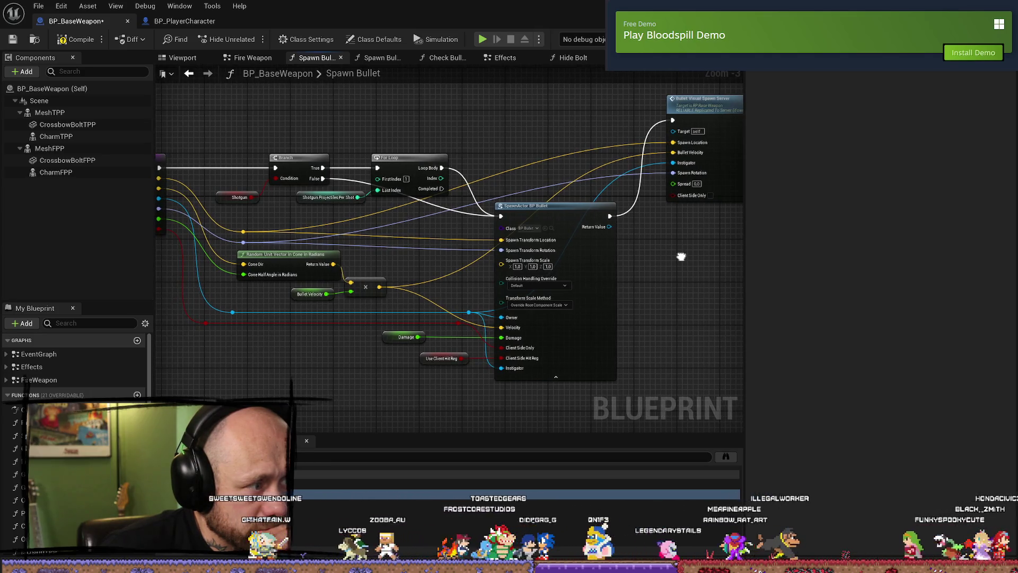
drag(681, 256, 699, 257)
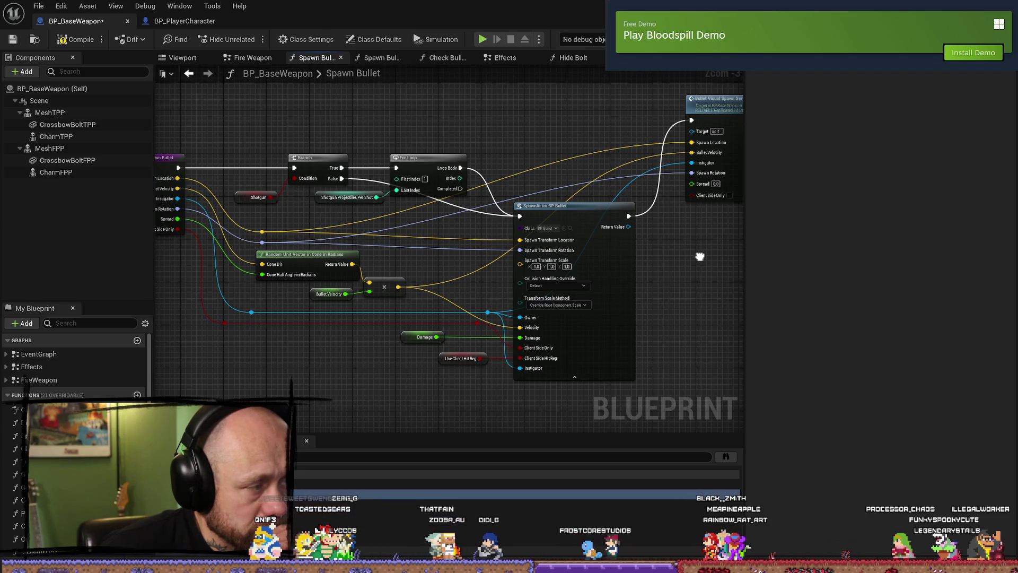
drag(700, 256, 595, 268)
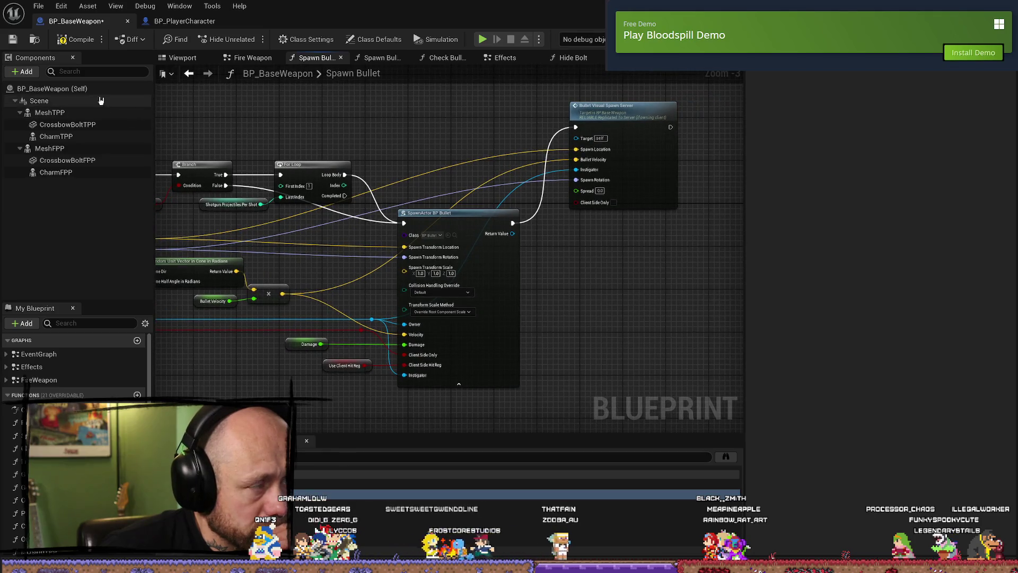
drag(618, 287, 682, 264)
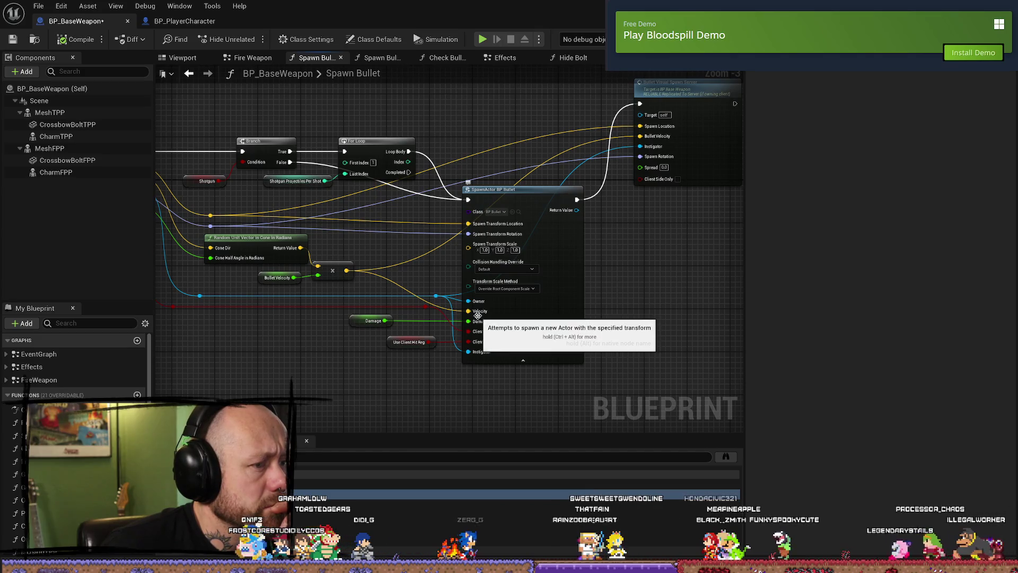
key(Home)
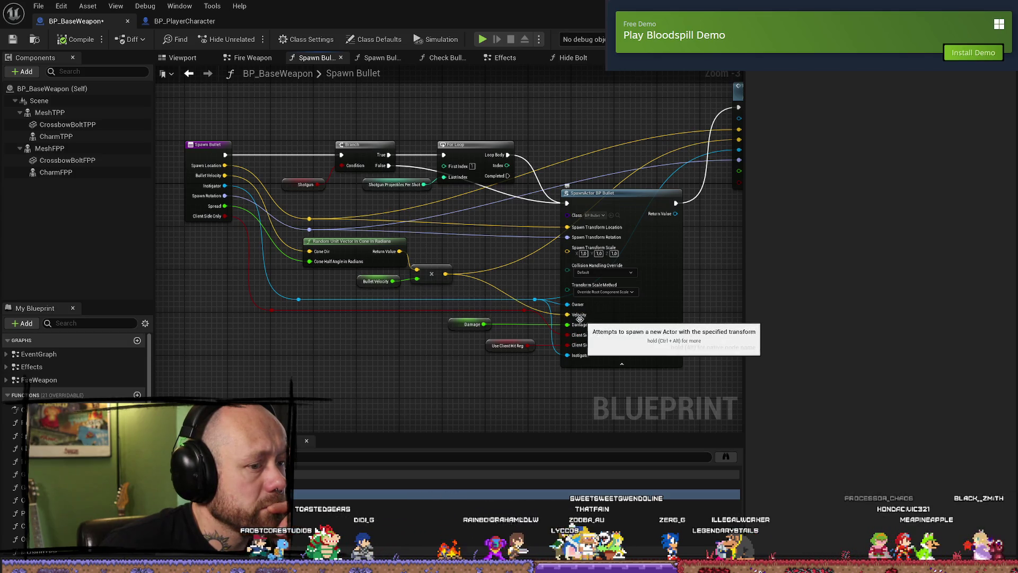
drag(705, 264, 607, 305)
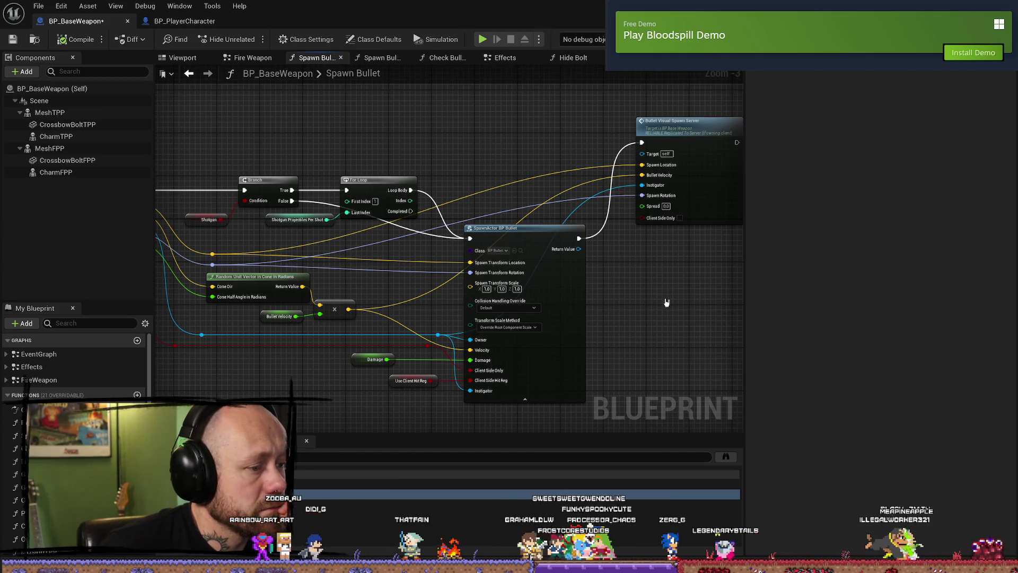
- From the Fire Weapon graph, open Spawn Bullet Visual Bullet via its multicast node
click(279, 60)
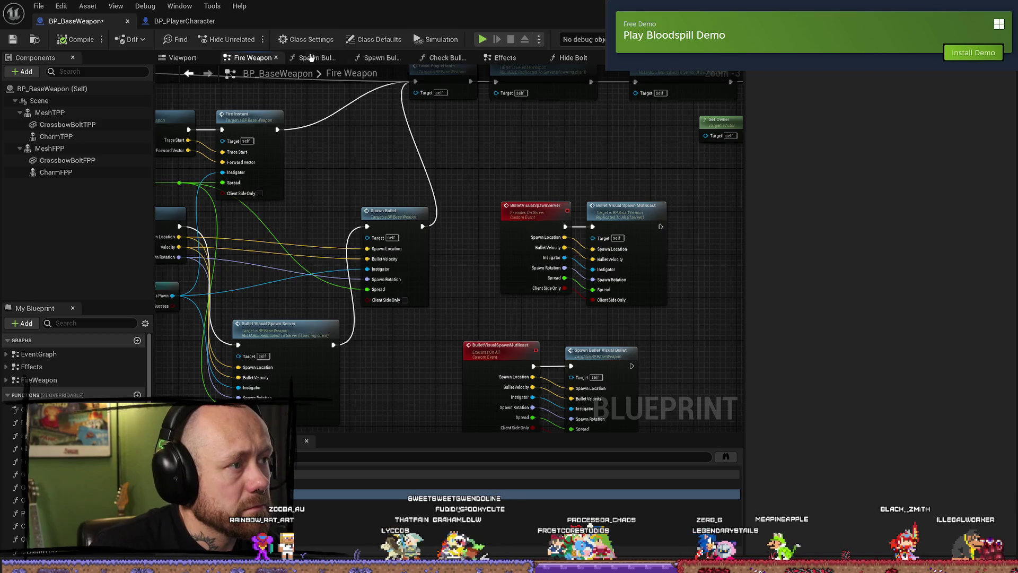
click(311, 58)
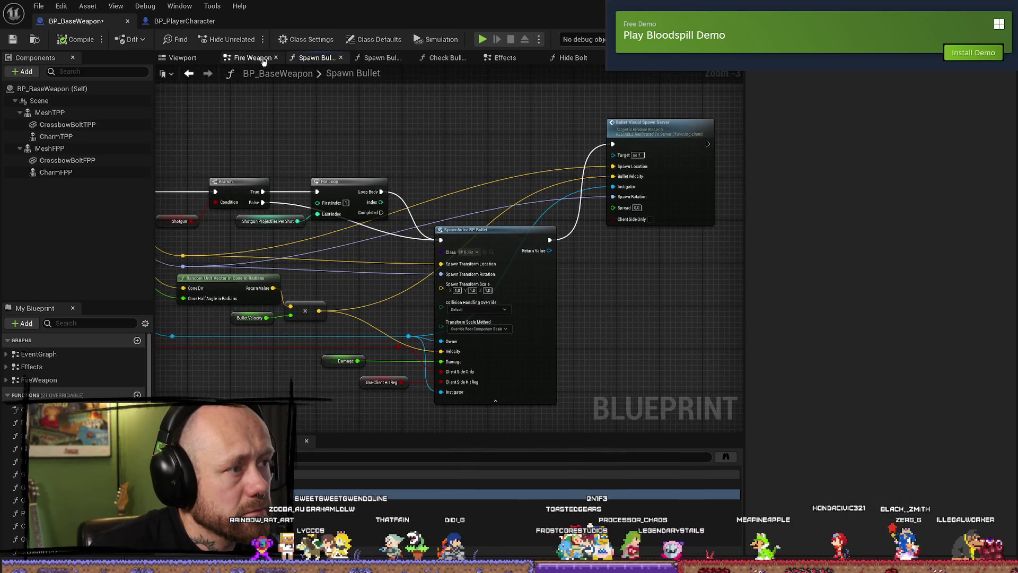
click(252, 57)
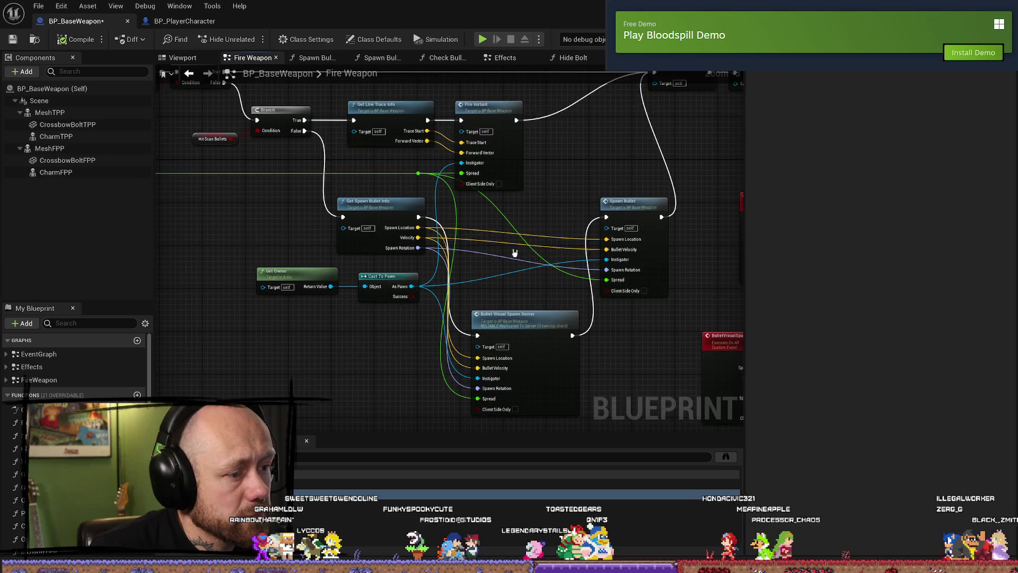
mouse_move(330, 214)
mouse_down()
mouse_move(524, 214)
mouse_move(531, 239)
mouse_move(547, 179)
mouse_up()
drag(602, 278, 597, 187)
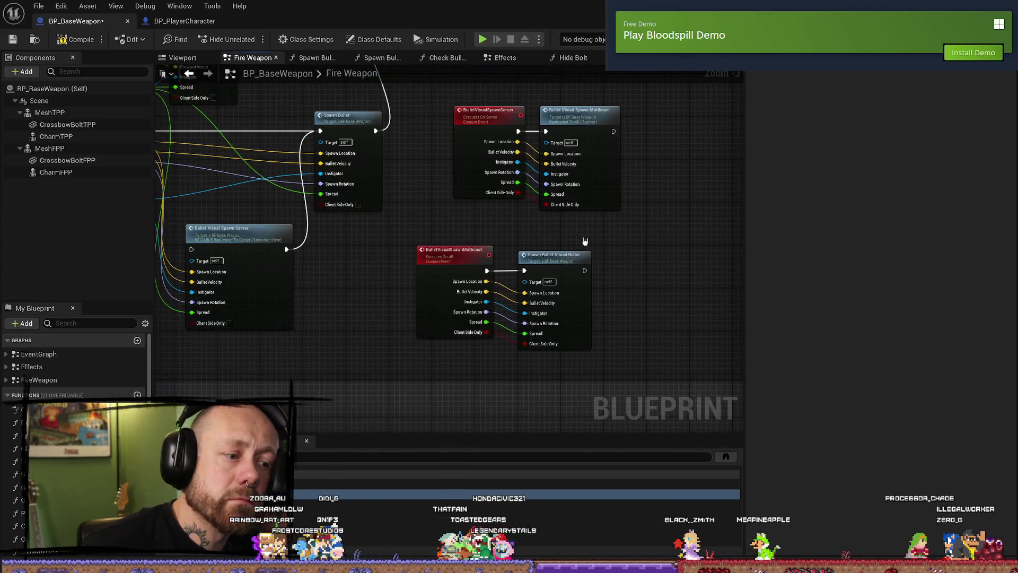
double_click(571, 269)
mouse_move(579, 249)
mouse_down()
mouse_move(523, 267)
mouse_move(516, 257)
mouse_move(519, 270)
mouse_up()
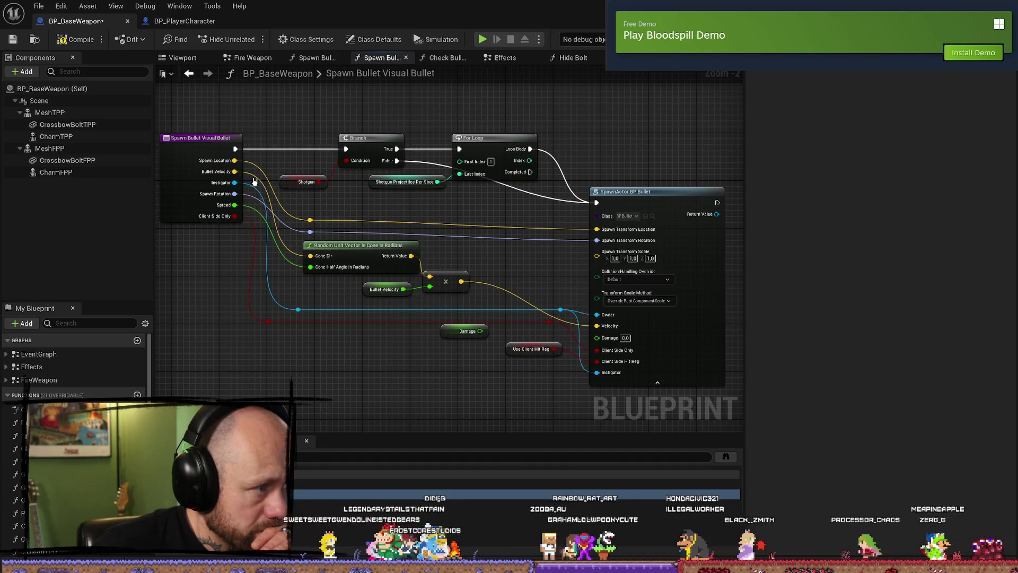
- Try removing the spread nodes, restore them with undo, then compile and save BP_BaseWeapon
mouse_move(237, 171)
mouse_down()
mouse_move(609, 337)
mouse_move(602, 327)
mouse_up()
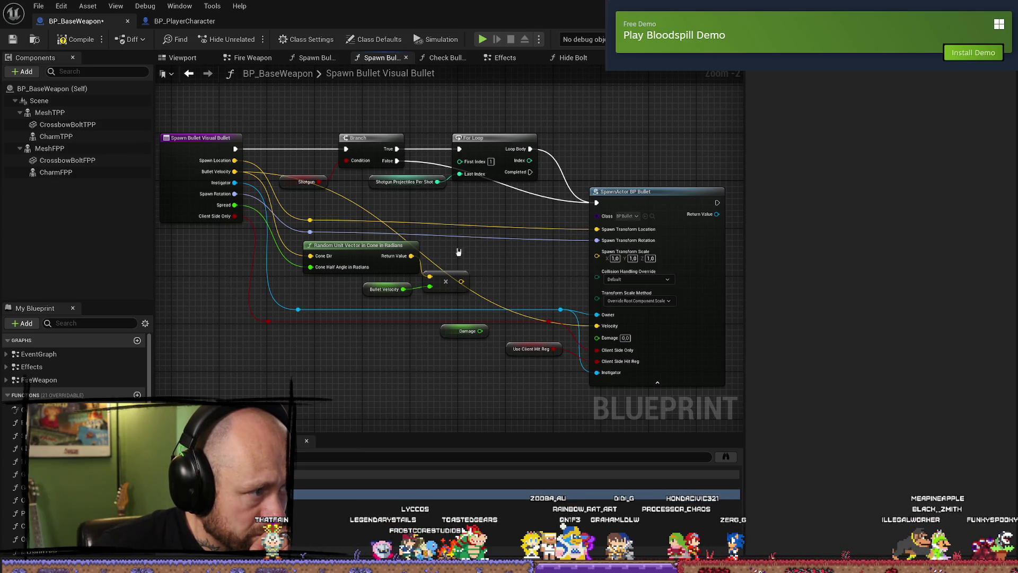
mouse_move(433, 300)
mouse_down()
mouse_move(387, 277)
mouse_move(395, 260)
mouse_up()
key(Delete)
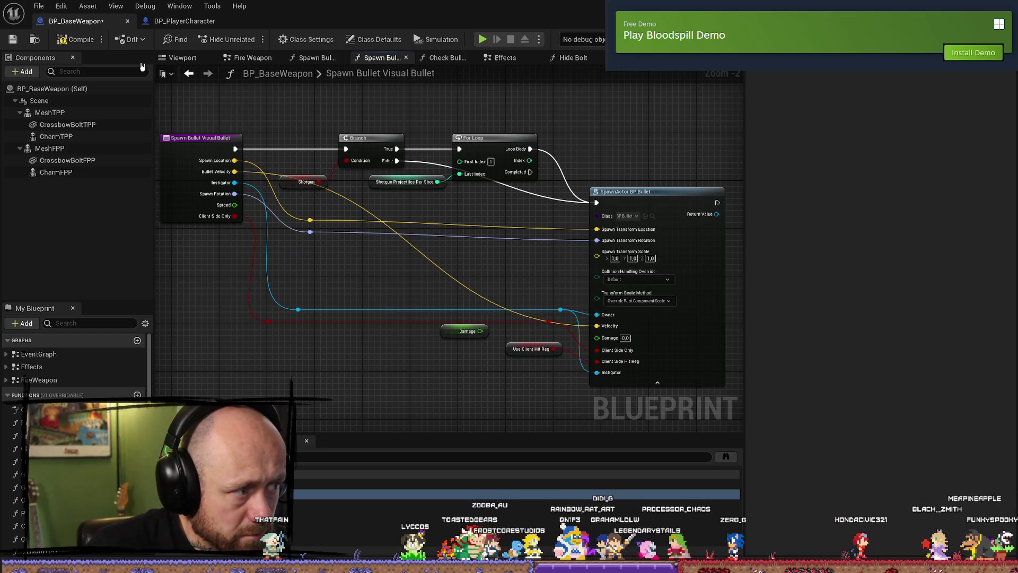
key(ctrl+z)
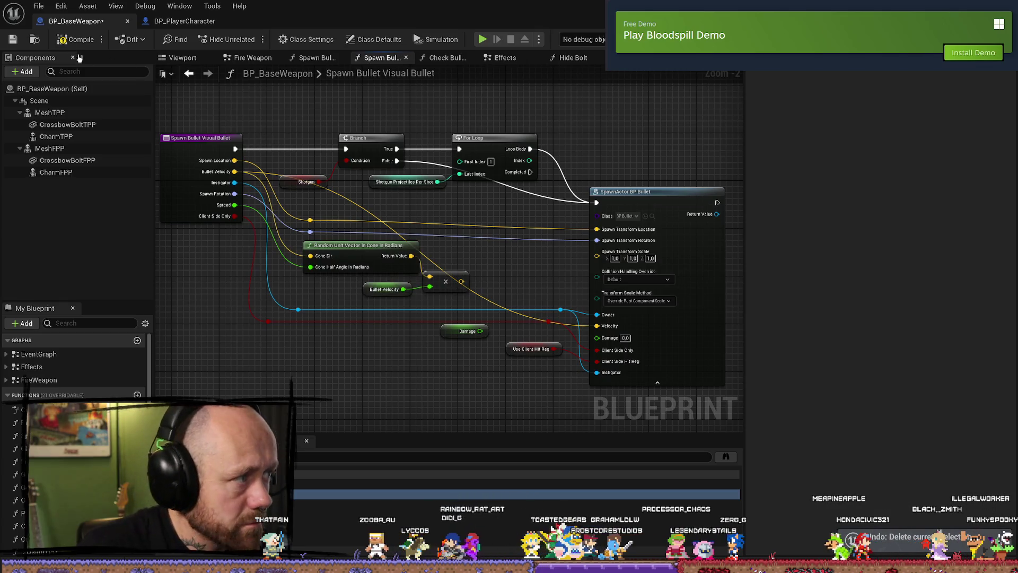
click(13, 40)
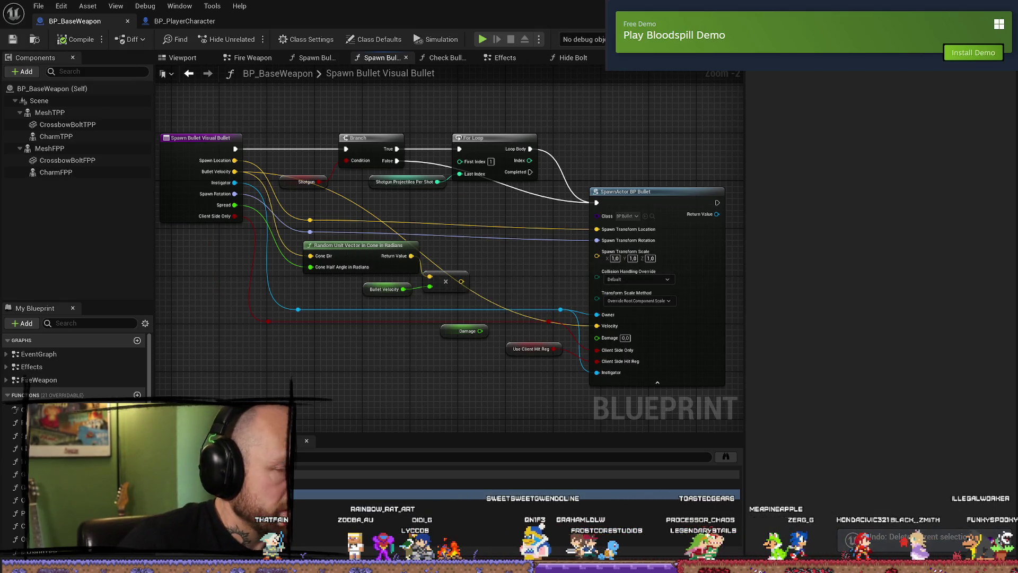
key(alt+Tab)
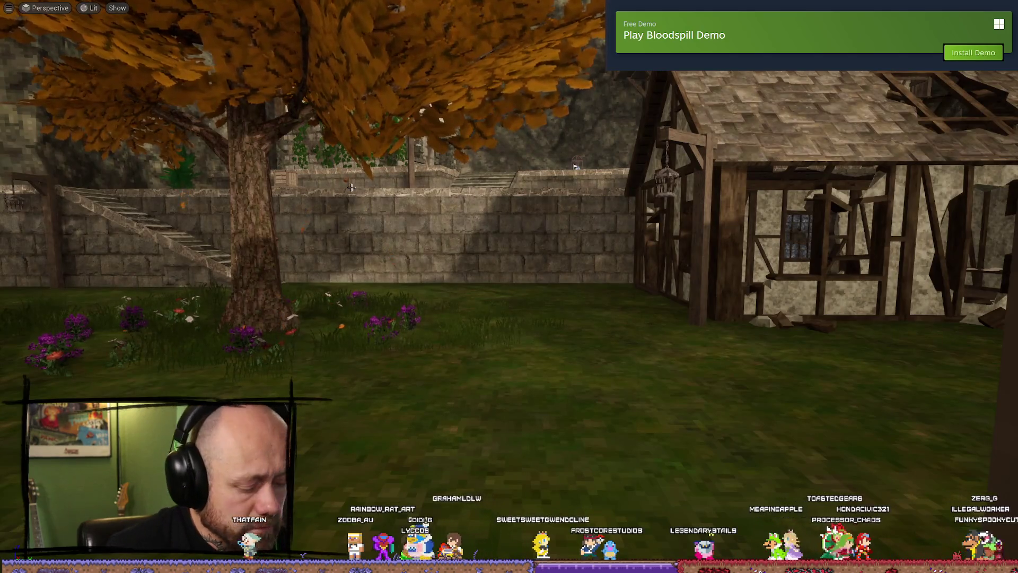
- Start play-in-editor and launch a singleplayer Deathmatch on Ruined Village
key(alt+p)
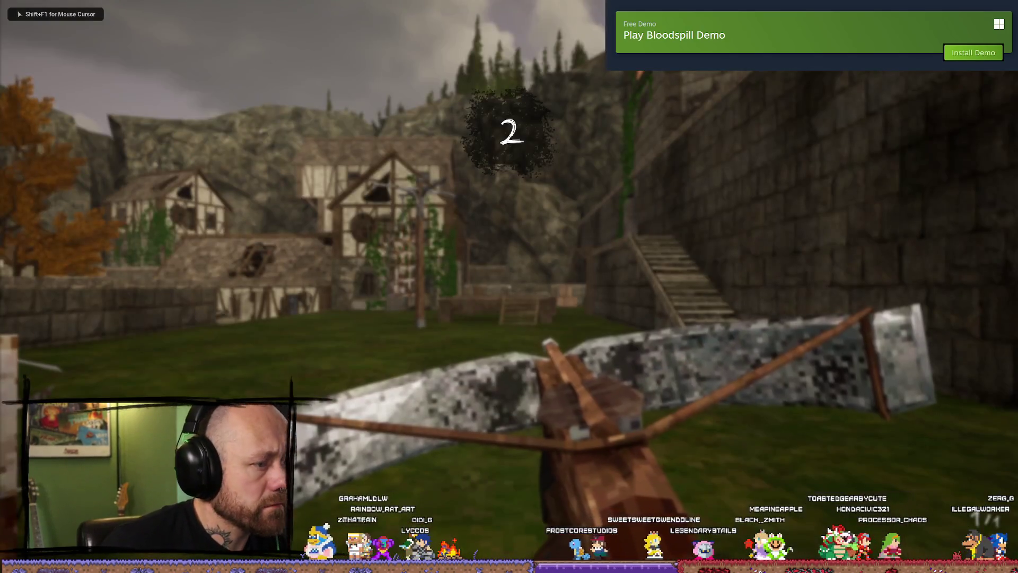
key(Escape)
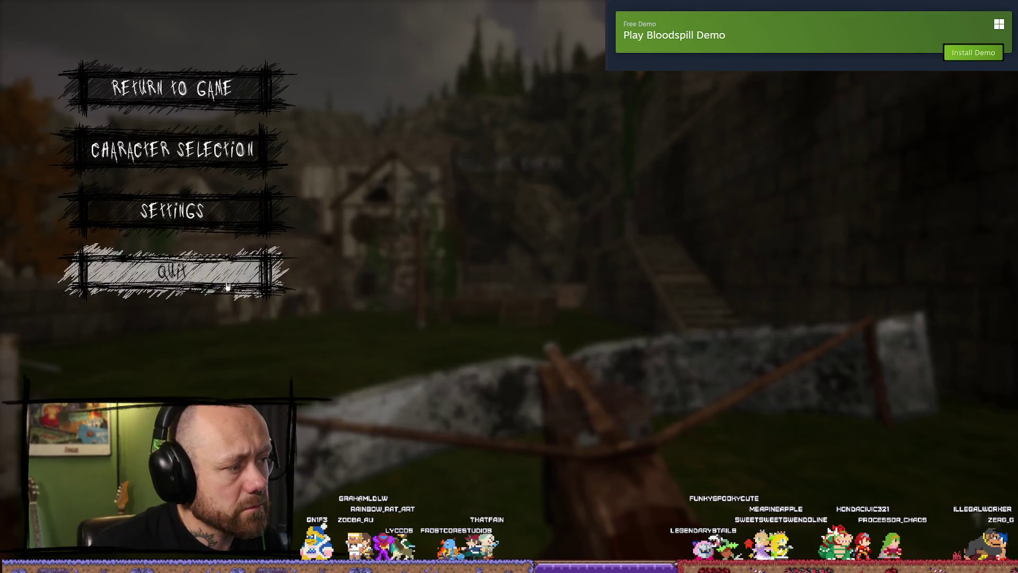
click(173, 271)
click(380, 370)
click(95, 295)
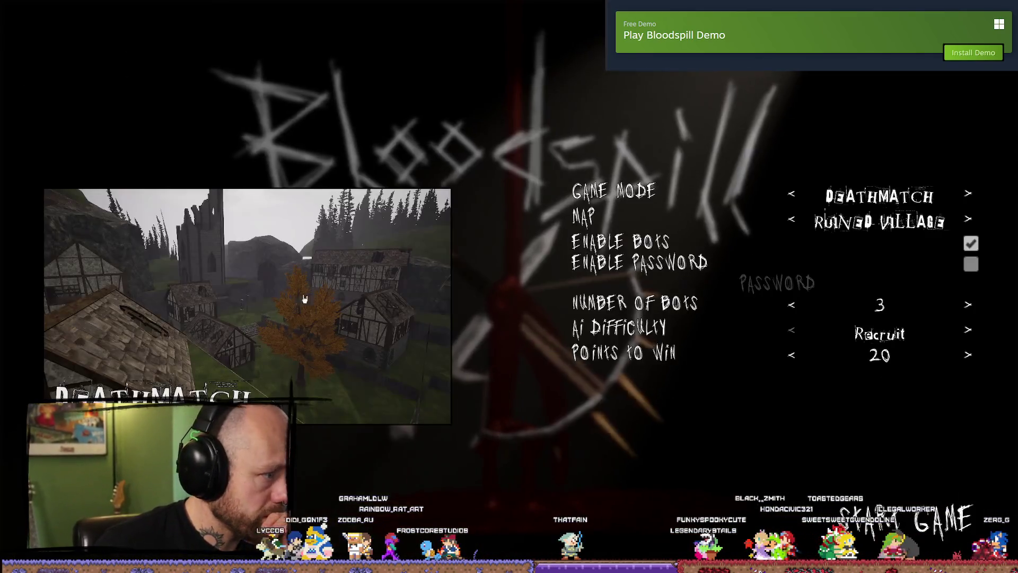
click(949, 532)
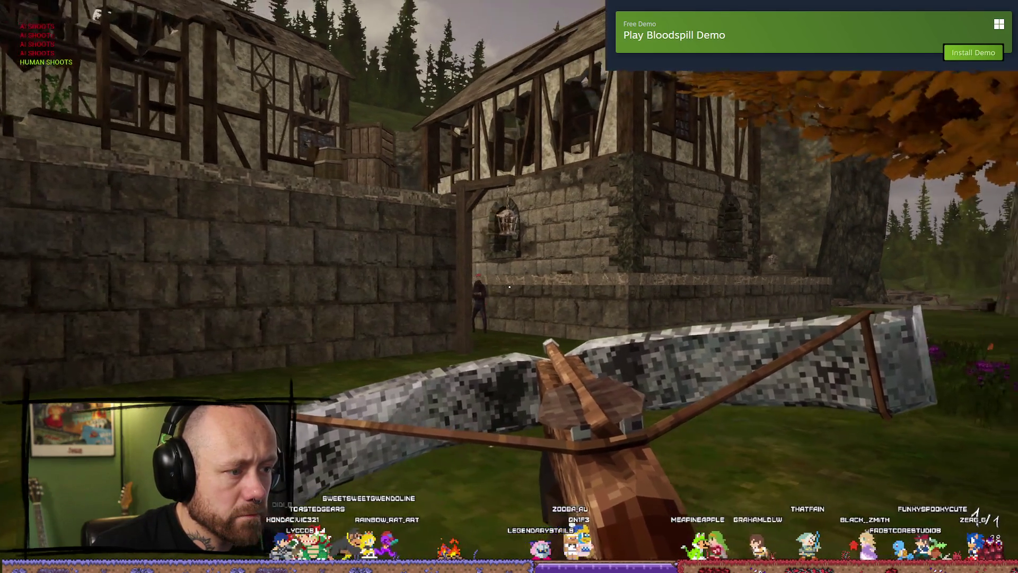
- Walk toward the houses, shoot an enemy with the crossbow, then leave to the main menu
key(w)
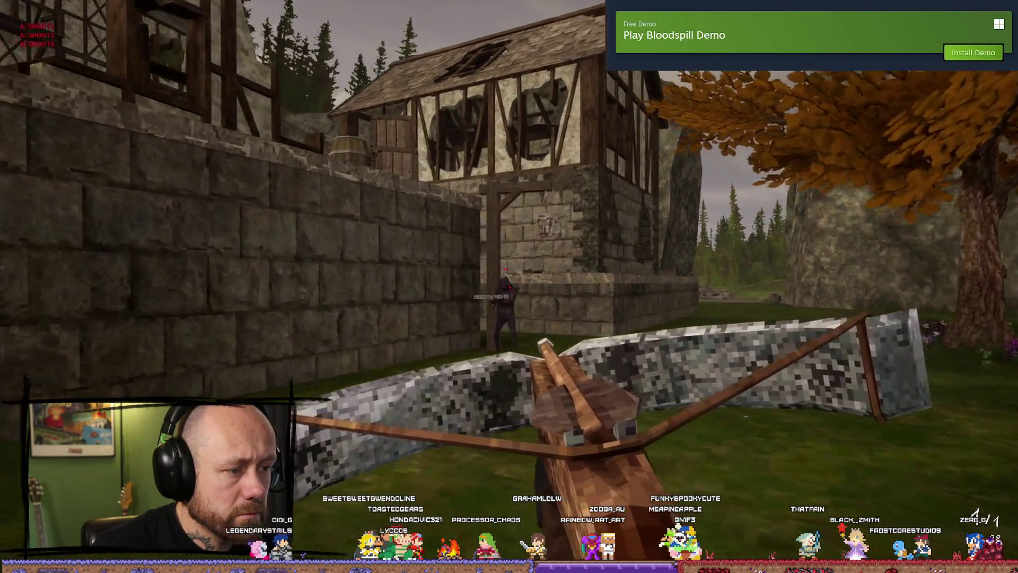
click(510, 287)
key(Escape)
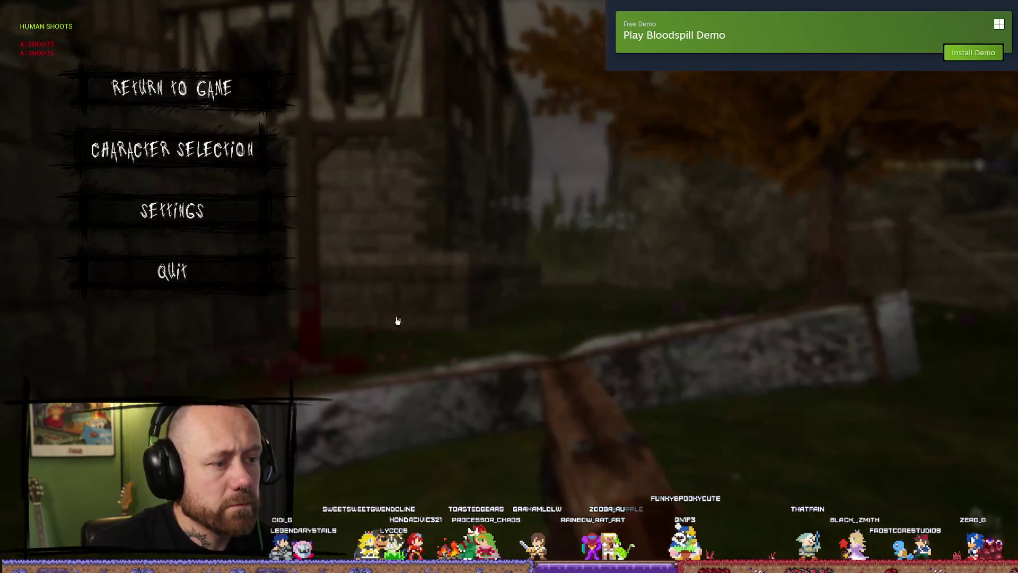
click(169, 269)
click(415, 340)
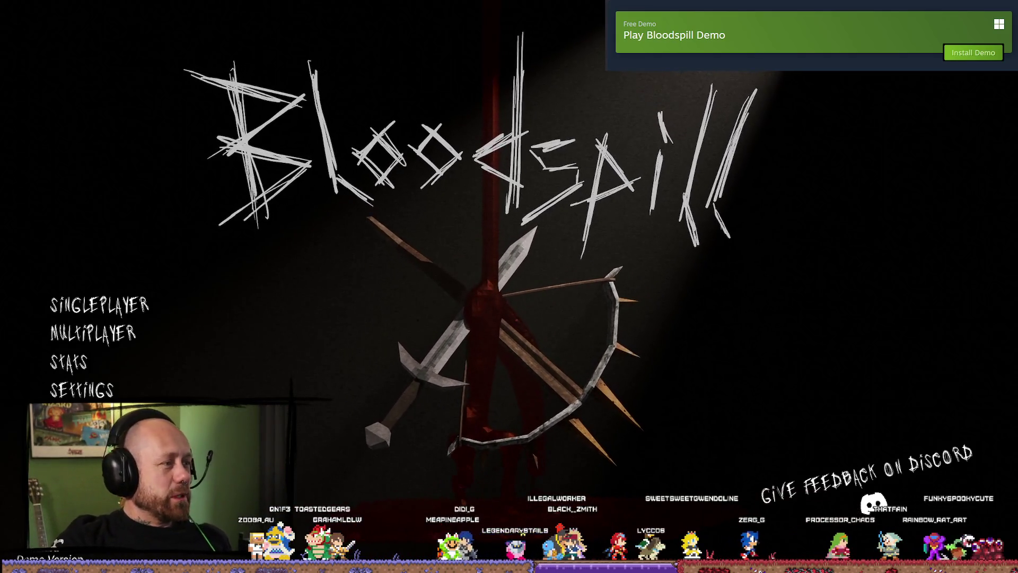
- Close the browser's forum thread about changing the stop-play key
key(alt+Tab)
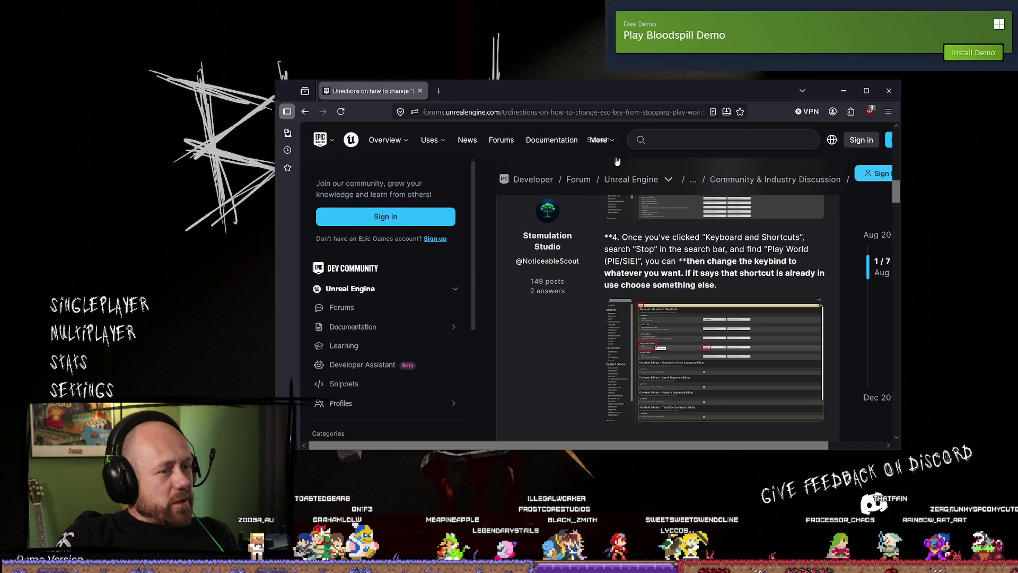
click(889, 91)
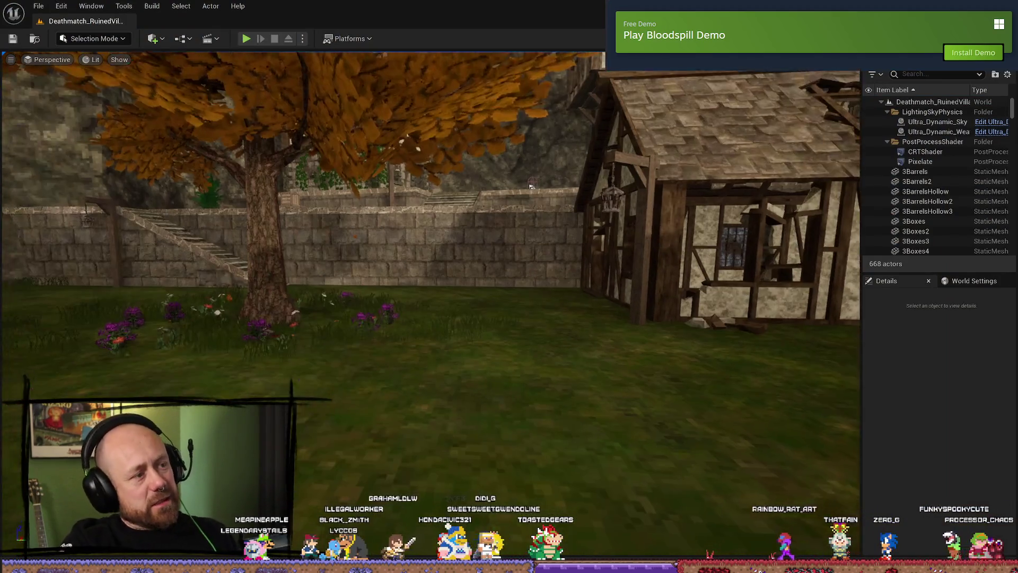
- Undo the spawn velocity wire, another pin link, and the Bullet Visual Spawn Server call
key(ctrl+space)
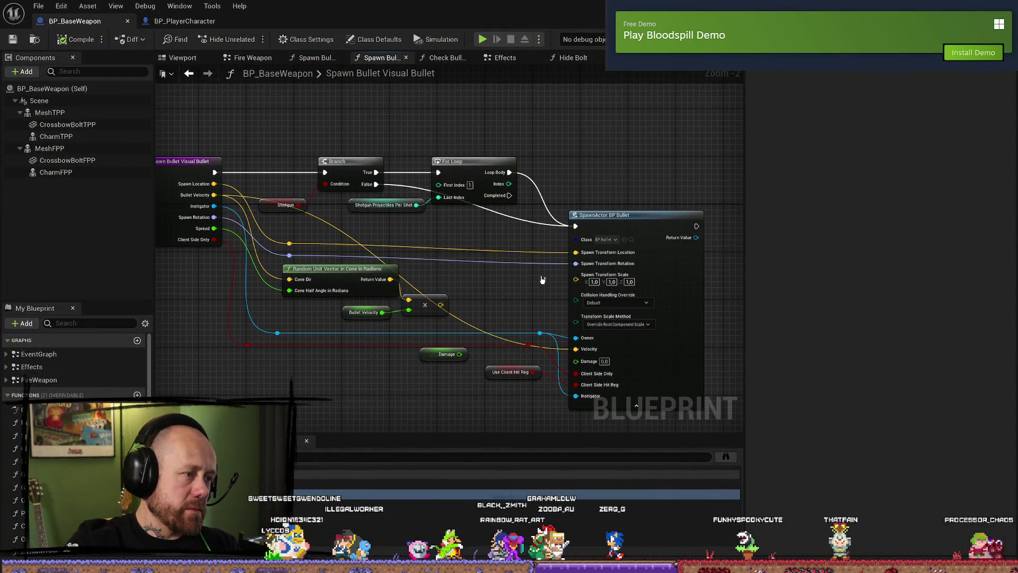
key(ctrl+z)
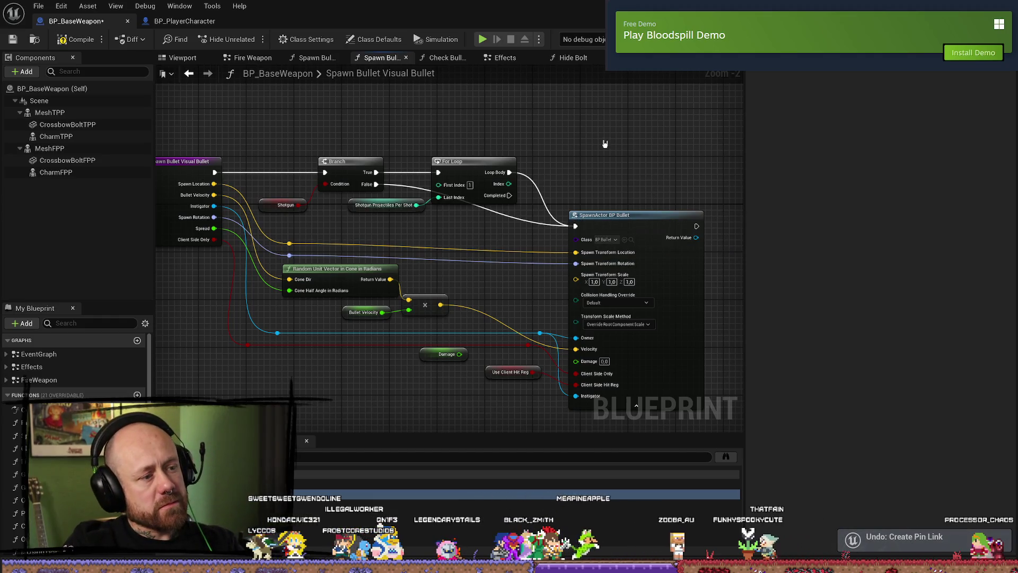
key(ctrl+z)
click(319, 60)
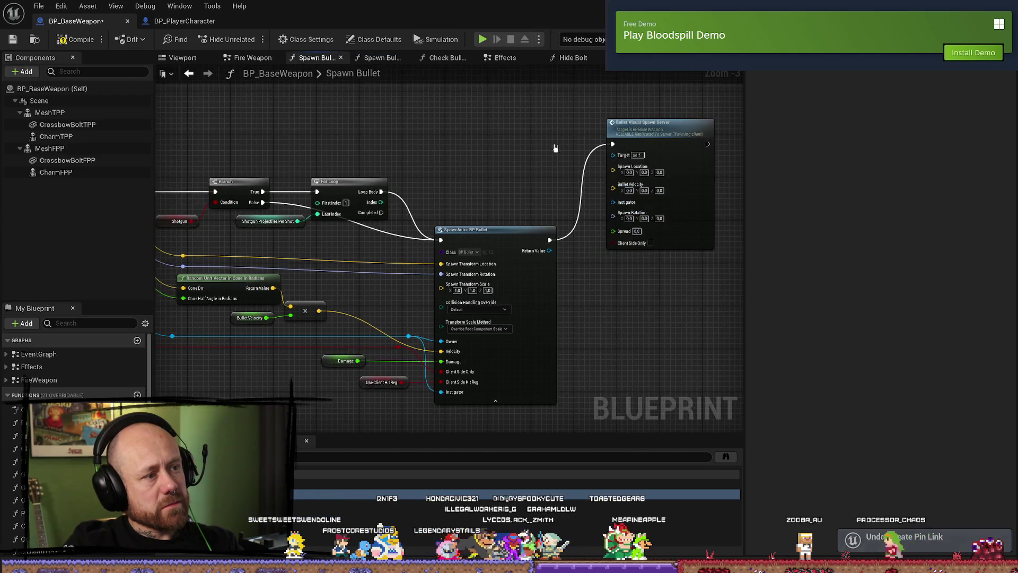
key(ctrl+z)
key(ctrl+z)
key(ctrl+z)
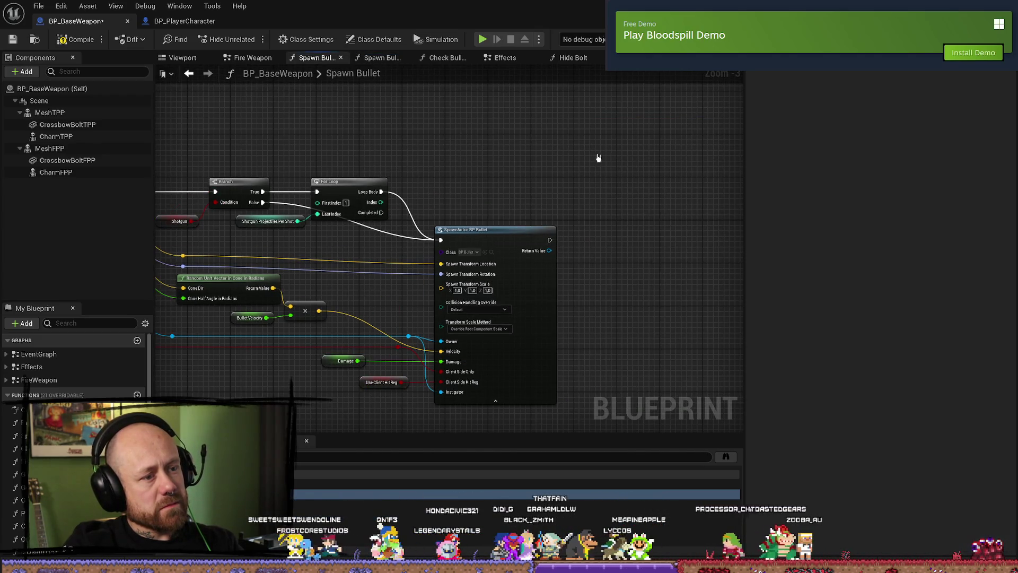
- Redo the Bullet Visual Spawn Server node and reopen Spawn Bullet to view it after SpawnActor
click(249, 57)
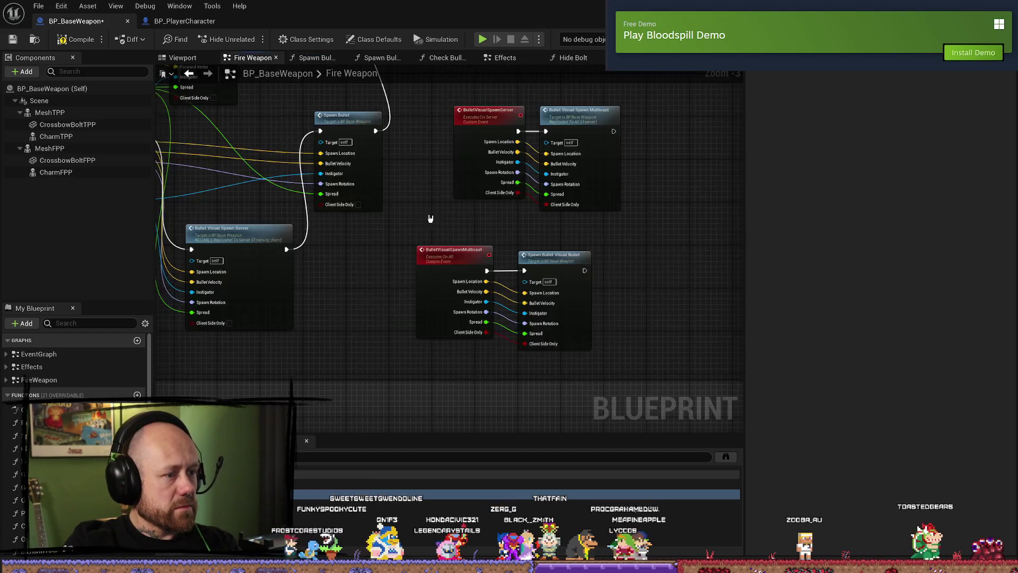
drag(447, 232, 419, 281)
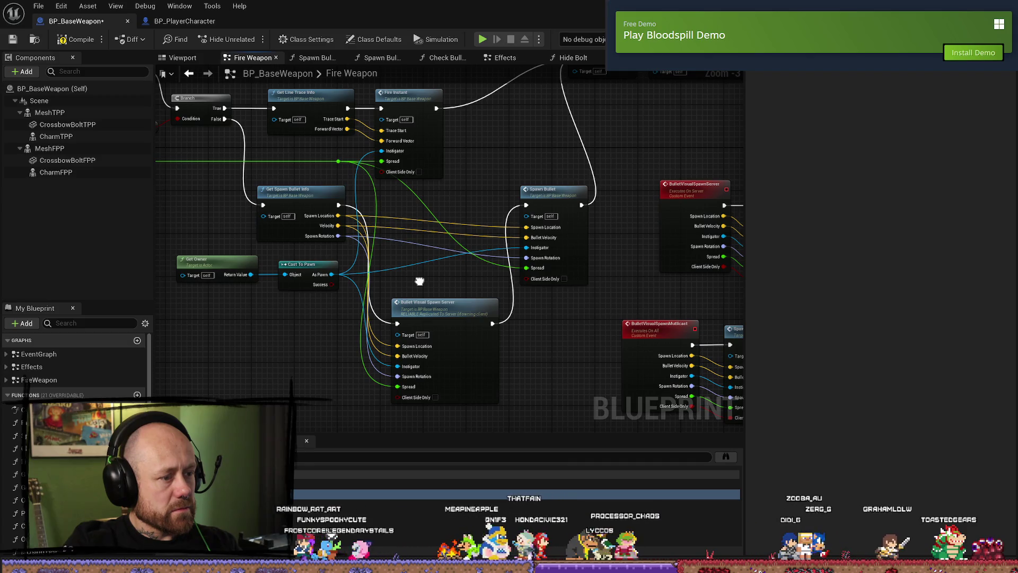
key(ctrl+y)
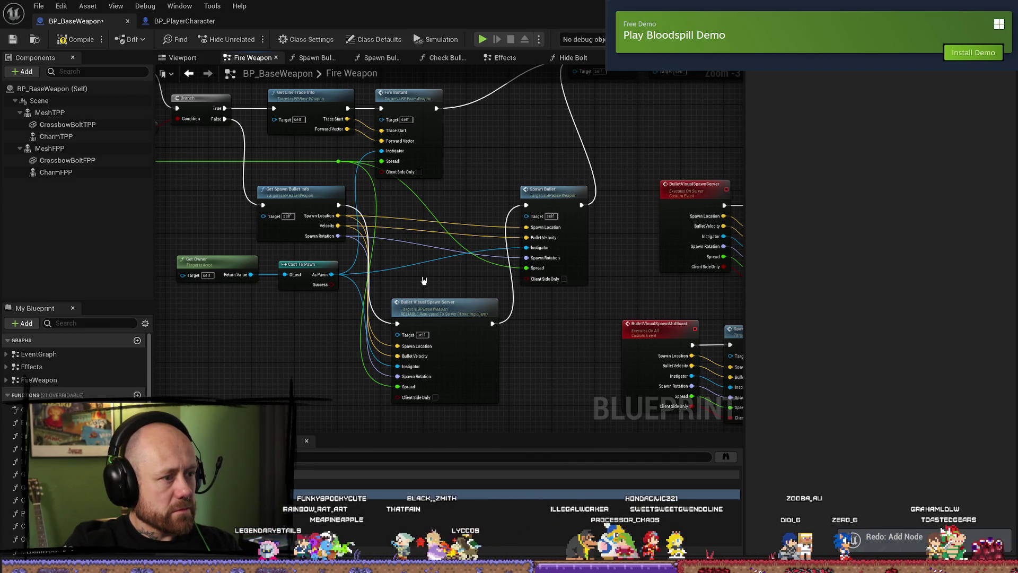
double_click(554, 195)
drag(469, 287, 333, 169)
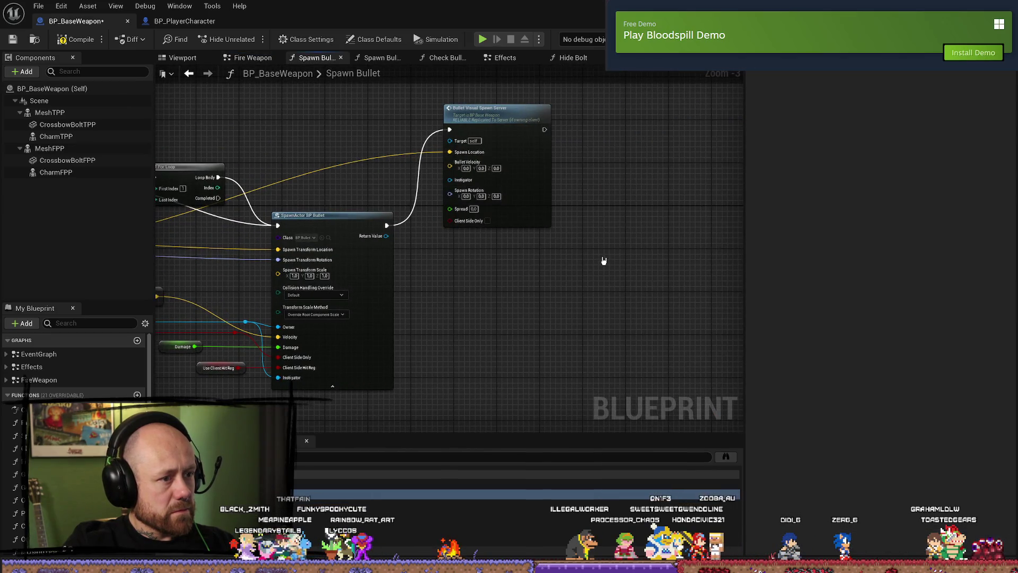
- Redo the server call's wires and the wire in the Spawn Bullet Visual Bullet function
key(ctrl+y)
key(ctrl+y)
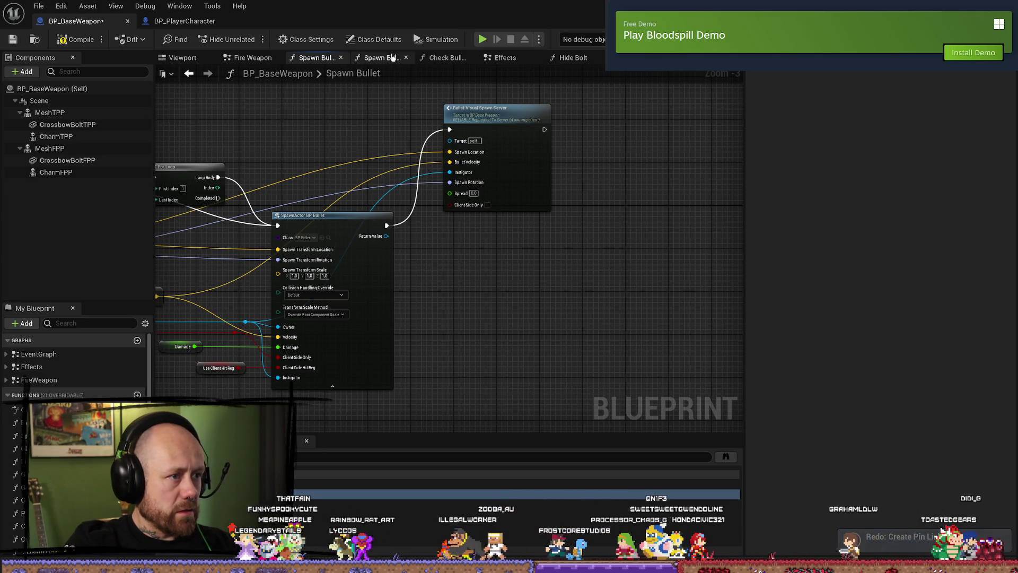
double_click(511, 191)
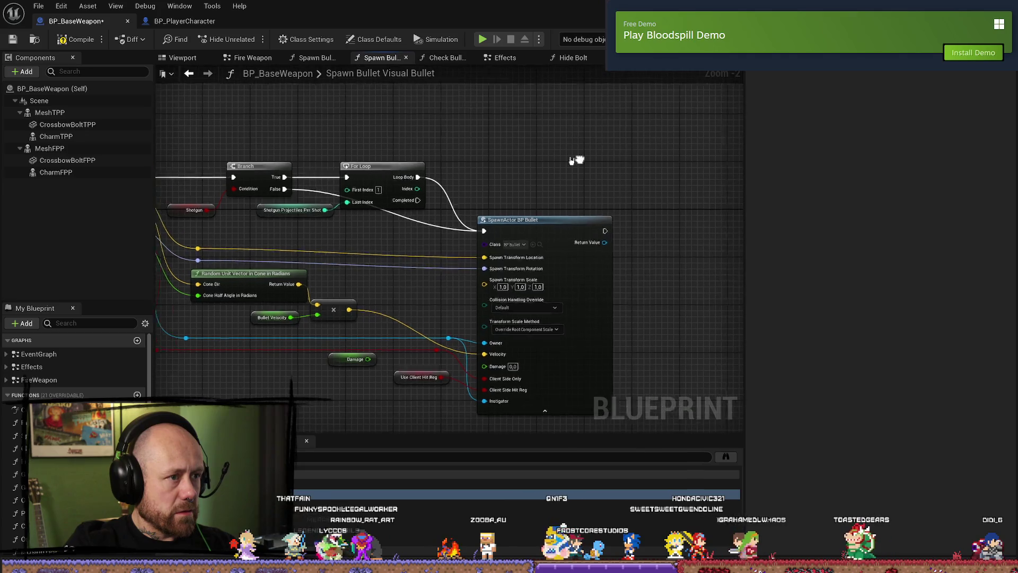
click(317, 58)
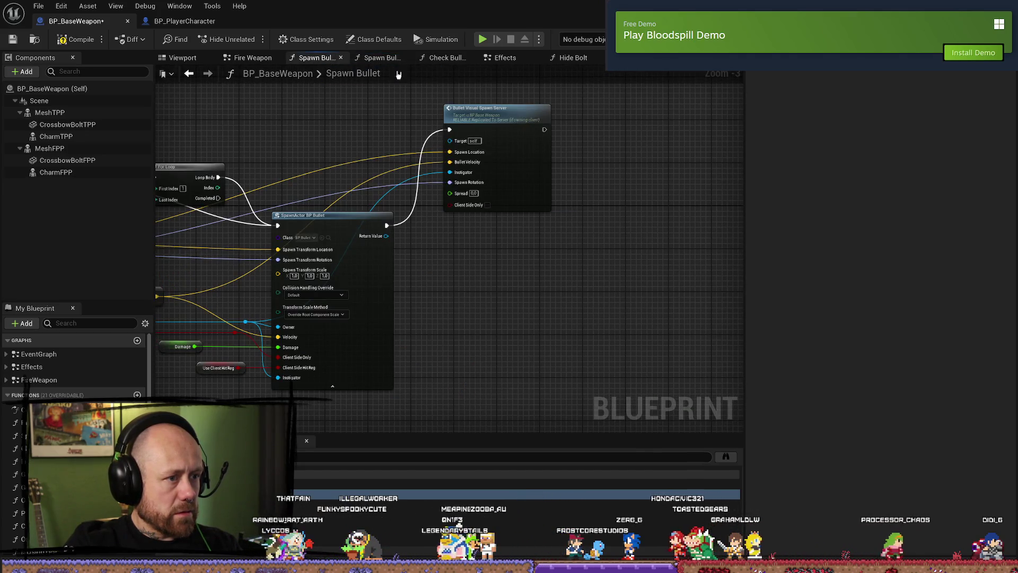
double_click(542, 133)
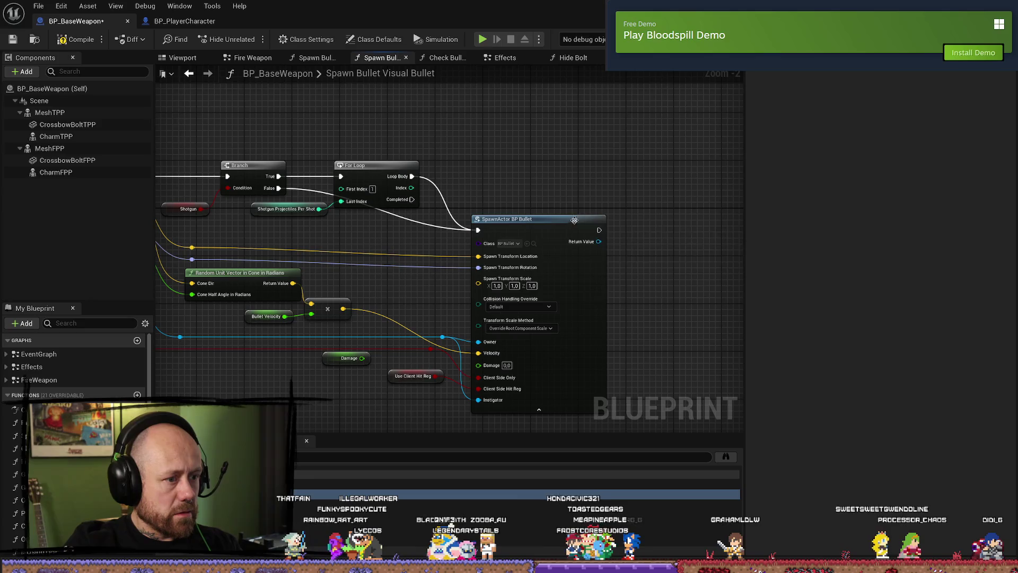
key(ctrl+y)
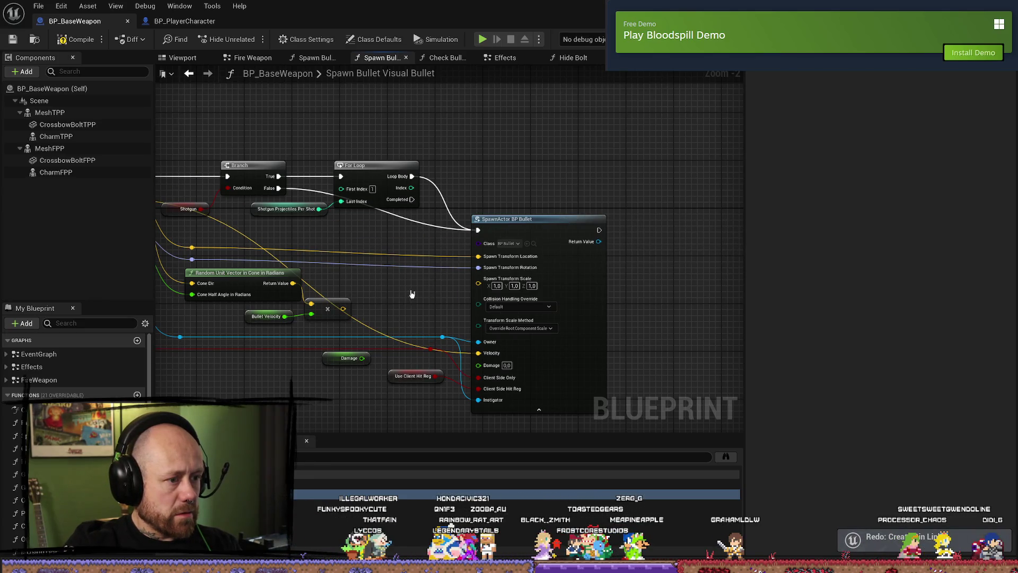
drag(554, 289, 476, 277)
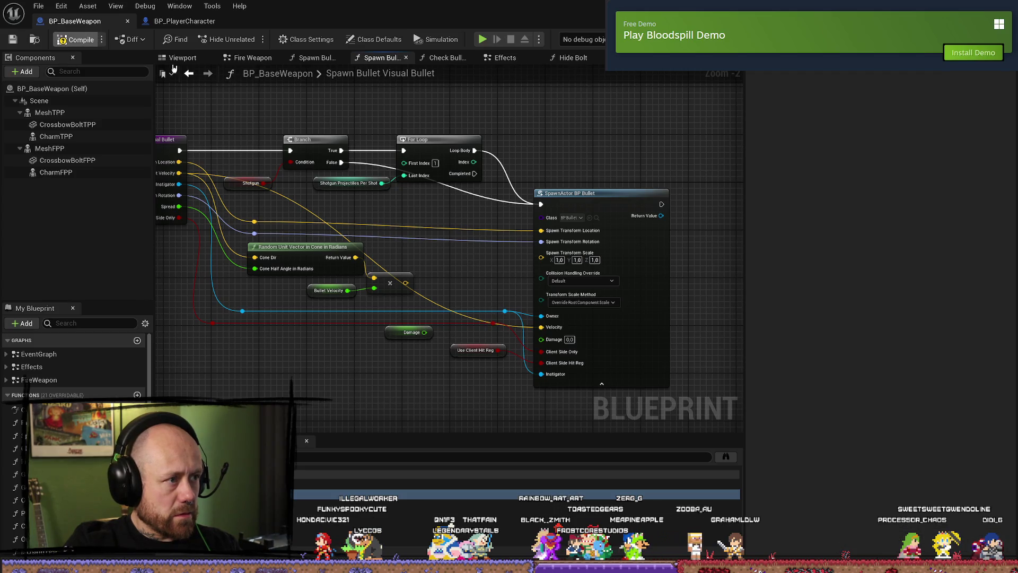
- Review the Spawn Bullet graph, then pan Fire Weapon to the Branch and Get Owner nodes
click(316, 58)
mouse_move(172, 122)
mouse_down()
mouse_move(486, 131)
mouse_move(413, 128)
mouse_up()
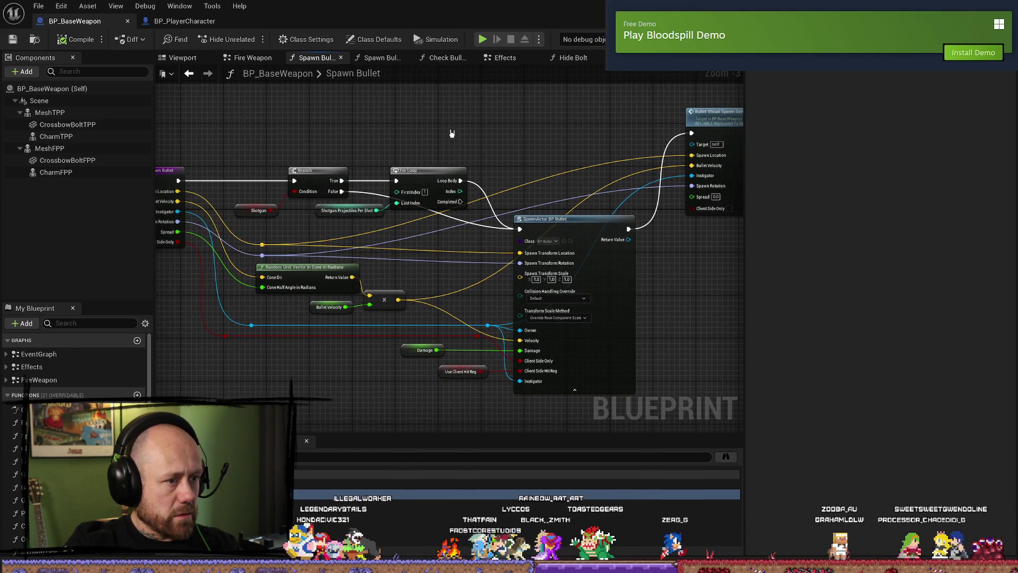
click(262, 58)
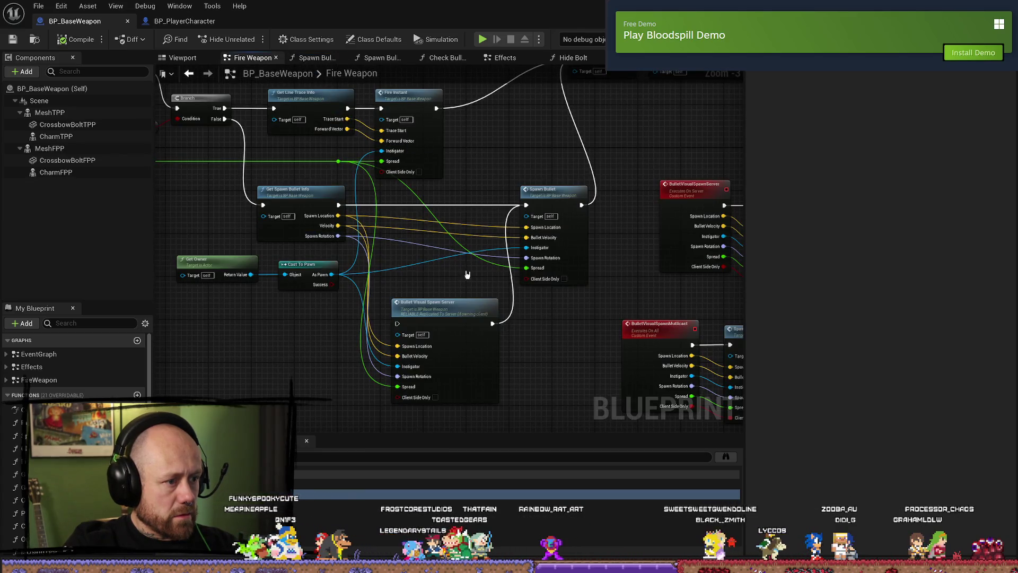
drag(418, 240, 318, 228)
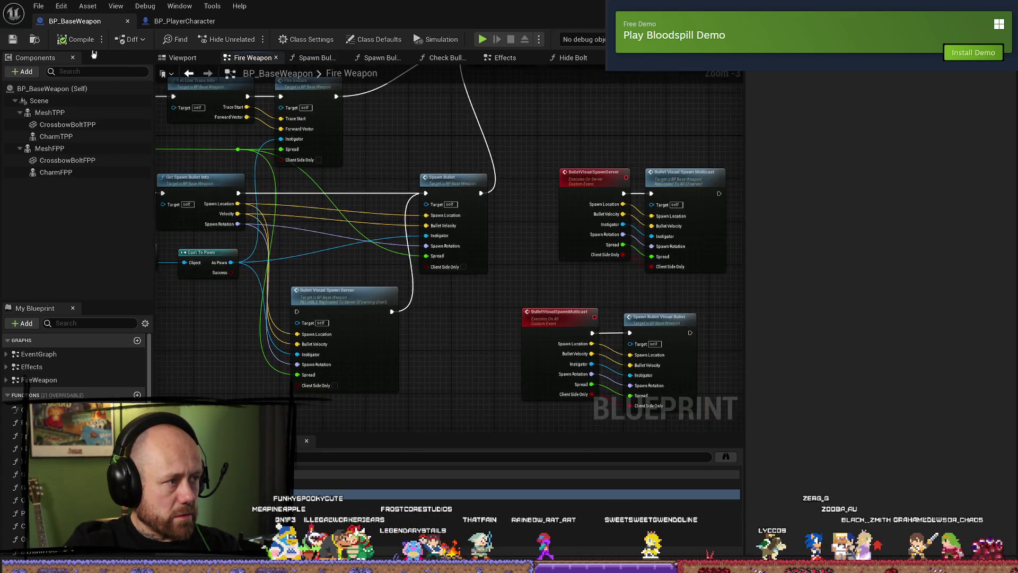
drag(332, 289, 426, 296)
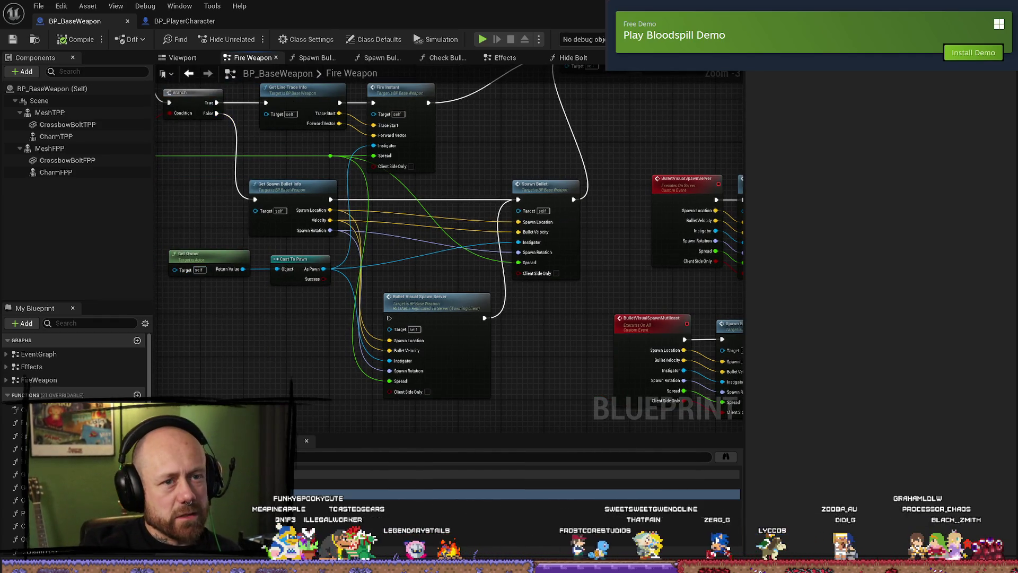
- Start a play-in-editor test and quit the current match
key(alt+p)
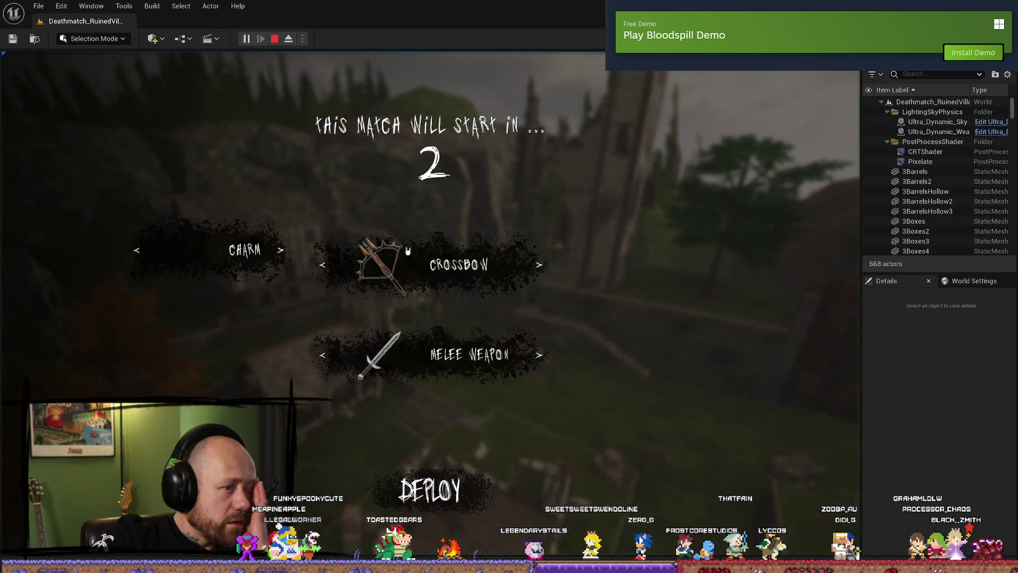
key(Escape)
click(135, 237)
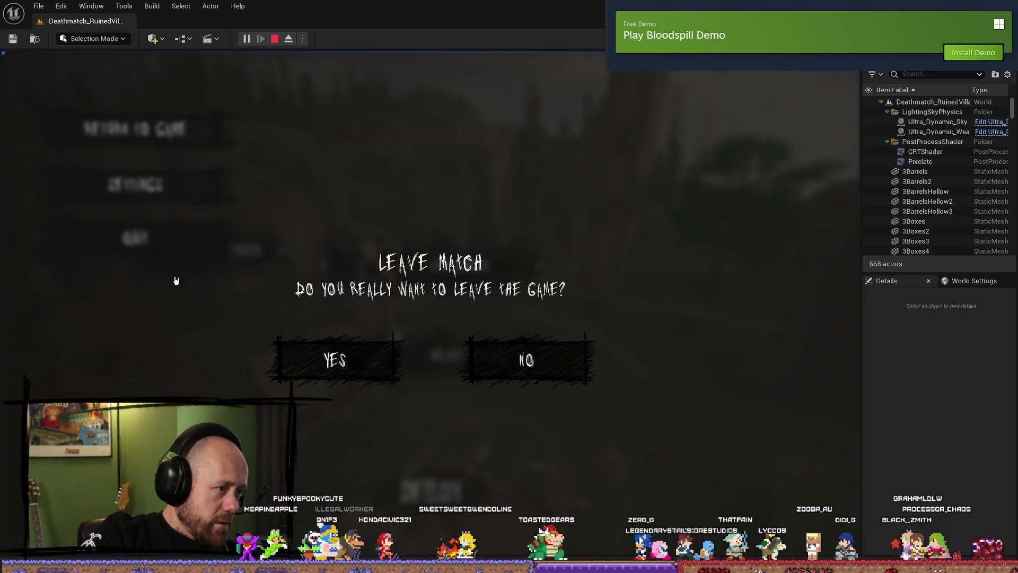
click(324, 366)
- Launch a singleplayer Ruined Village match with the crossbow and shoot an enemy
click(106, 310)
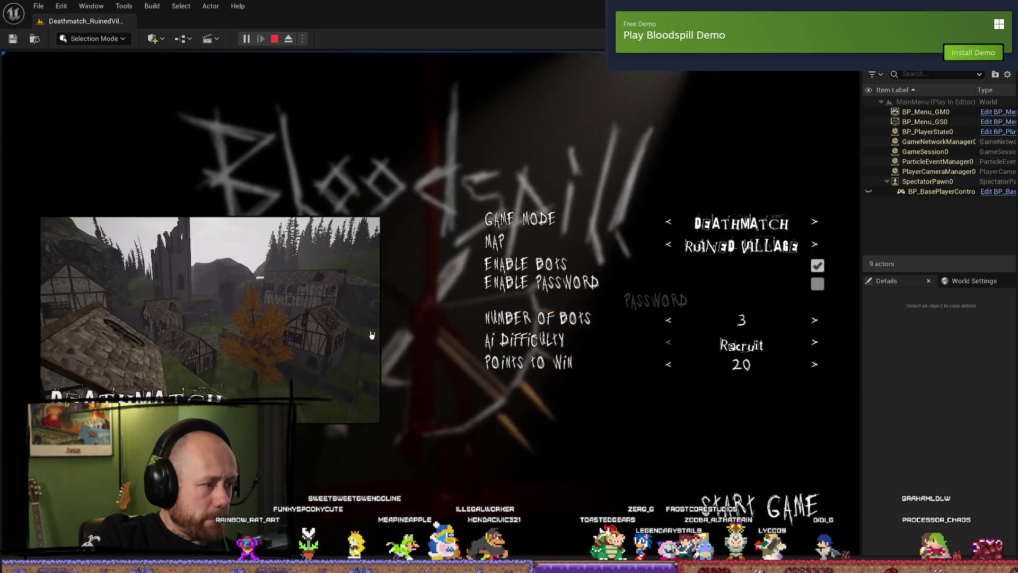
click(800, 502)
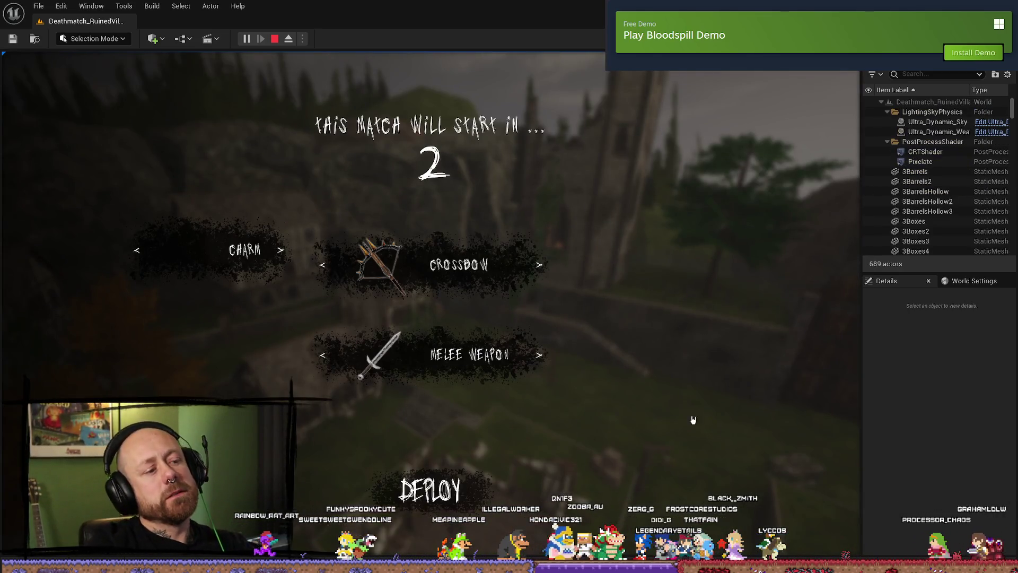
click(474, 472)
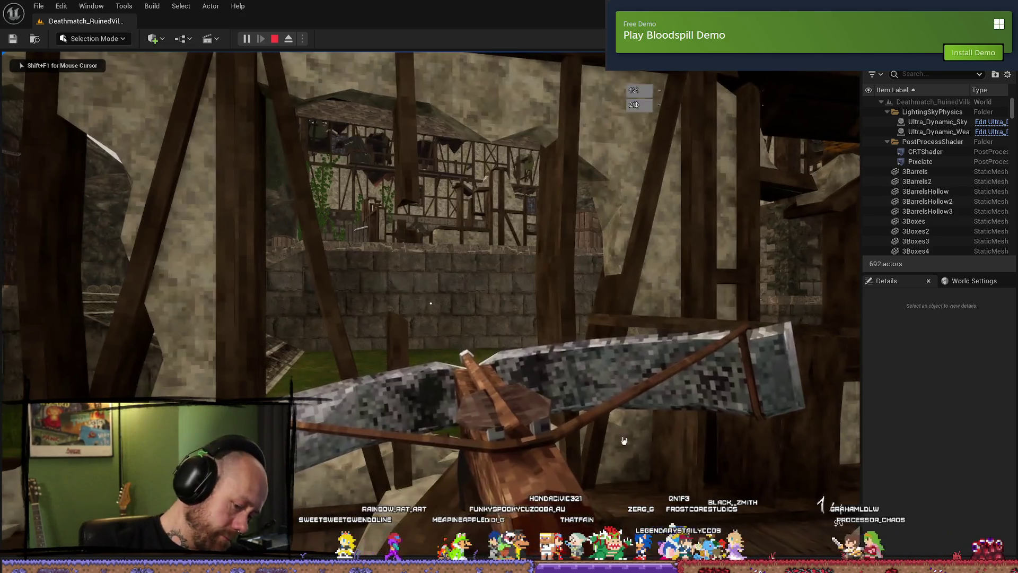
key(w)
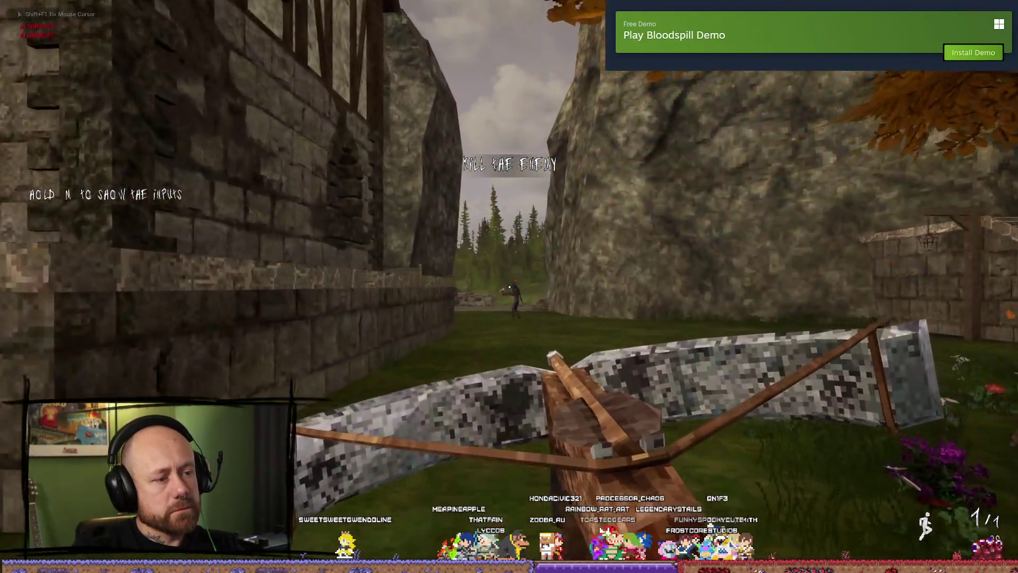
click(509, 286)
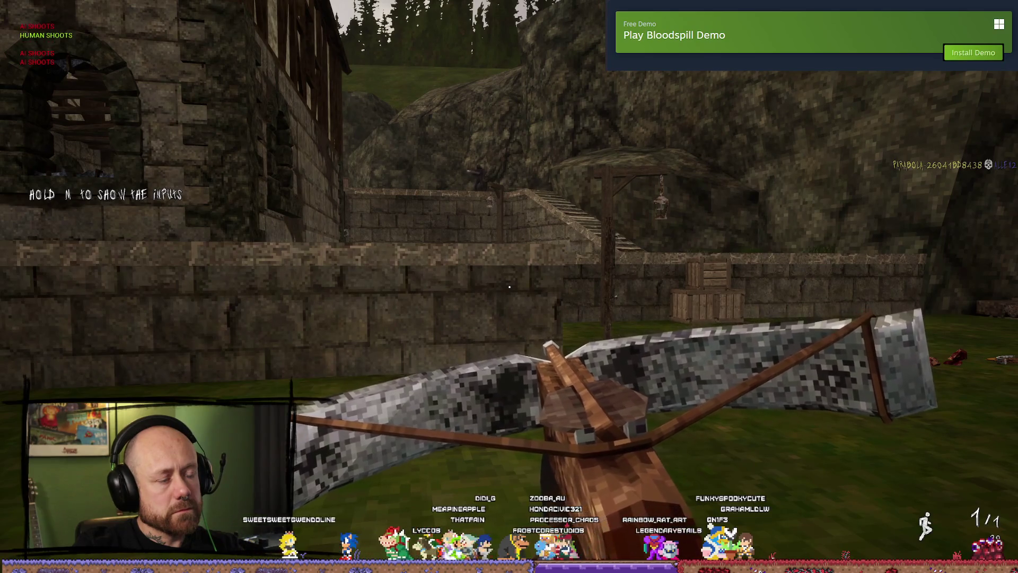
- Quit to the main menu, stop play-in-editor, and return to the BP_BaseWeapon blueprint
key(Escape)
click(236, 282)
click(477, 368)
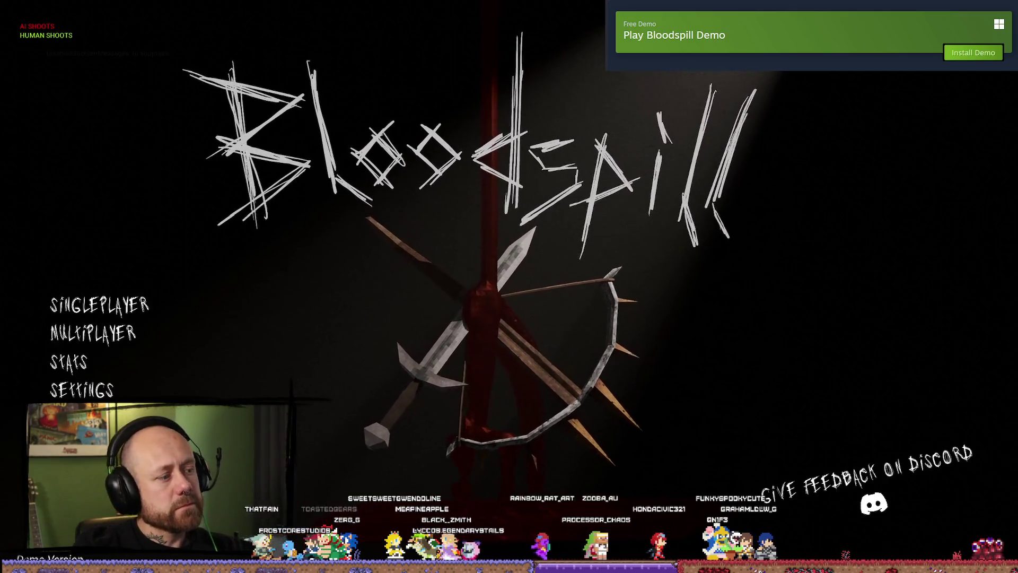
key(Escape)
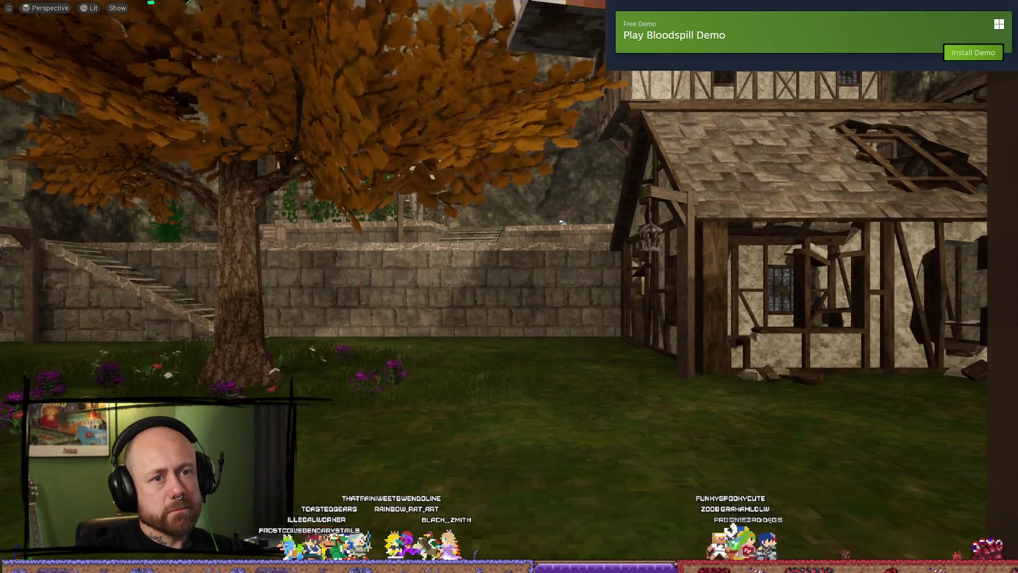
key(F11)
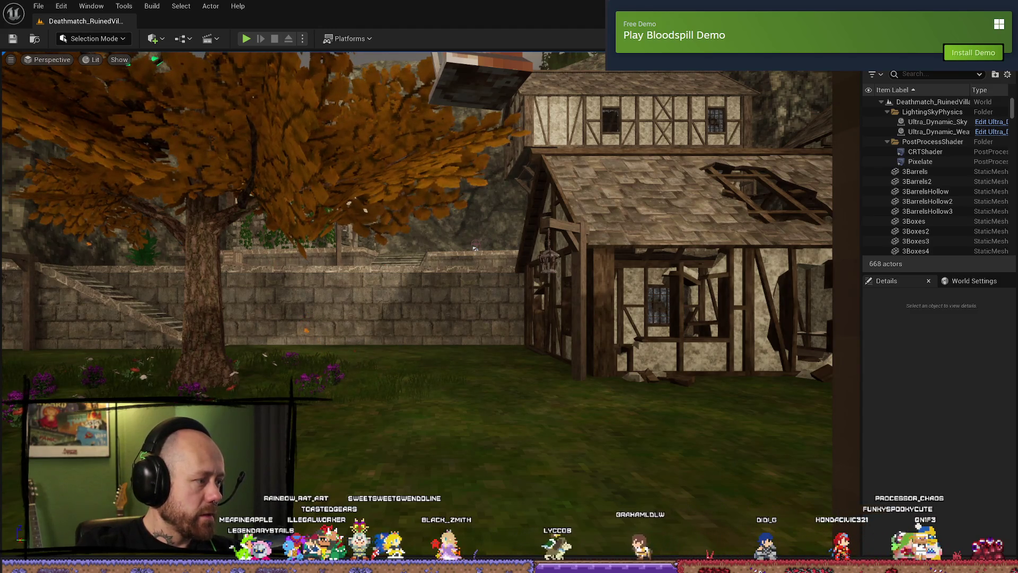
key(alt+Tab)
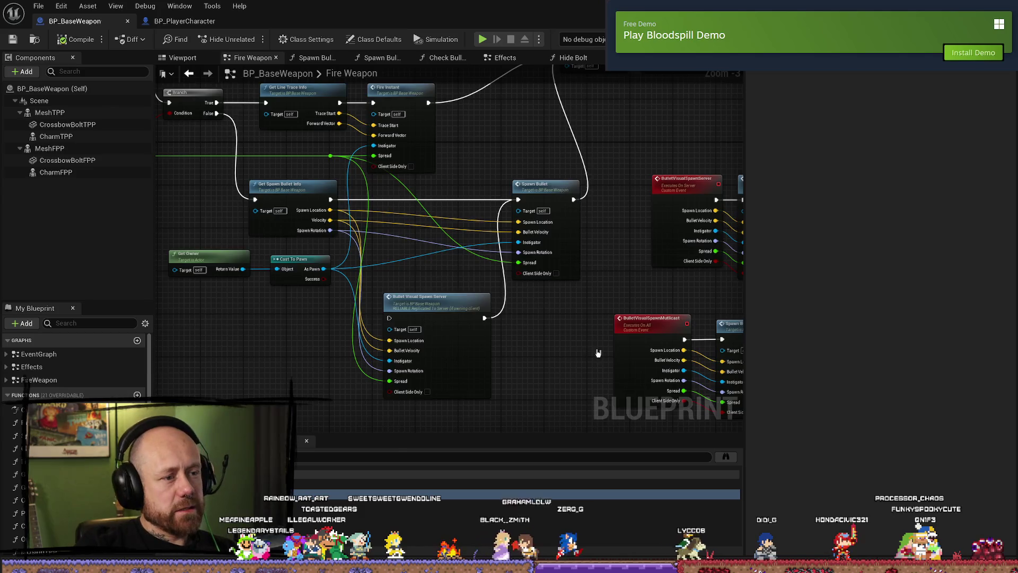
- Restore Fire Weapon's link into Bullet Visual Spawn Server and remove that call from Spawn Bullet
key(ctrl+z)
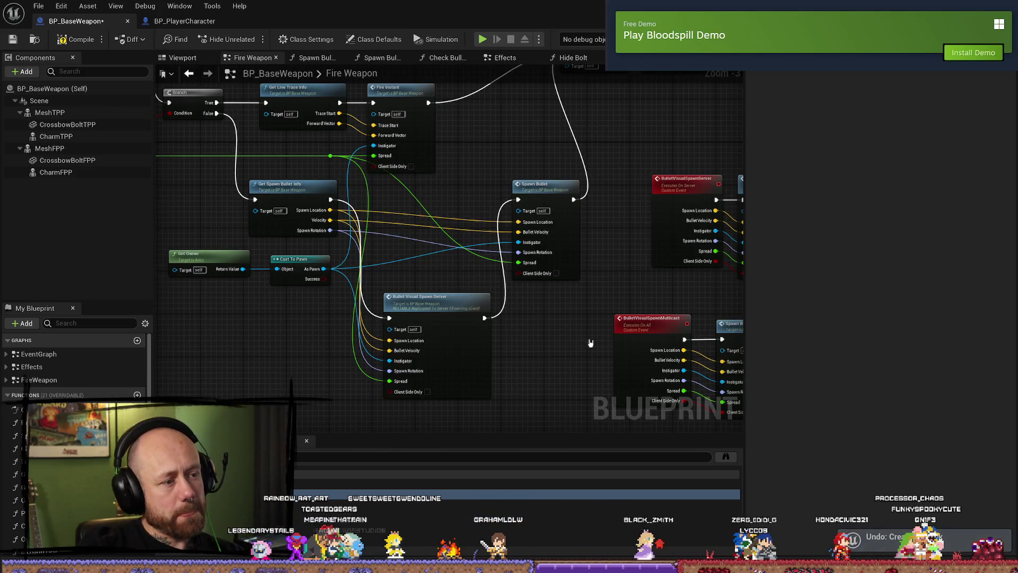
double_click(541, 186)
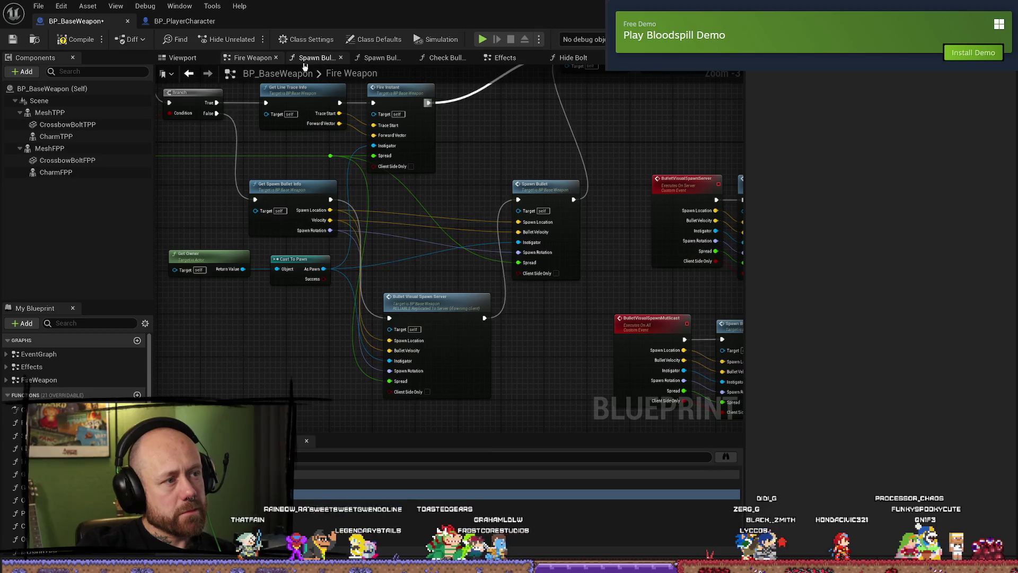
key(ctrl+z)
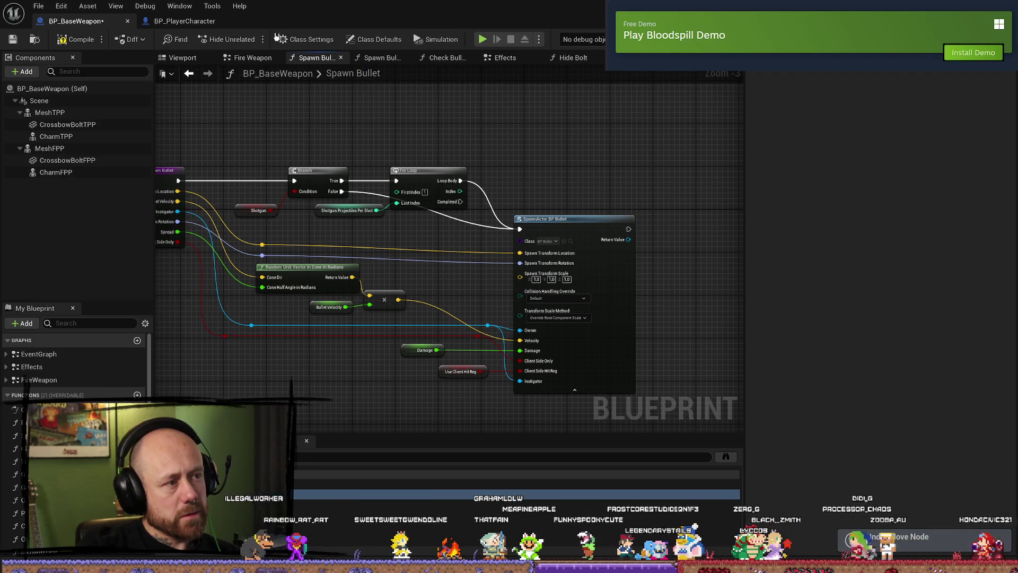
key(alt+Left)
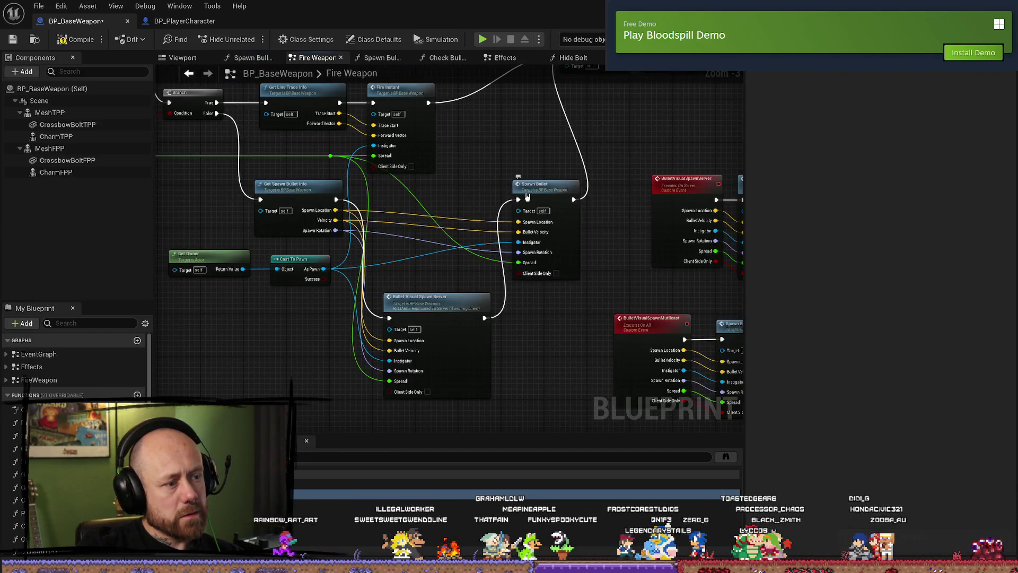
drag(541, 149, 520, 159)
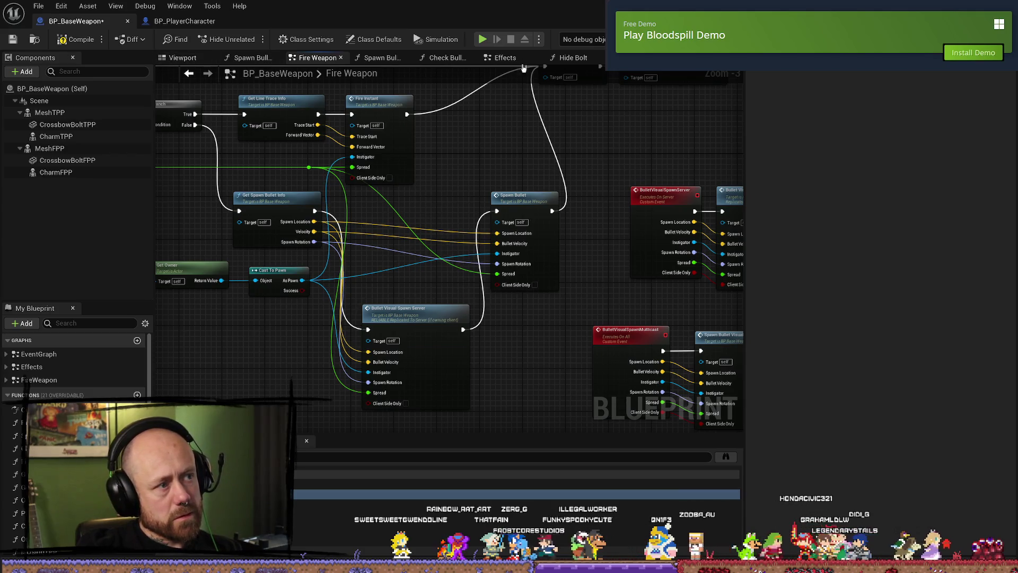
click(185, 21)
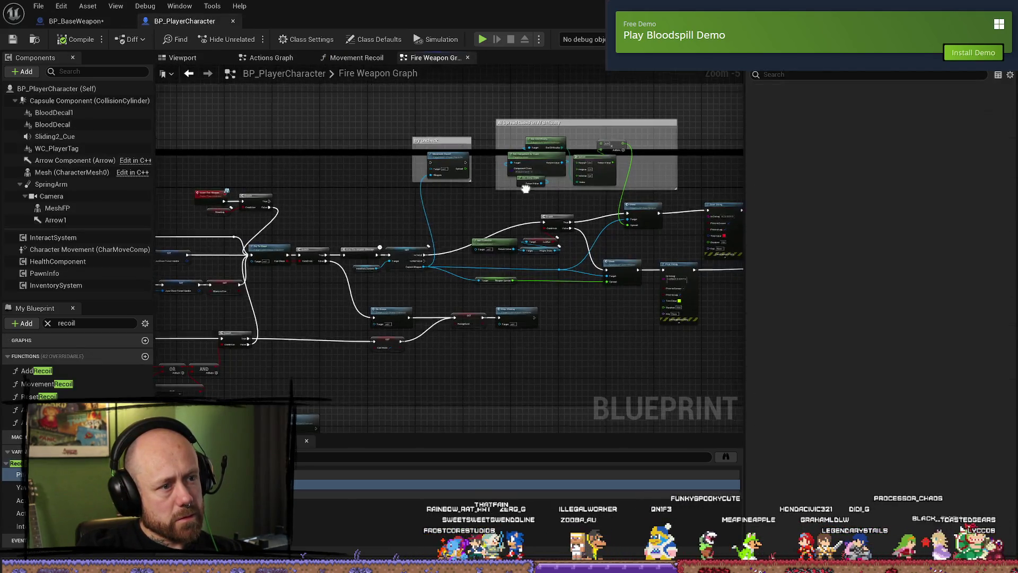
- Frame BP_PlayerCharacter's Shoot and Print String nodes, compile it, and return to BP_BaseWeapon
scroll(525, 189, up, 5)
scroll(547, 247, down, 1)
mouse_move(548, 247)
mouse_down()
mouse_move(316, 208)
mouse_move(416, 261)
mouse_move(441, 205)
mouse_move(342, 194)
mouse_up()
scroll(416, 260, down, 1)
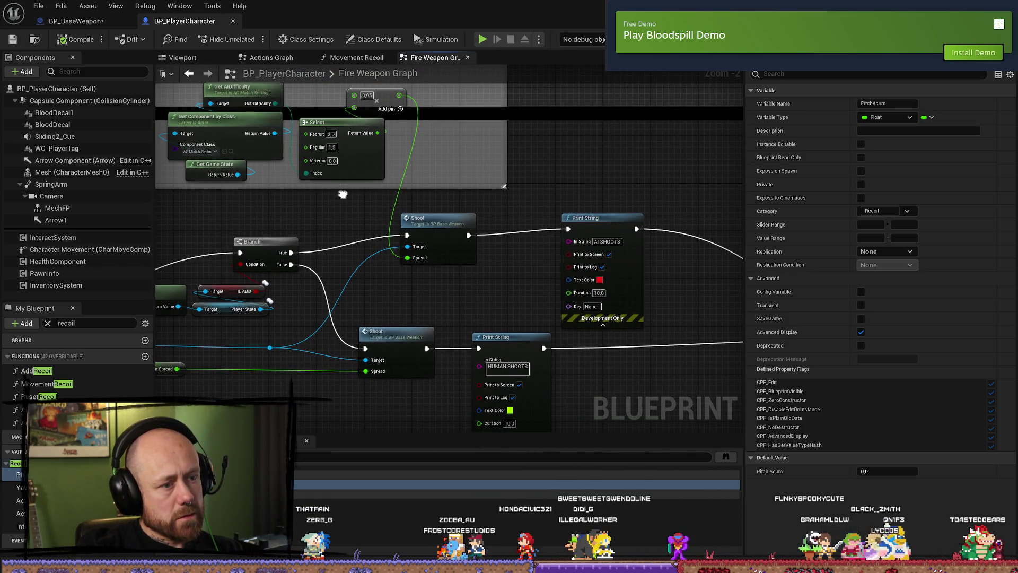
drag(343, 194, 370, 183)
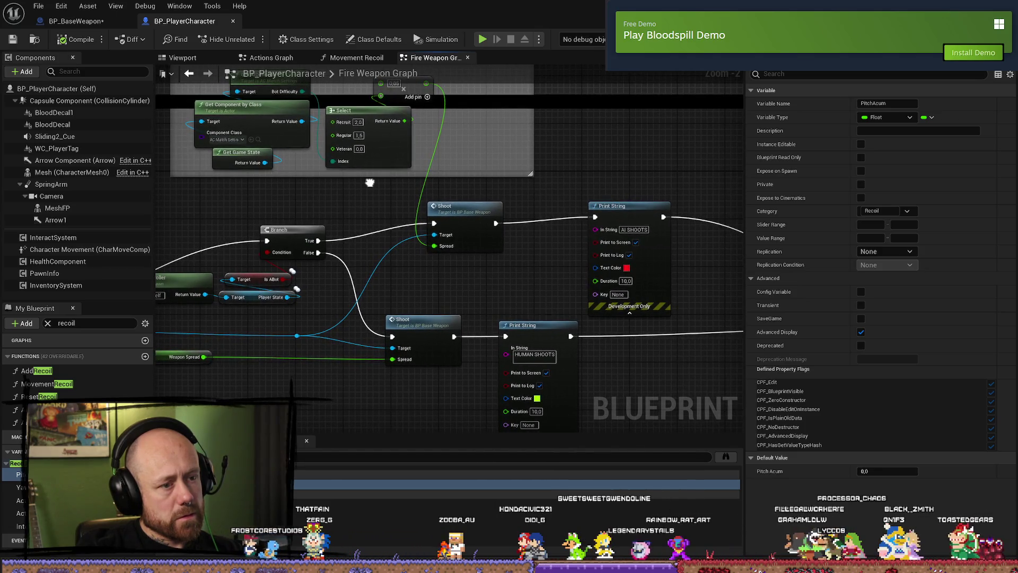
click(61, 41)
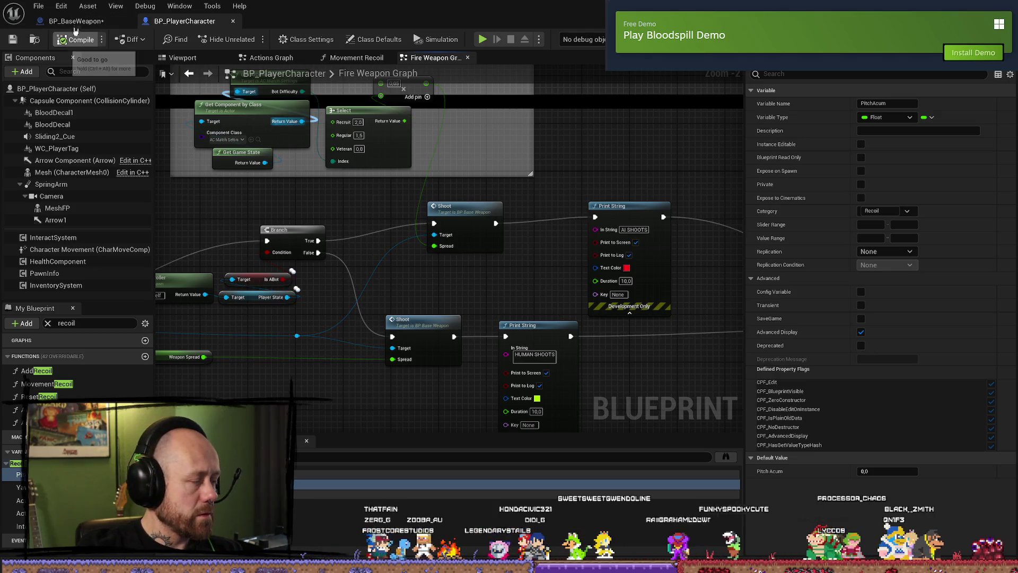
click(76, 21)
- Inspect the Spawn Bullet and Bullet Visual Spawn Server nodes in the Fire Weapon graph
mouse_move(498, 175)
mouse_down()
mouse_move(530, 223)
mouse_move(484, 292)
mouse_move(478, 198)
mouse_up()
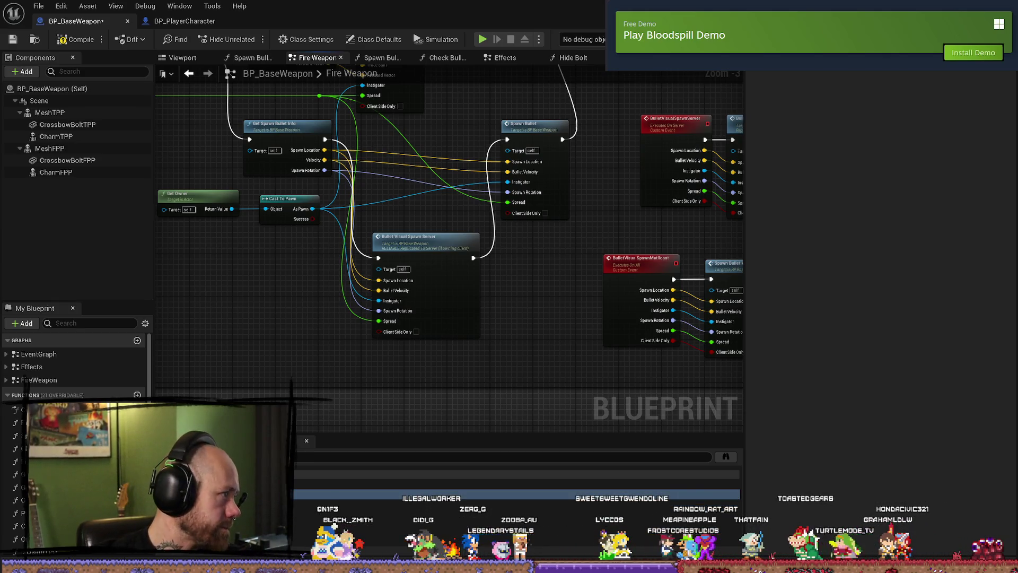
mouse_move(554, 381)
mouse_down()
mouse_move(534, 346)
mouse_move(521, 363)
mouse_up()
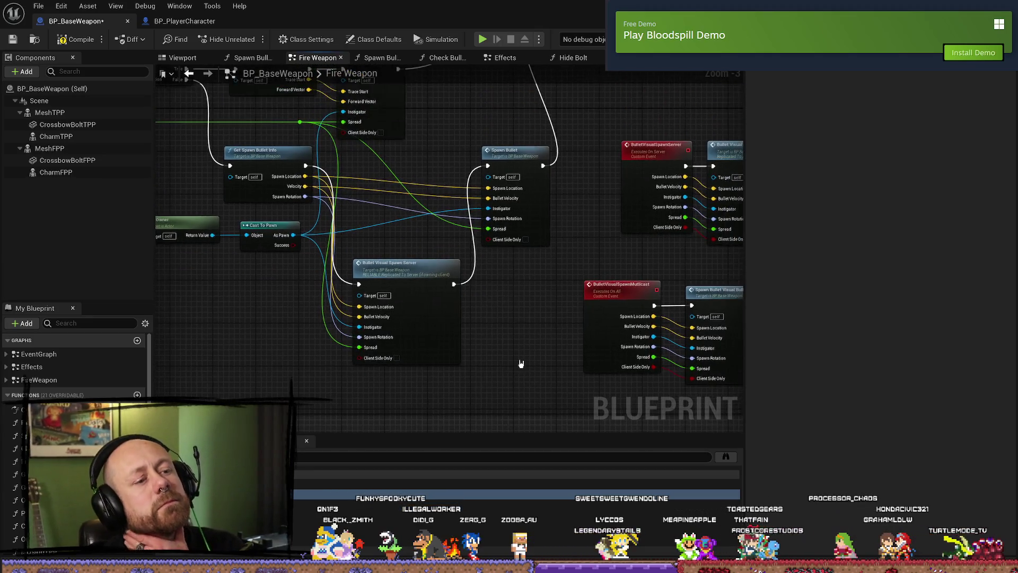
click(507, 152)
mouse_move(637, 205)
mouse_down()
mouse_move(592, 261)
mouse_move(478, 345)
mouse_move(493, 269)
mouse_move(592, 219)
mouse_move(636, 170)
mouse_up()
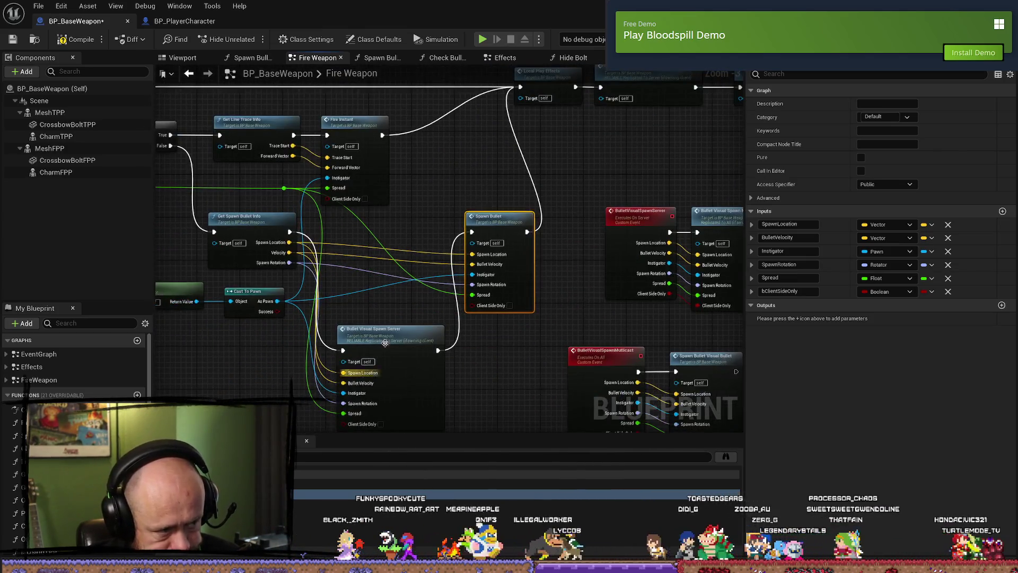
click(382, 332)
drag(585, 319, 467, 319)
- Wire Get Spawn Bullet Info's execution into Spawn Bullet and start a play test
click(522, 221)
ctrl+click(573, 223)
click(632, 181)
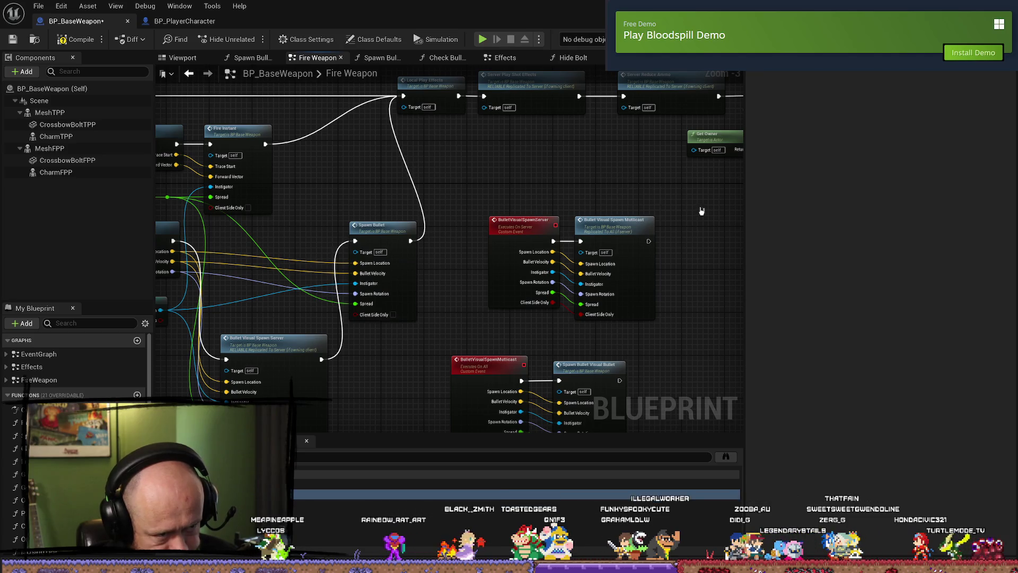
drag(701, 211, 600, 153)
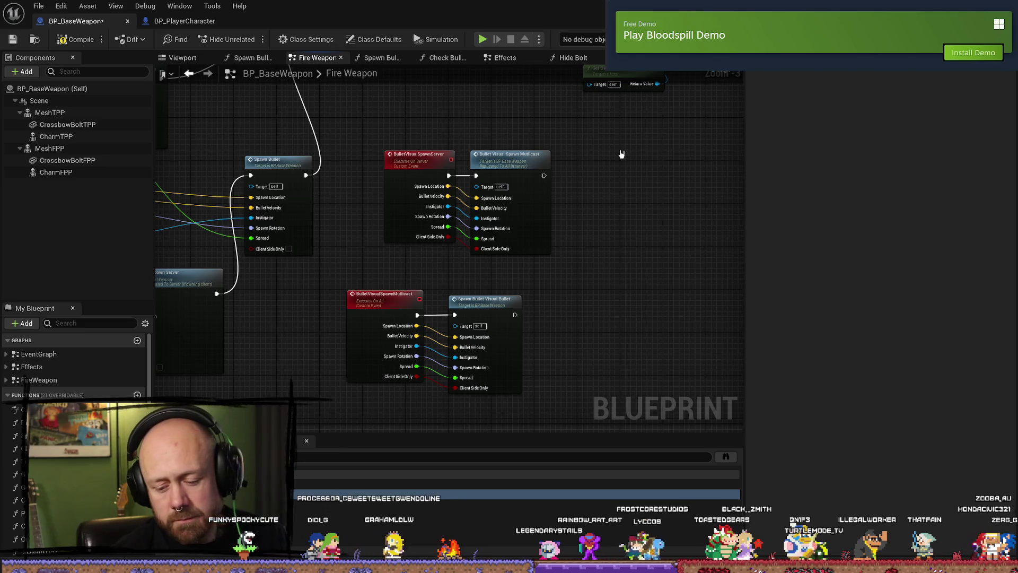
mouse_move(357, 260)
mouse_down()
mouse_move(502, 211)
mouse_move(552, 291)
mouse_move(562, 219)
mouse_up()
drag(284, 156, 456, 153)
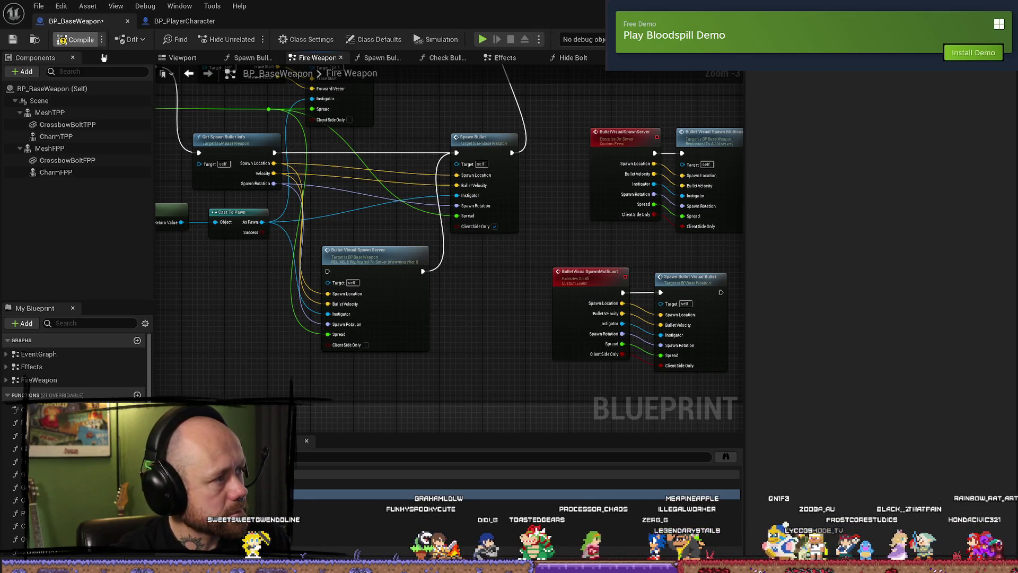
key(alt+p)
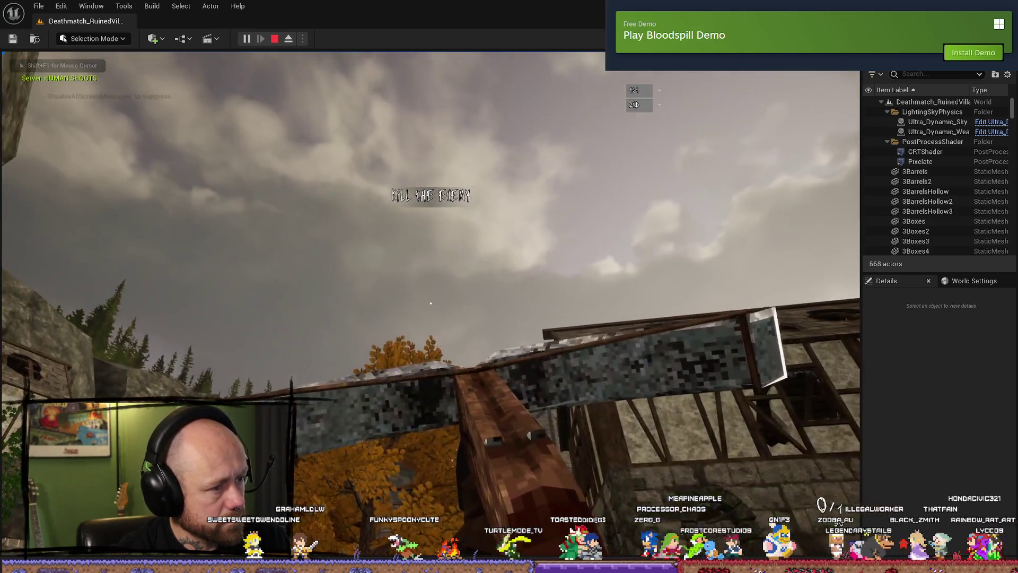
- Fire the crossbow twice, quit the match, and stop play-in-editor
click(431, 303)
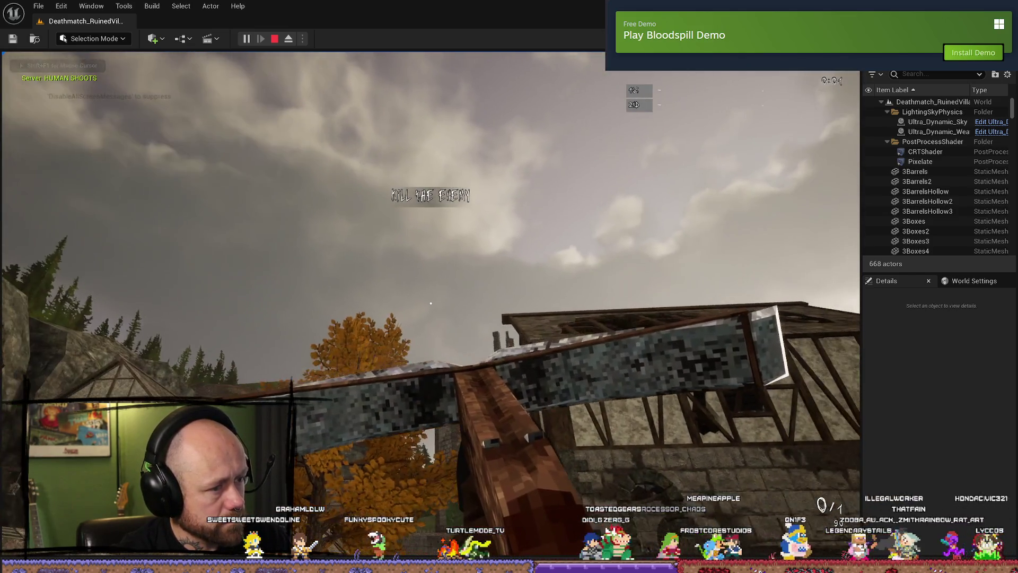
click(430, 302)
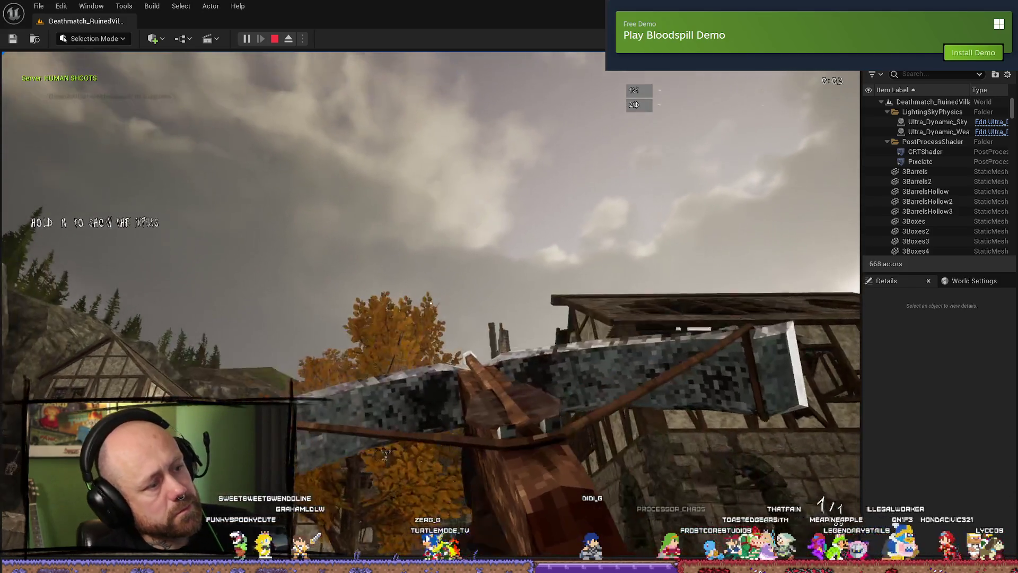
key(Escape)
click(135, 289)
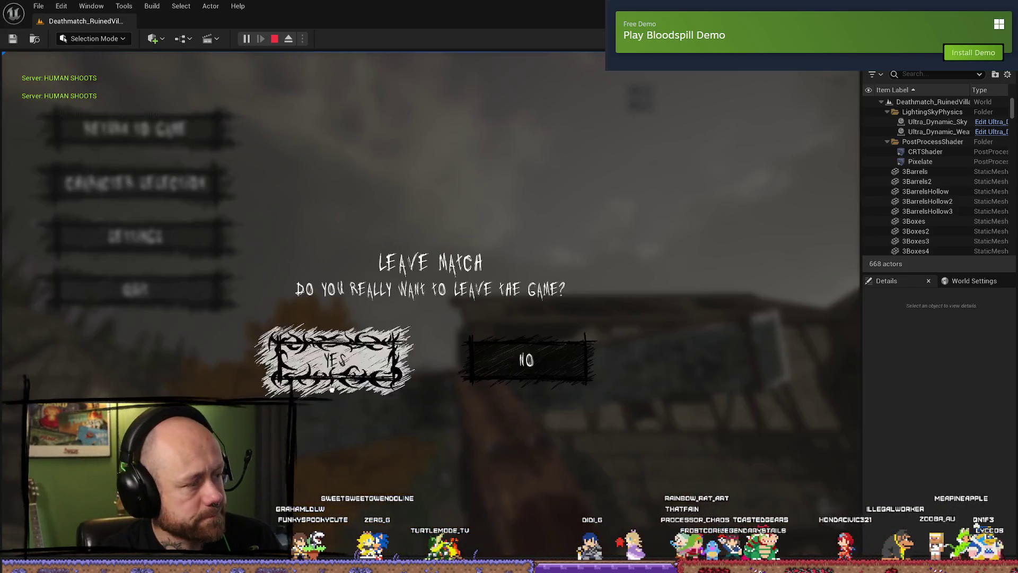
click(327, 355)
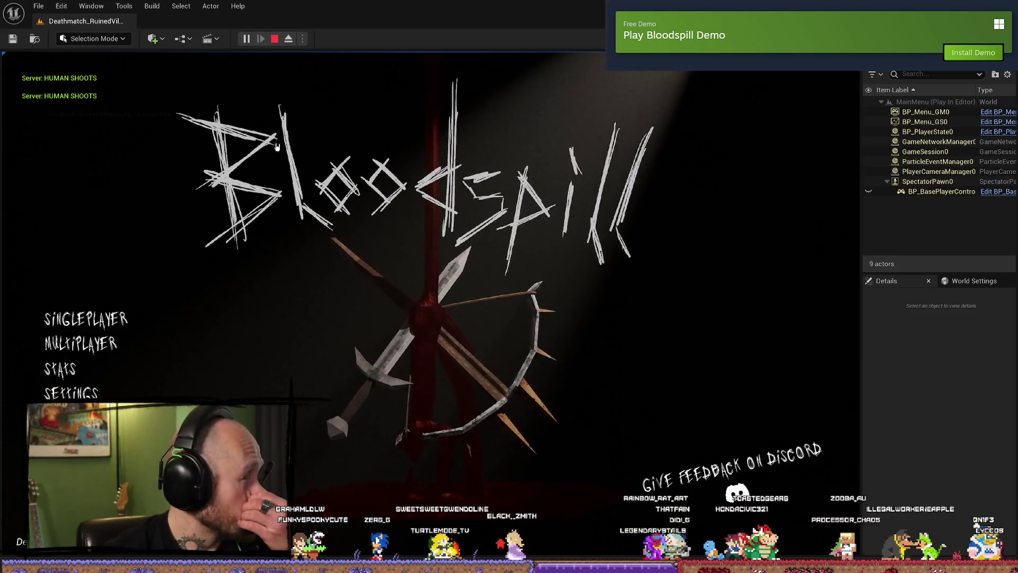
click(274, 39)
- Set the play options' Number of Players to 2 and start a new test
click(303, 38)
click(399, 276)
text(2)
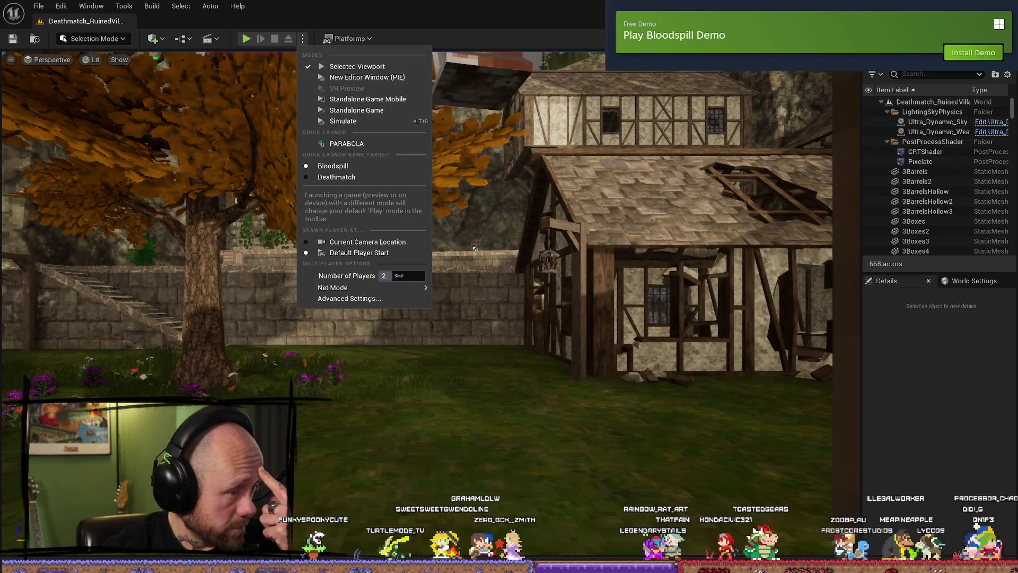
click(247, 39)
click(246, 38)
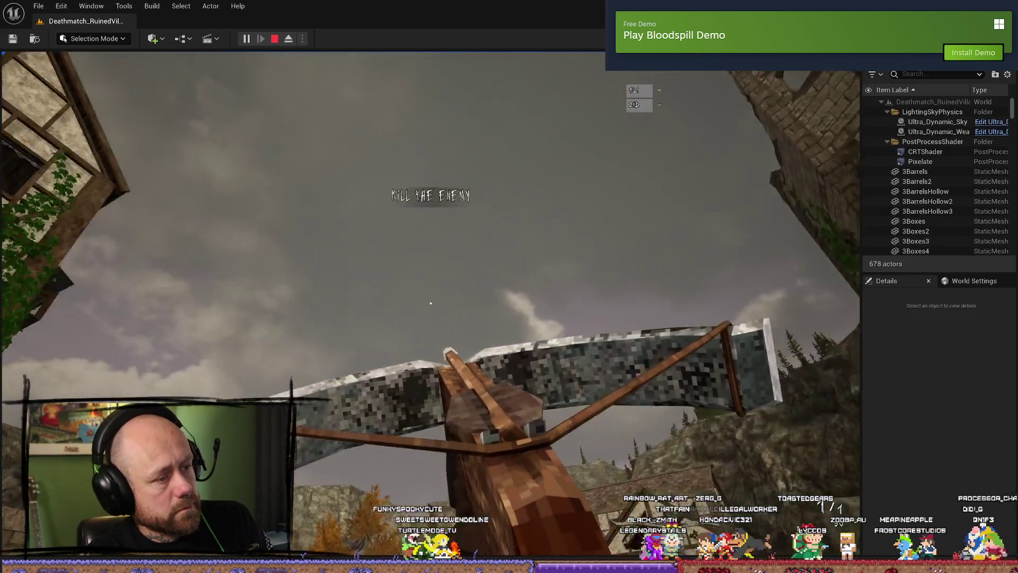
- Fire the crossbow twice in the two-player session, quit, and end play-in-editor
click(431, 303)
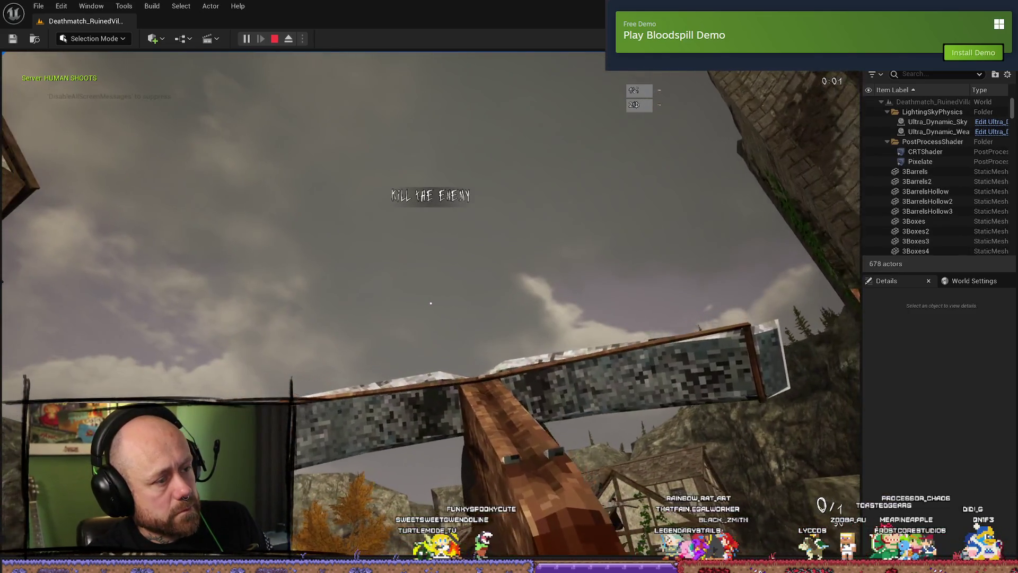
click(430, 303)
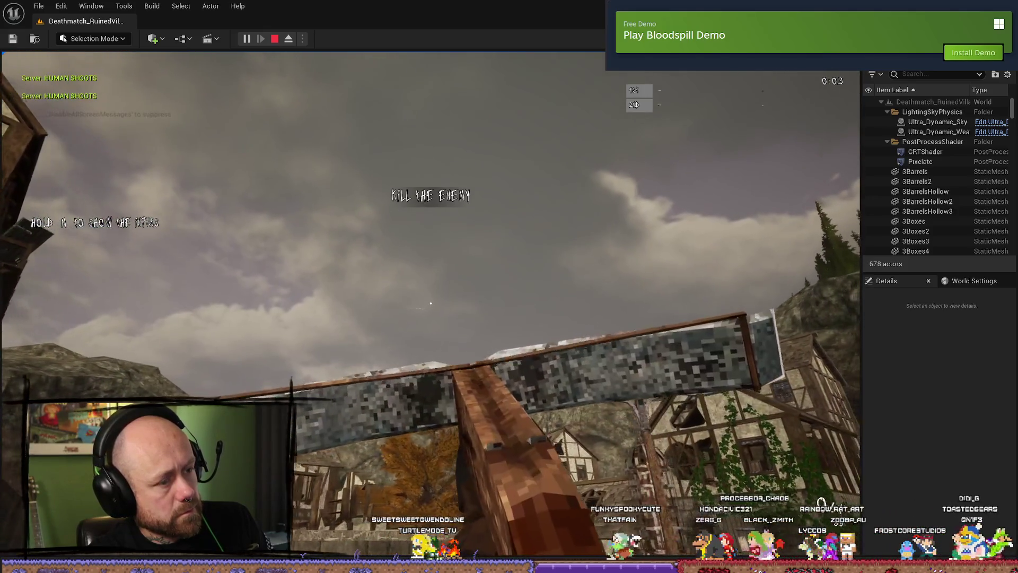
key(Escape)
click(139, 290)
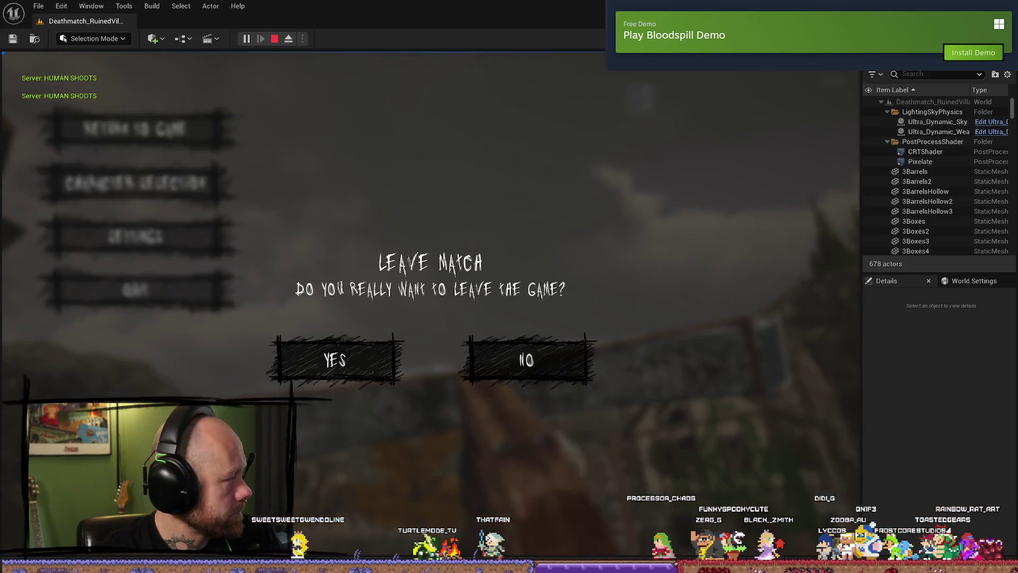
key(Escape)
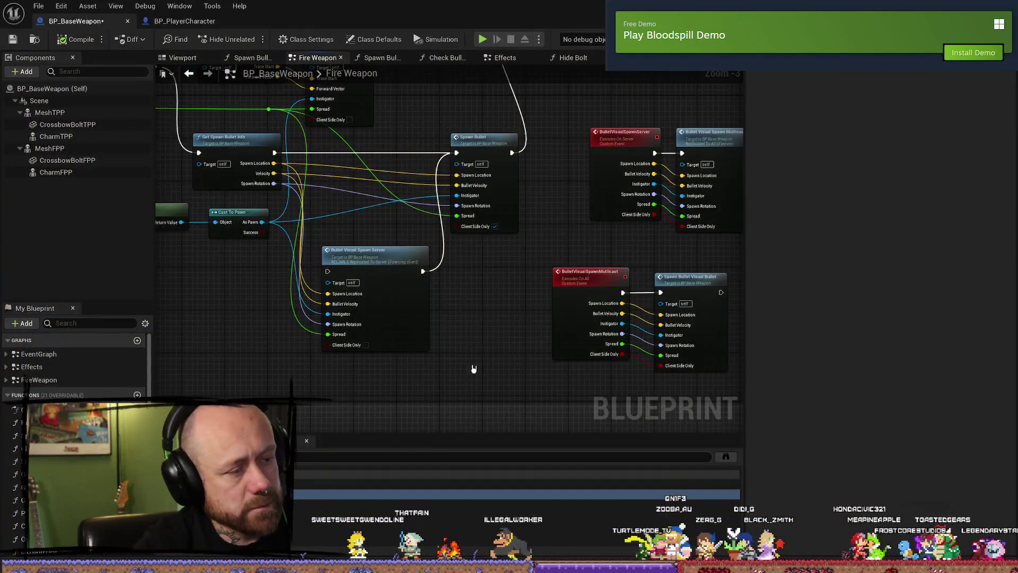
- Open Spawn Bullet and expand SpawnActor BP Bullet's advanced pins, showing Client Side Only and Client Side Hit Reg
click(493, 227)
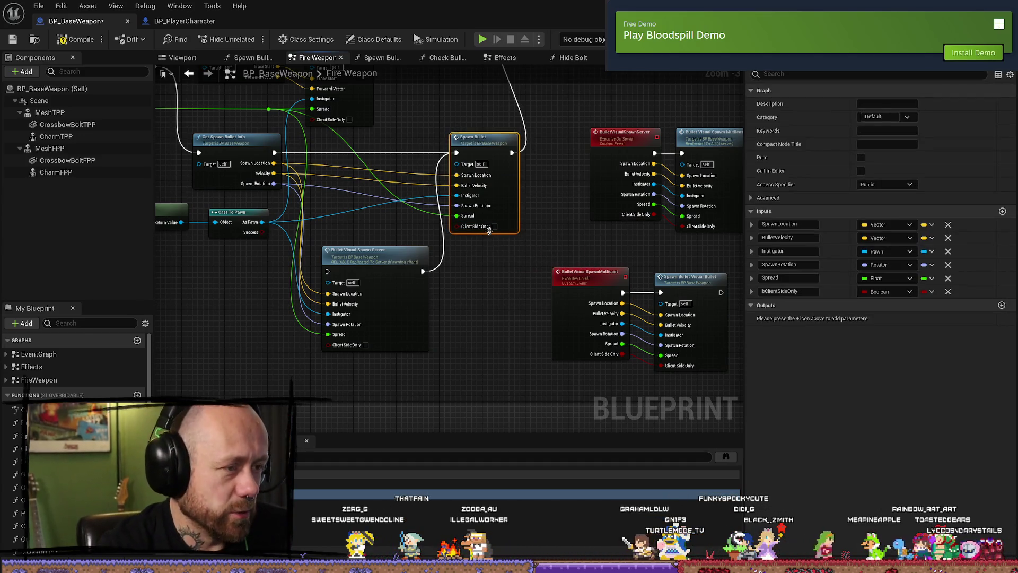
double_click(480, 141)
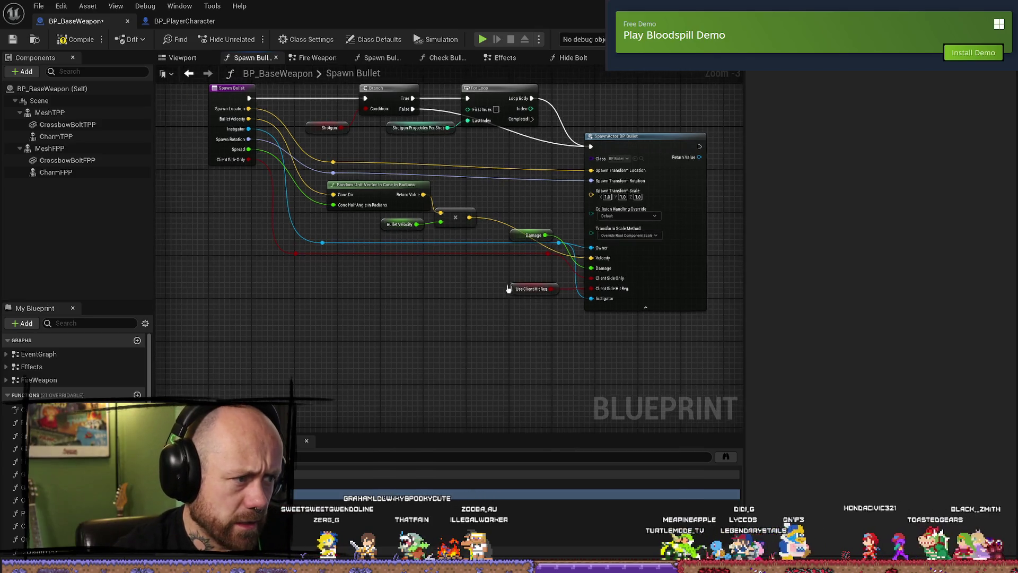
click(537, 328)
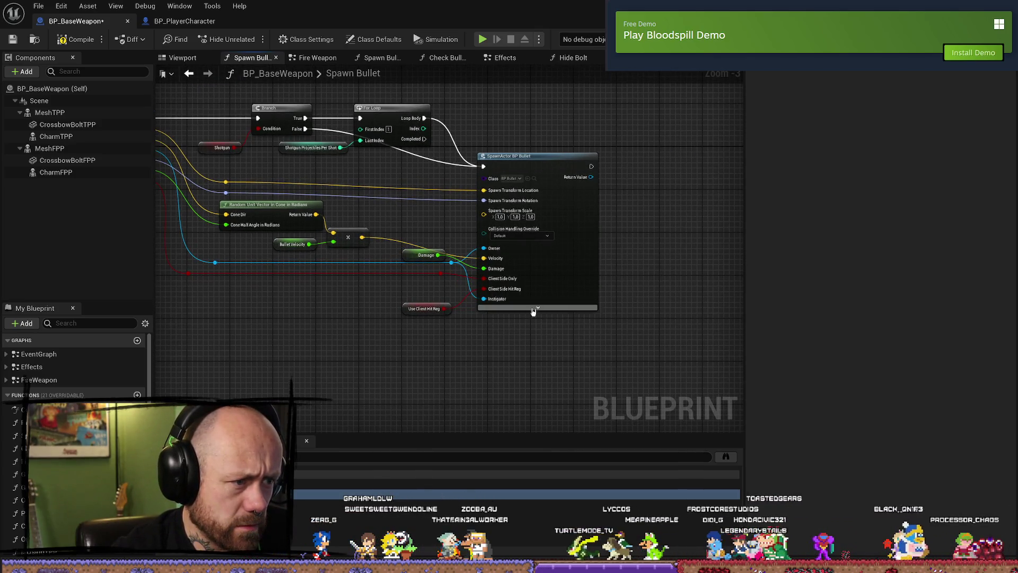
click(534, 312)
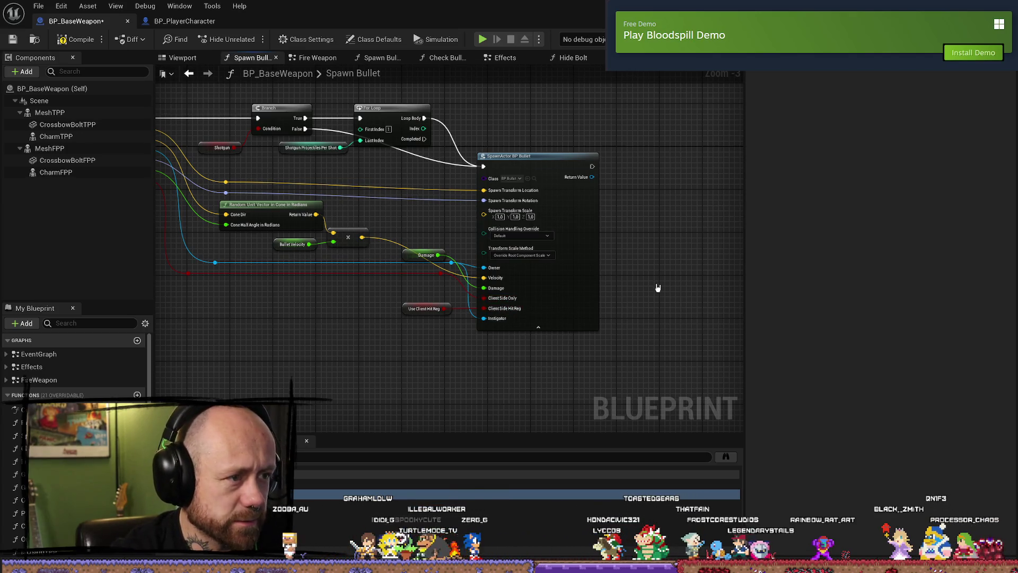
click(562, 175)
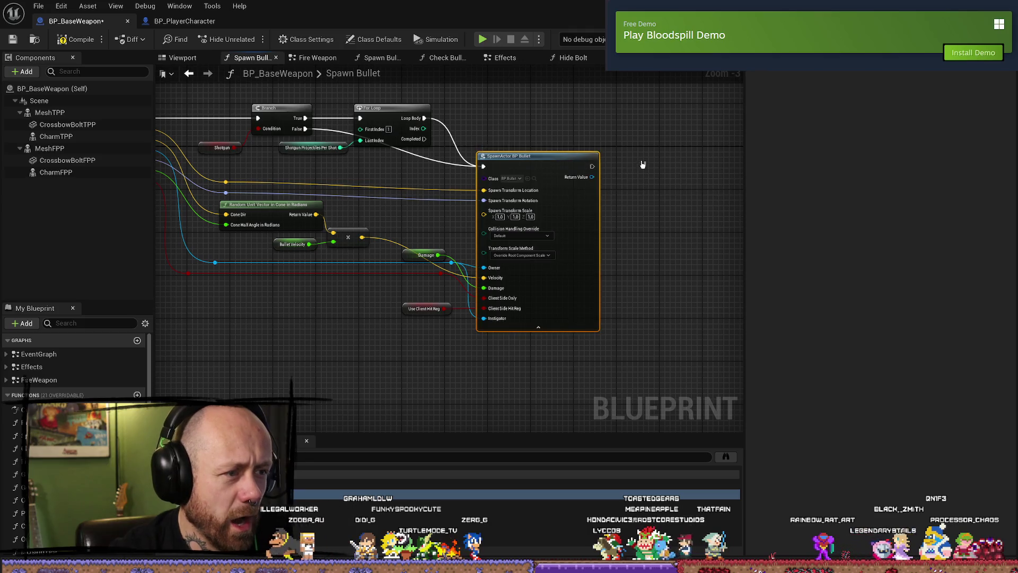
drag(333, 279, 476, 295)
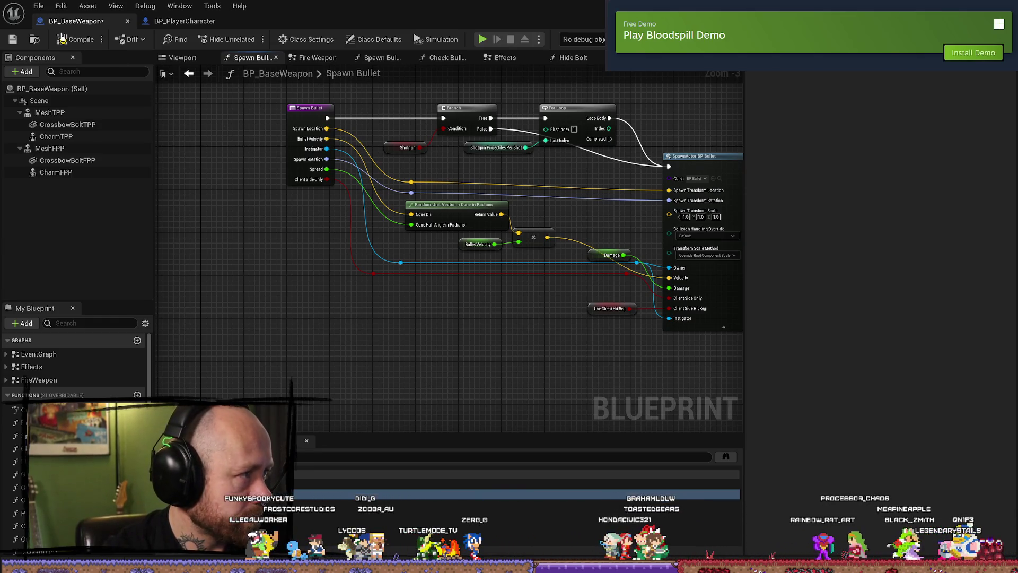
- Look over BP_PlayerCharacter's Fire Weapon Graph
click(169, 23)
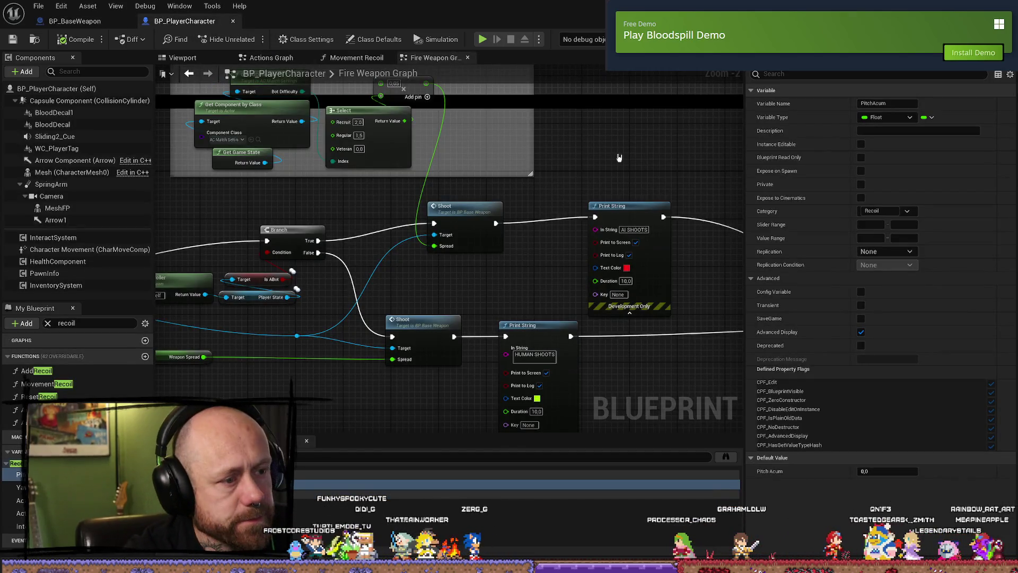
scroll(619, 157, down, 2)
mouse_move(668, 171)
mouse_down()
mouse_move(532, 150)
mouse_move(578, 138)
mouse_move(557, 123)
mouse_up()
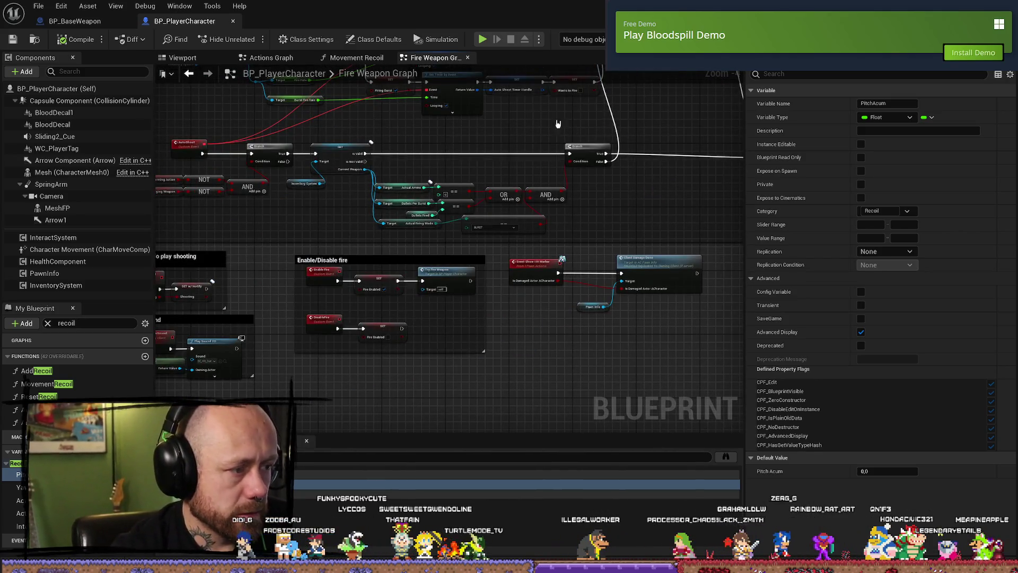
- Back in BP_BaseWeapon, view Spawn Bullet Visual Bullet, then return to the Fire Weapon graph
click(75, 21)
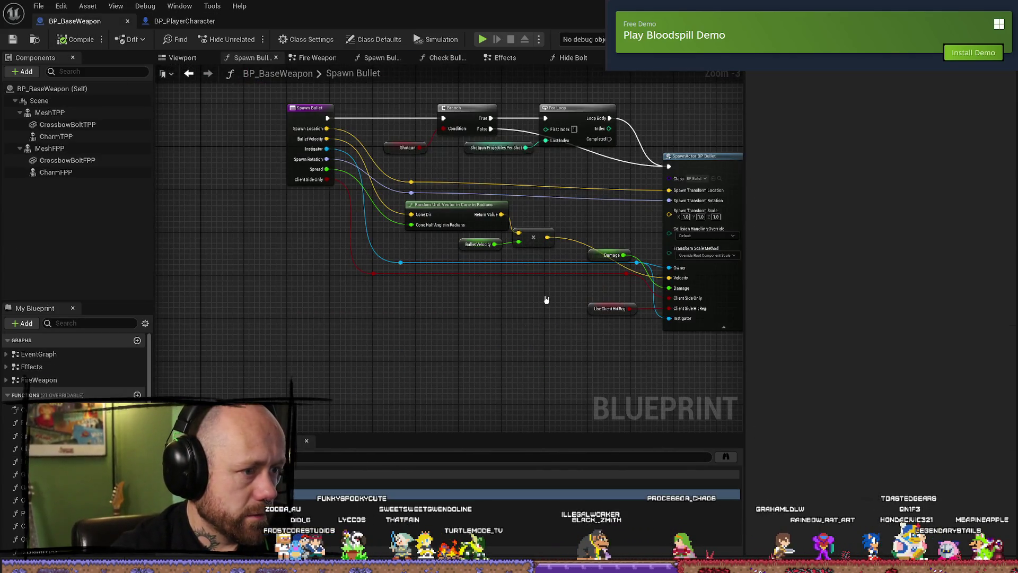
click(350, 59)
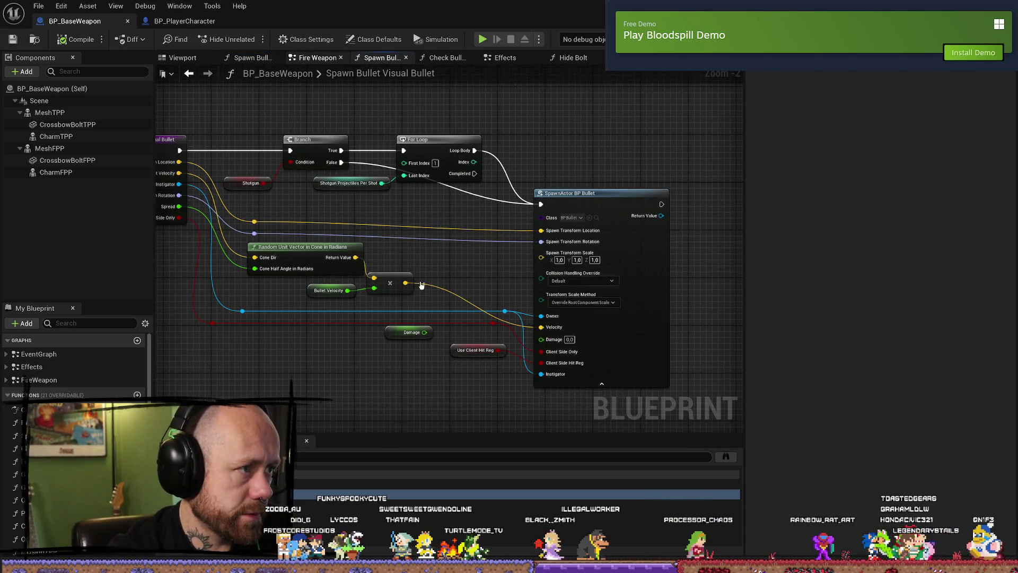
key(alt+Left)
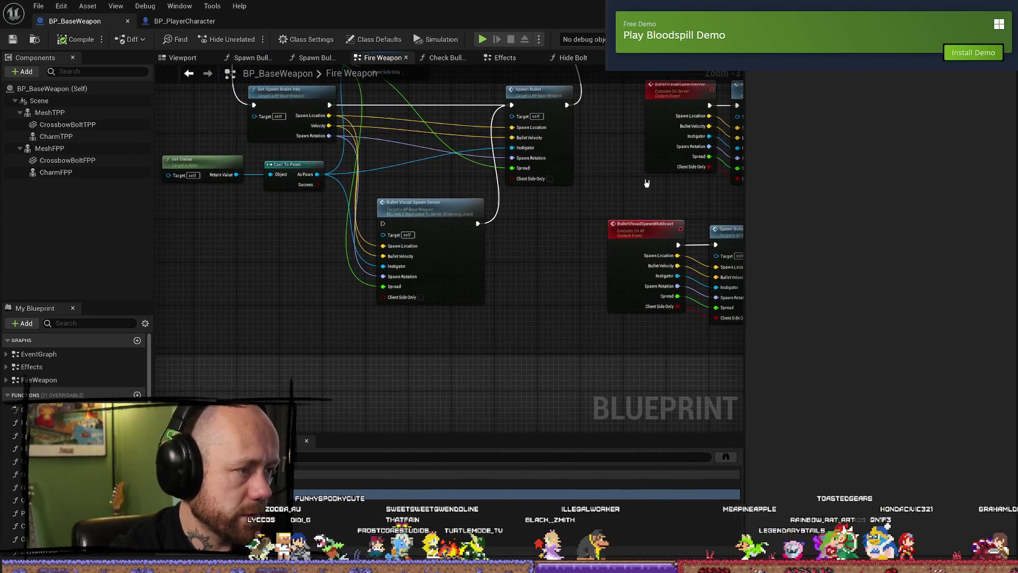
key(alt+Left)
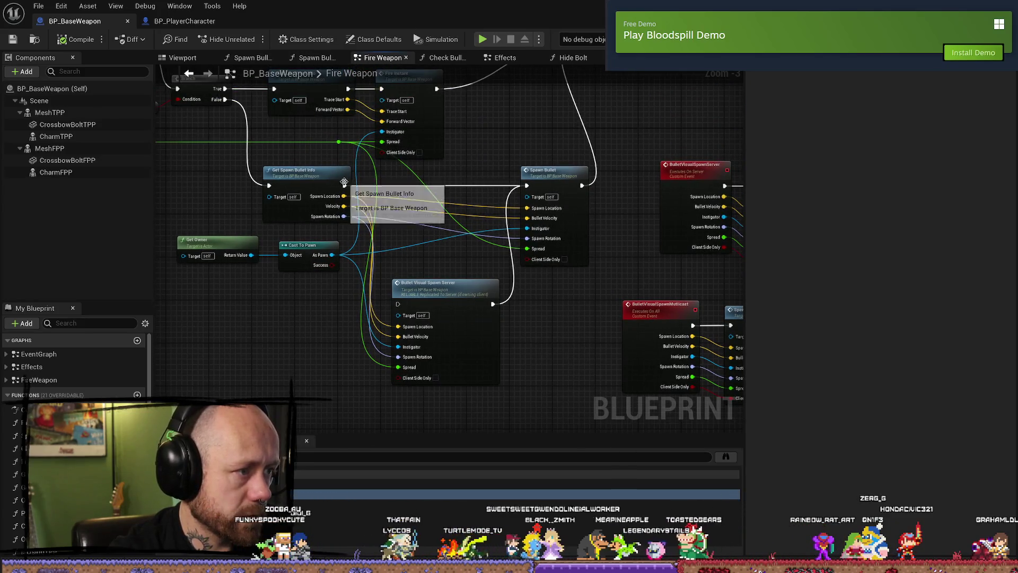
mouse_move(344, 182)
mouse_down()
mouse_move(417, 286)
mouse_move(358, 184)
mouse_up()
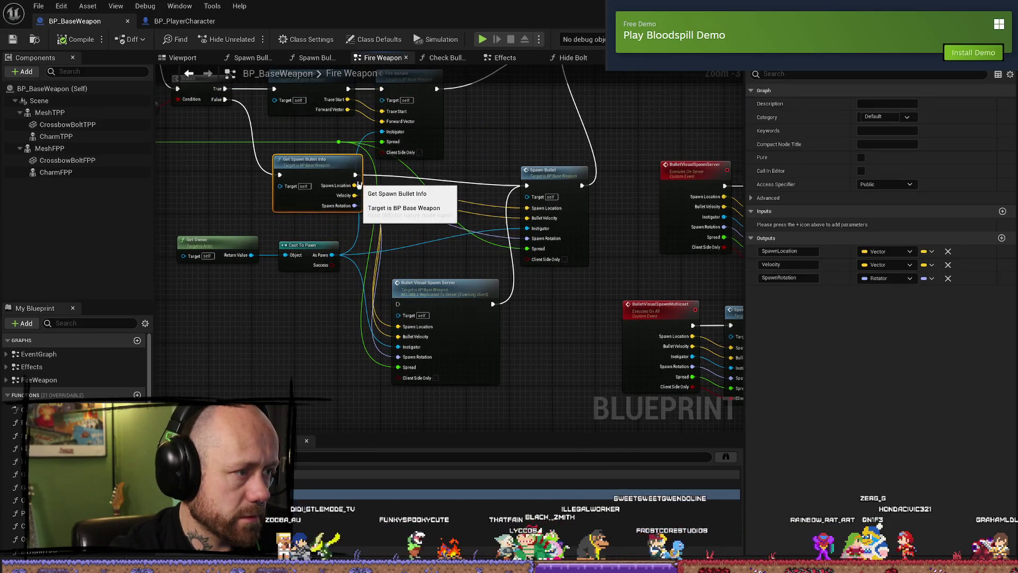
click(420, 227)
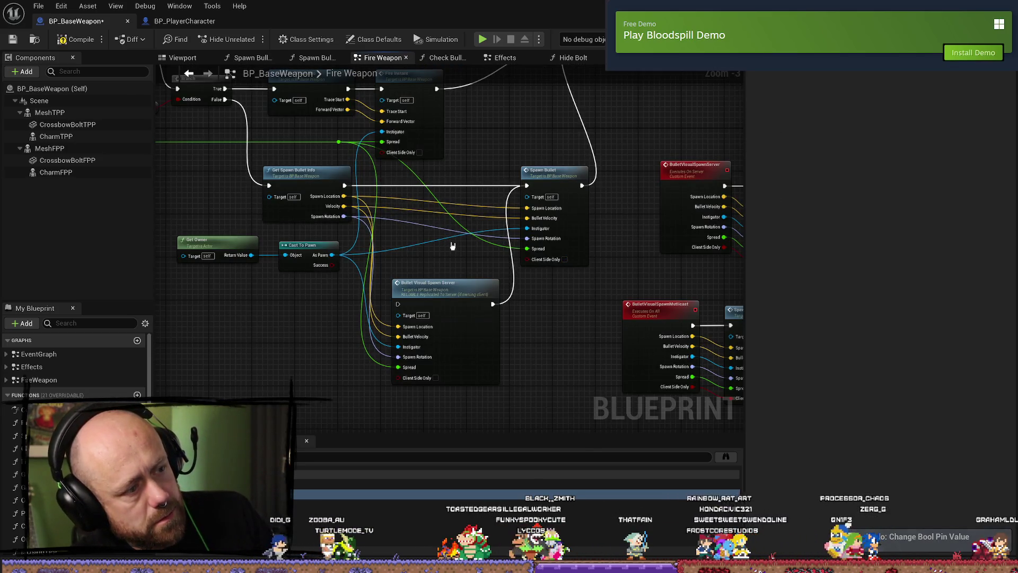
- Undo the last wire and move the Bullet Visual Spawn Multicast nodes aside beside the server call
key(ctrl+z)
key(ctrl+z)
mouse_move(536, 329)
mouse_down()
mouse_move(495, 239)
mouse_move(481, 261)
mouse_move(513, 234)
mouse_move(674, 284)
mouse_move(471, 329)
mouse_up()
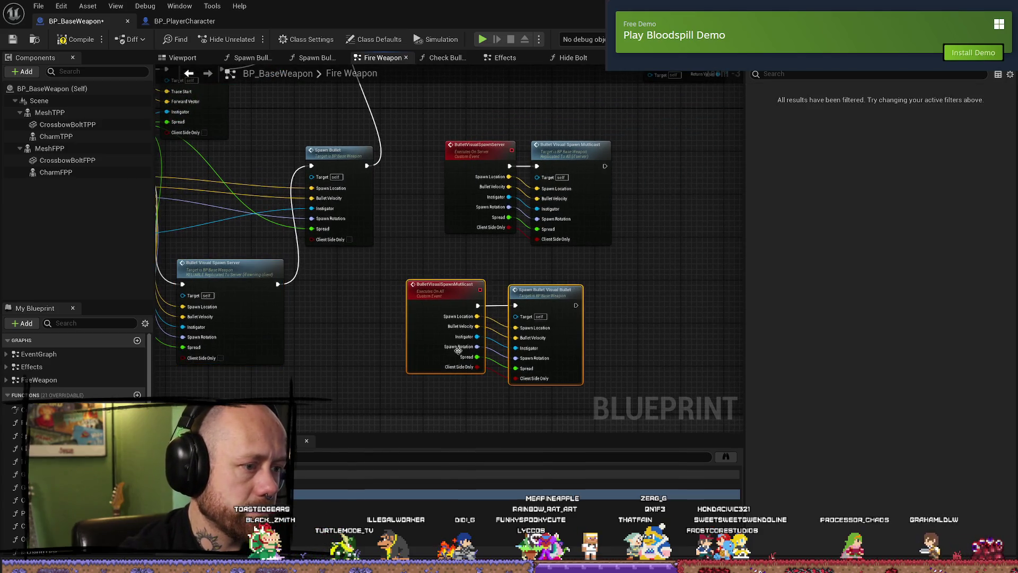
drag(643, 287, 547, 228)
drag(368, 322, 591, 335)
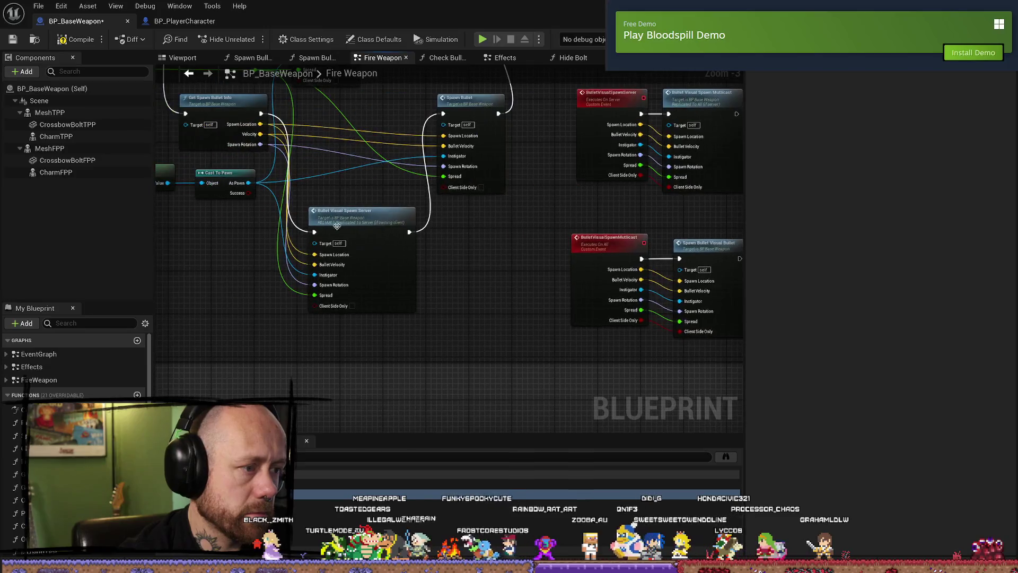
click(395, 220)
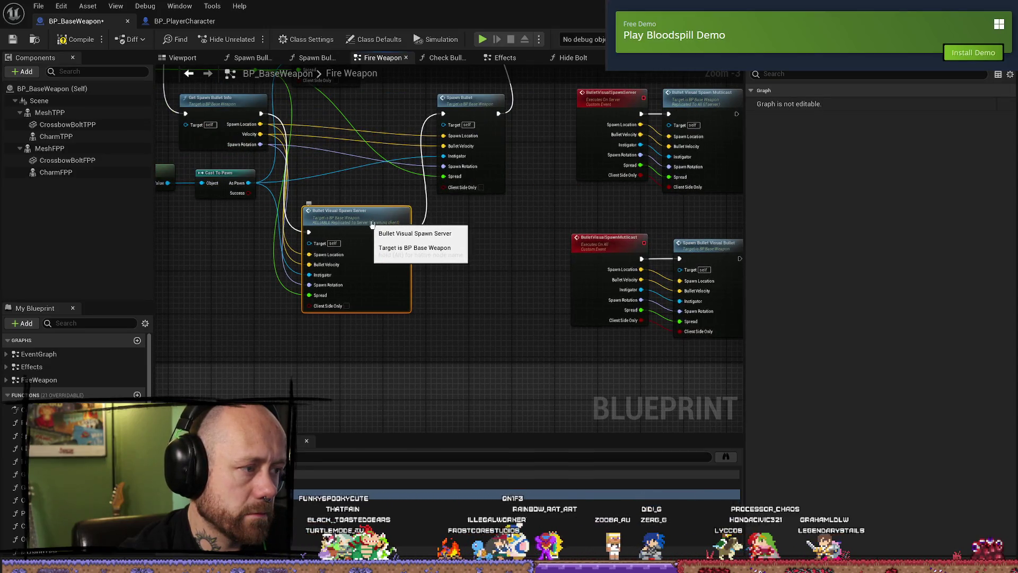
drag(521, 227, 397, 233)
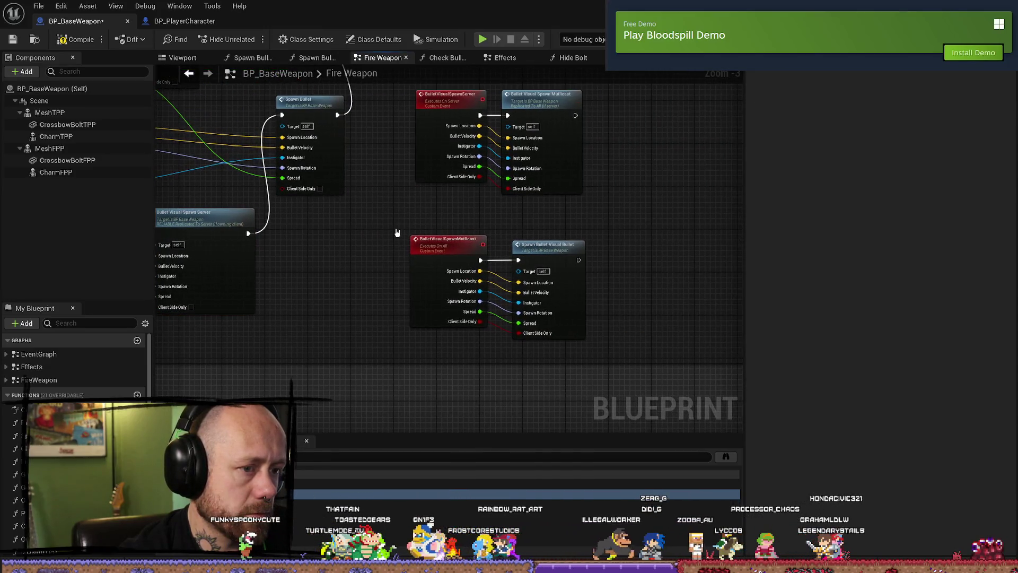
click(546, 247)
click(530, 218)
mouse_move(545, 103)
mouse_down()
mouse_move(558, 165)
mouse_move(596, 165)
mouse_up()
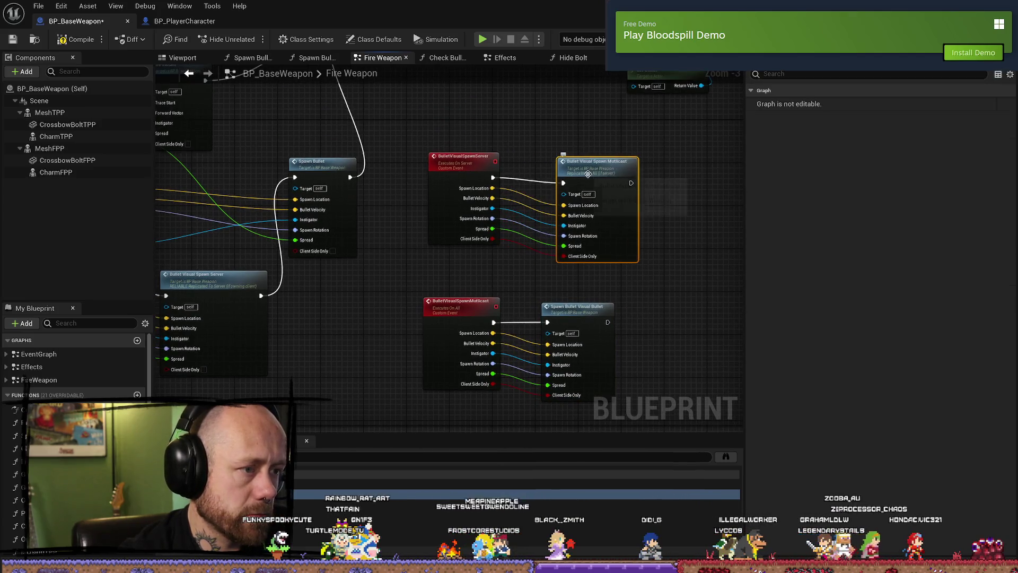
- Select the Spawn Bullet call and open its function graph
click(454, 155)
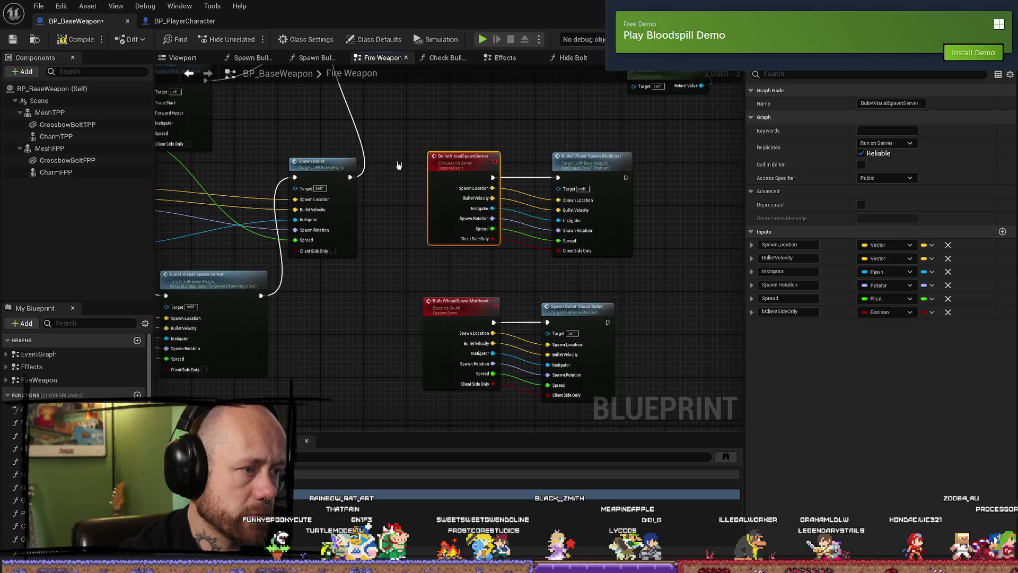
drag(343, 165, 440, 164)
click(441, 165)
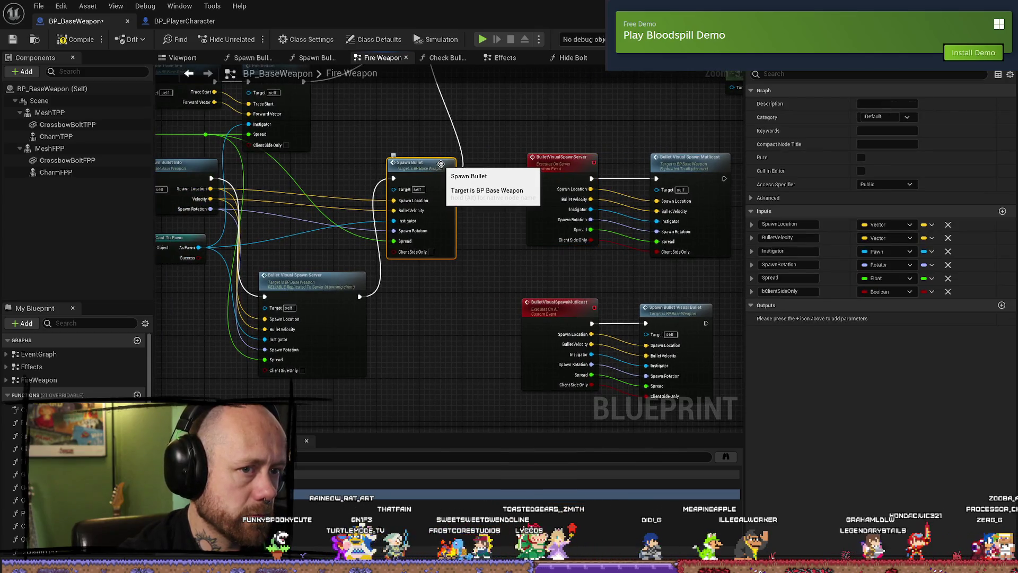
double_click(441, 164)
- Browse from the SpawnActor BP Bullet node to the Bullets folder and open BP_Bullet
click(572, 159)
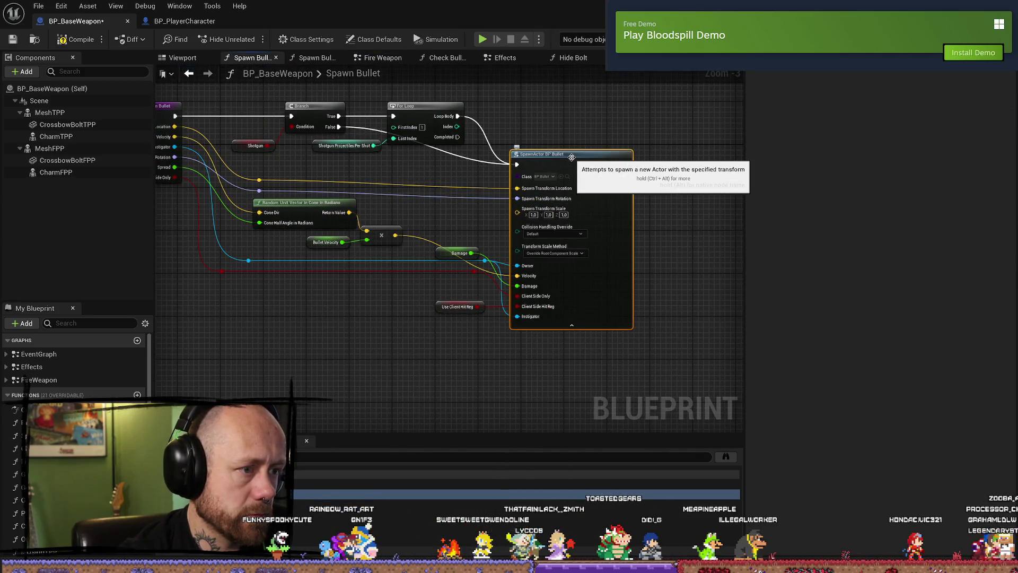
click(567, 177)
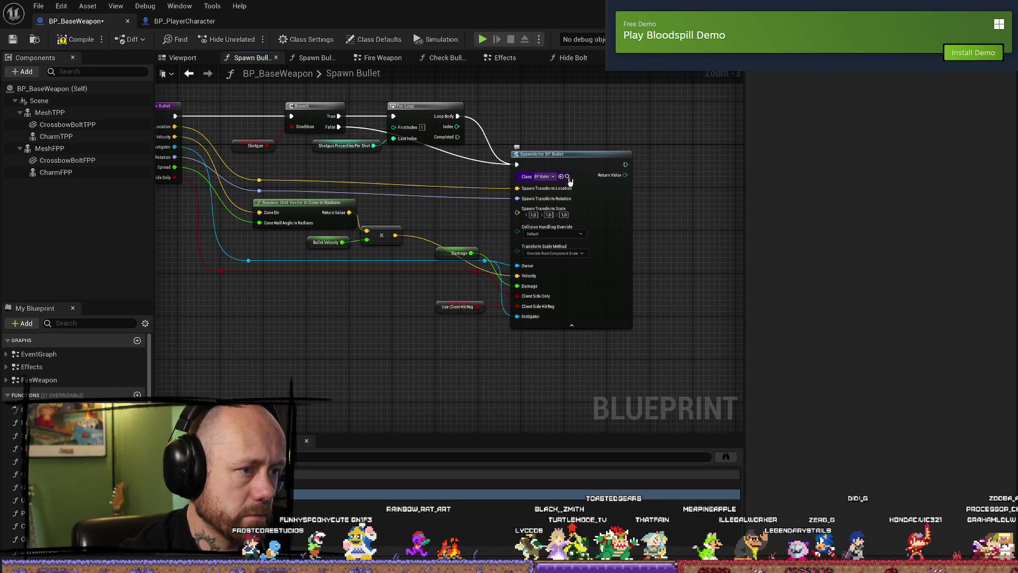
click(568, 177)
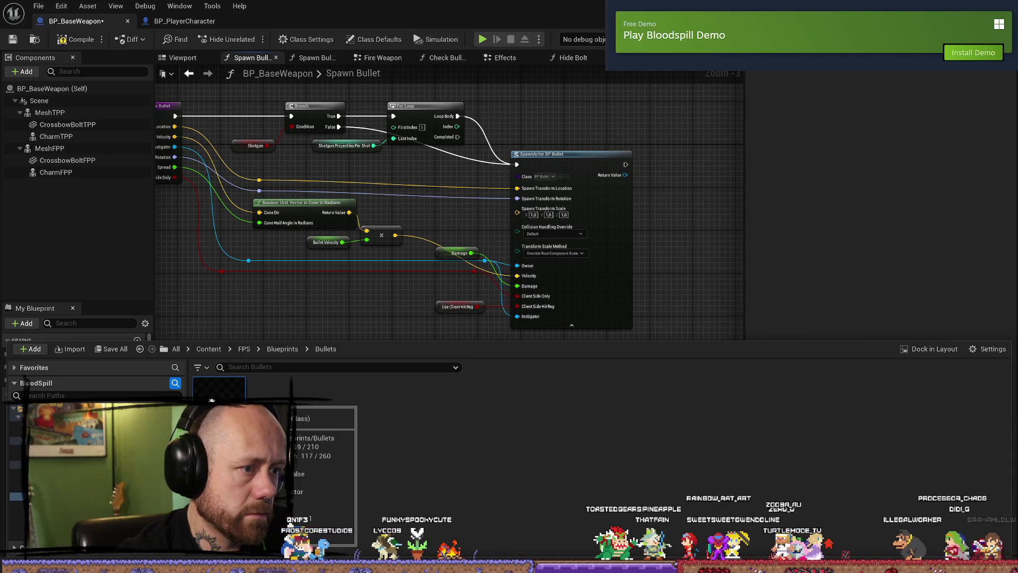
double_click(212, 400)
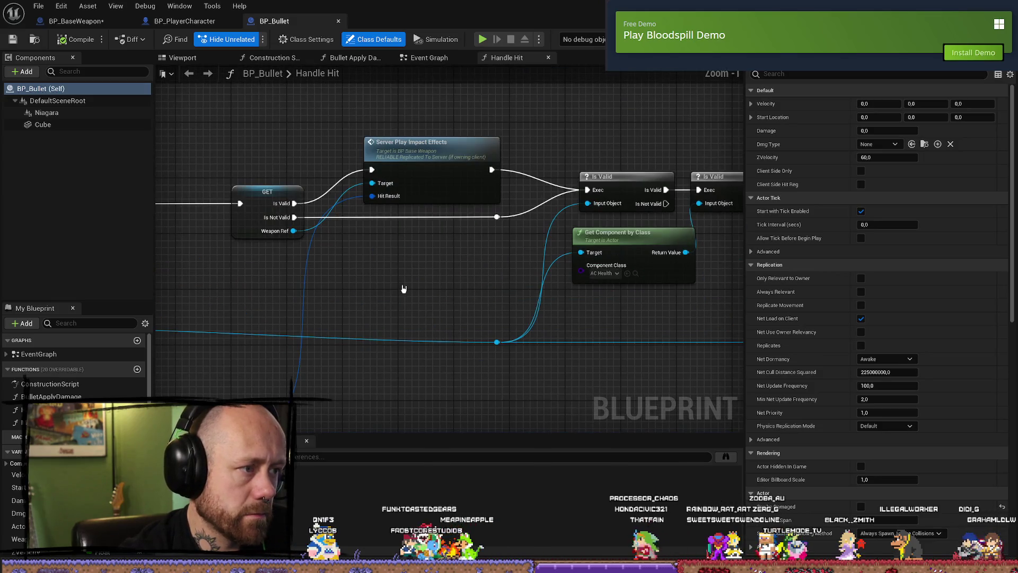
- Inspect the Niagara and Cube components and filter their Details for 'owner'
scroll(459, 282, down, 2)
scroll(564, 278, down, 2)
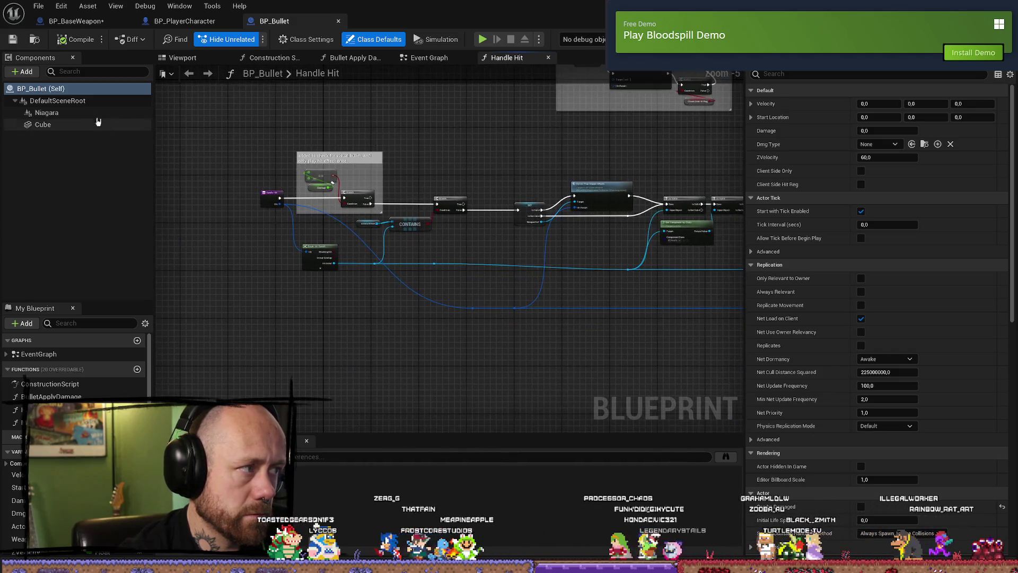
click(48, 113)
click(64, 124)
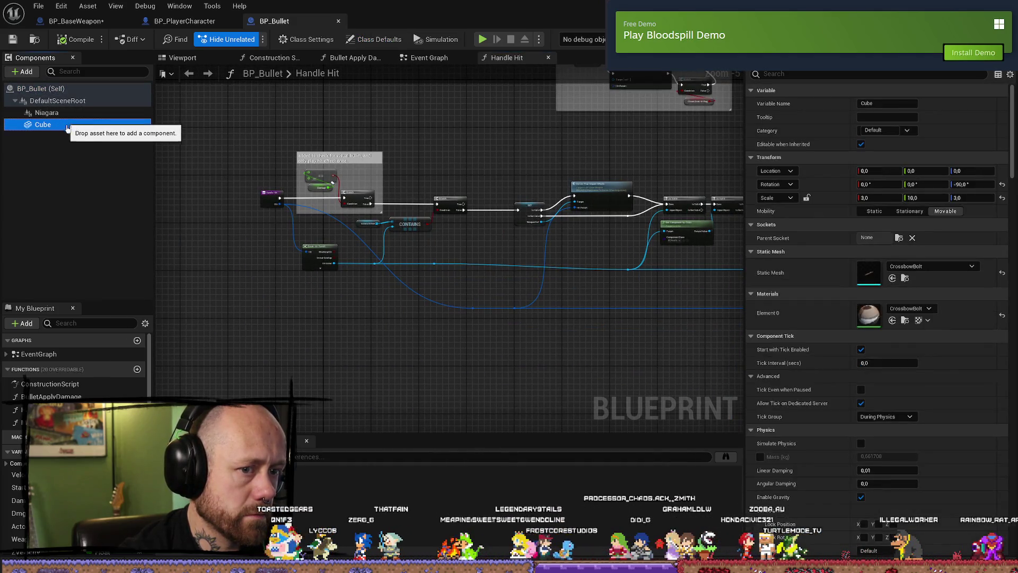
click(43, 88)
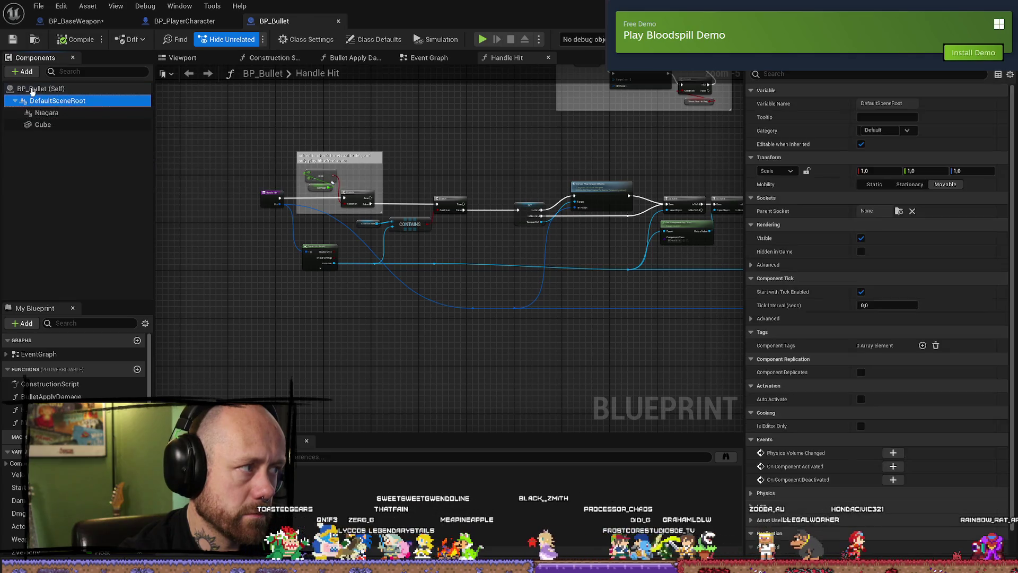
click(44, 124)
click(819, 74)
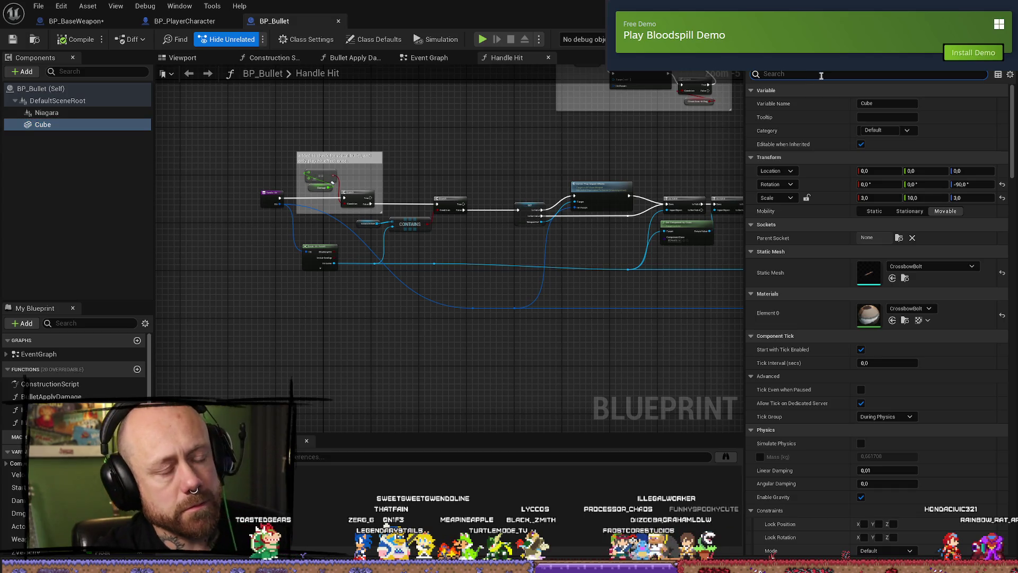
text(visi)
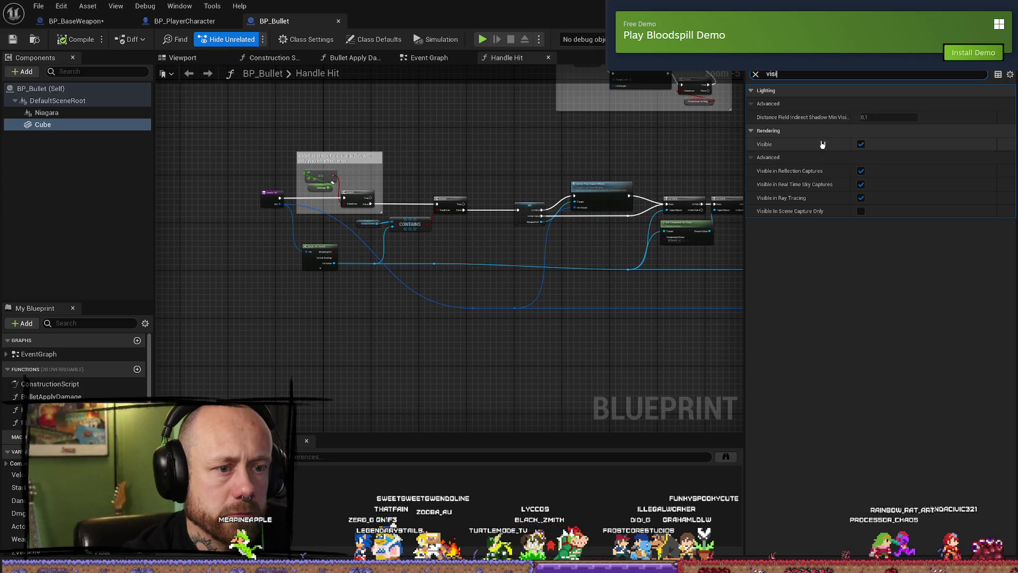
click(754, 74)
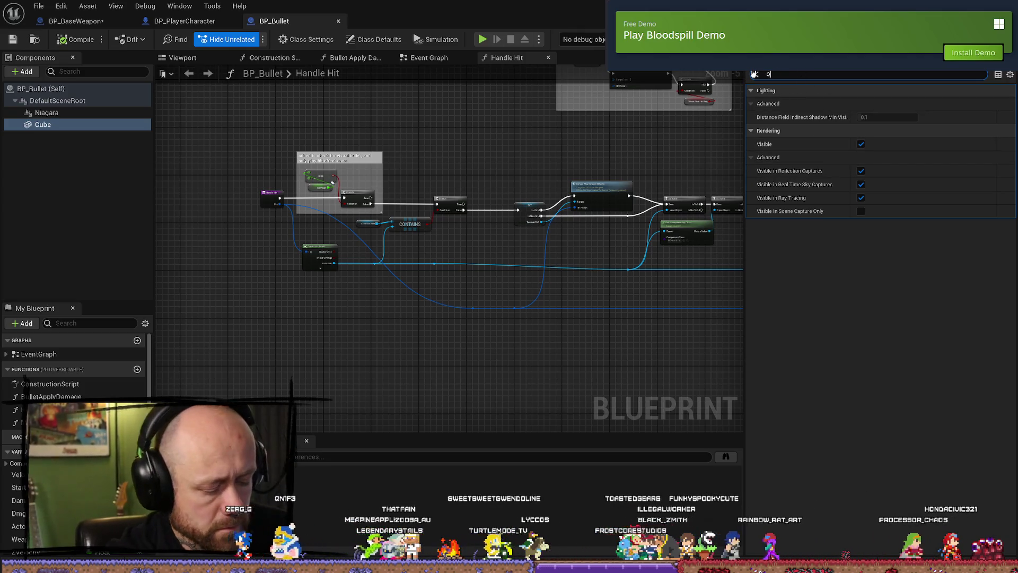
text(owner)
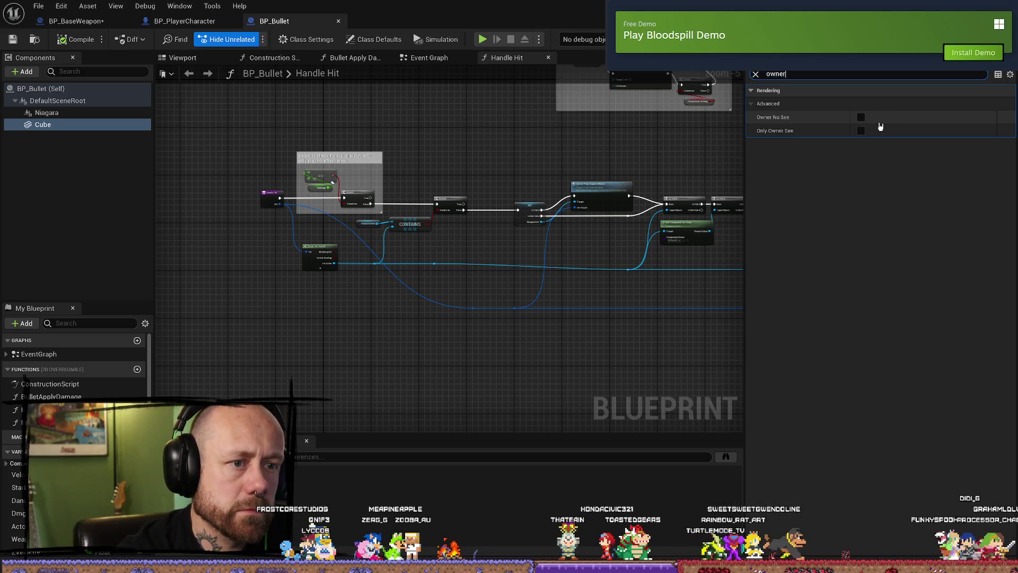
- Enable Owner No See on both the Niagara and Cube components
click(74, 113)
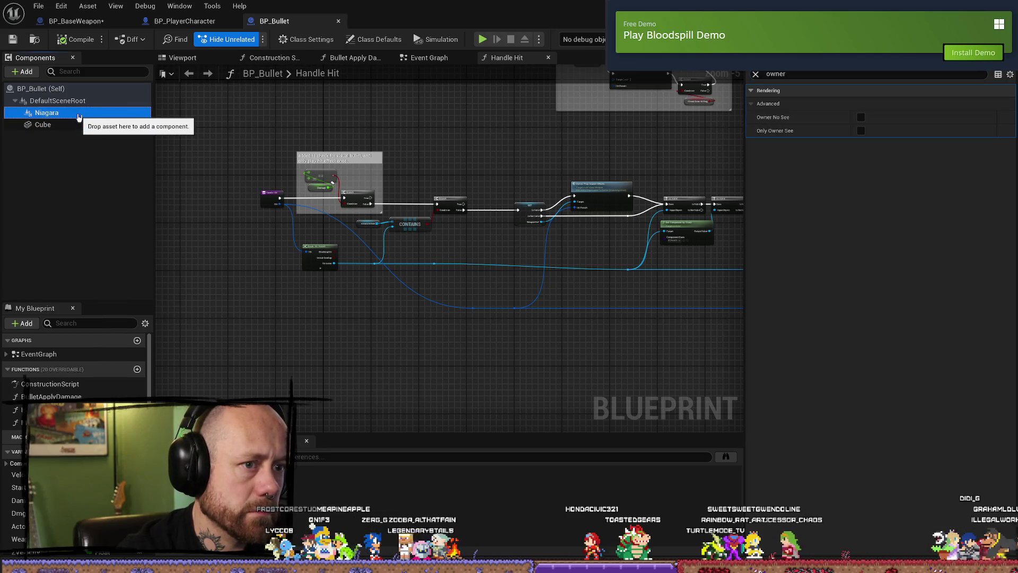
click(62, 90)
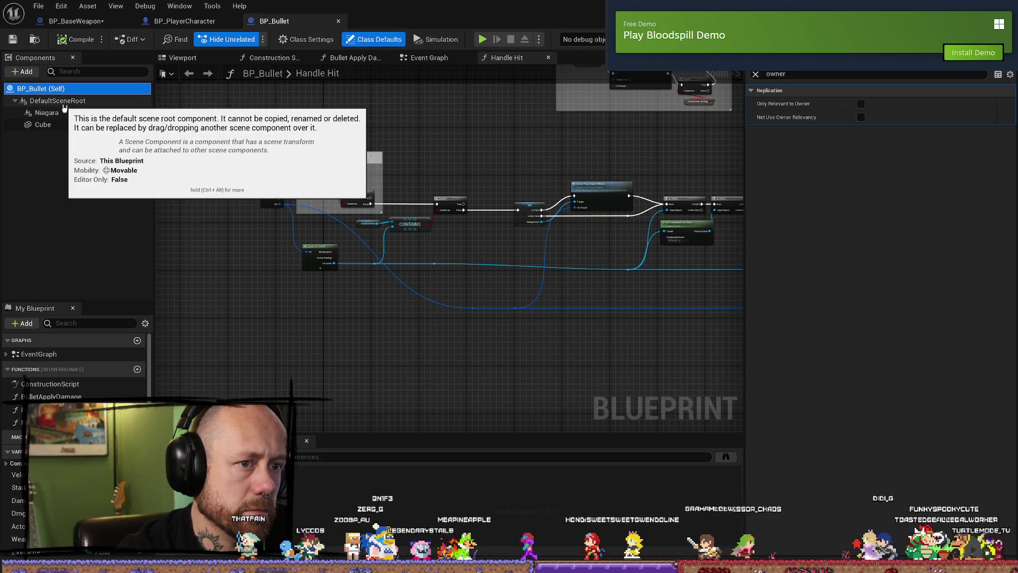
click(62, 102)
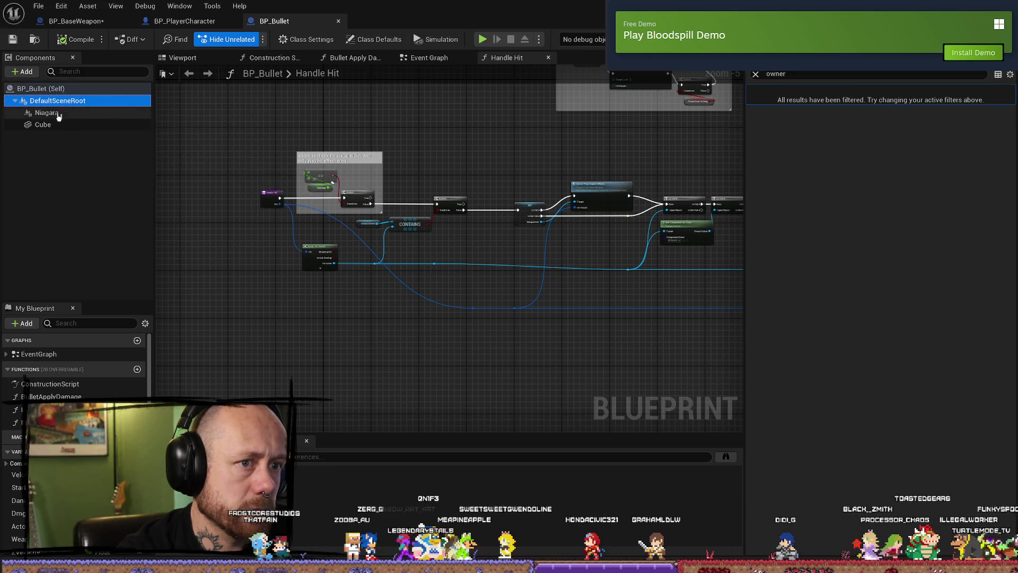
click(59, 113)
click(860, 118)
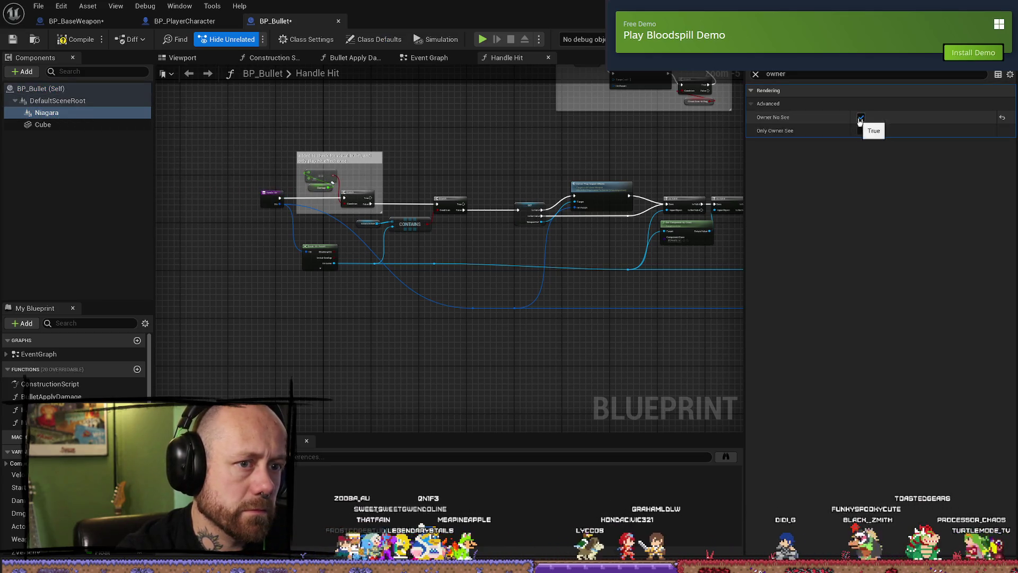
click(43, 125)
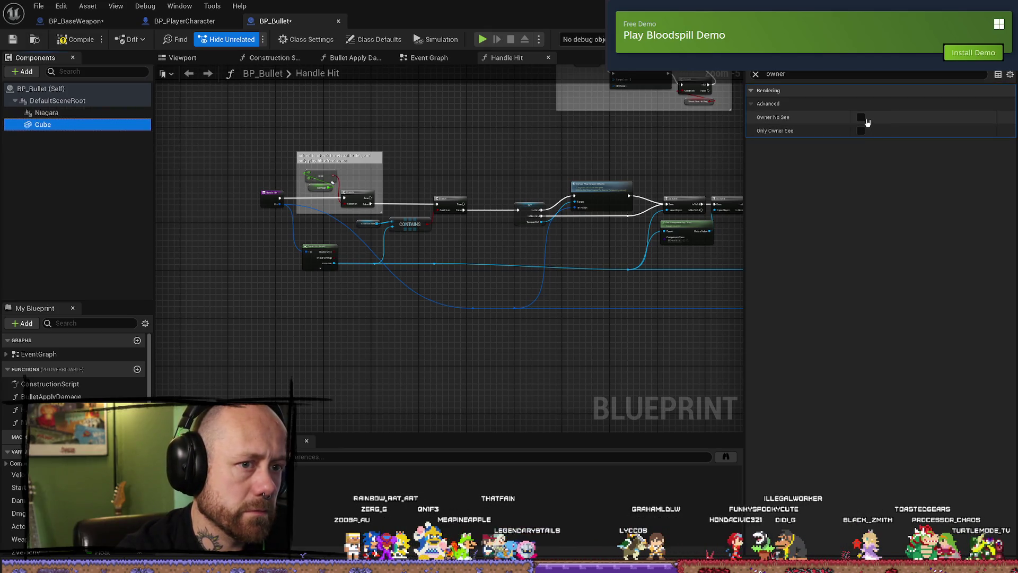
click(861, 118)
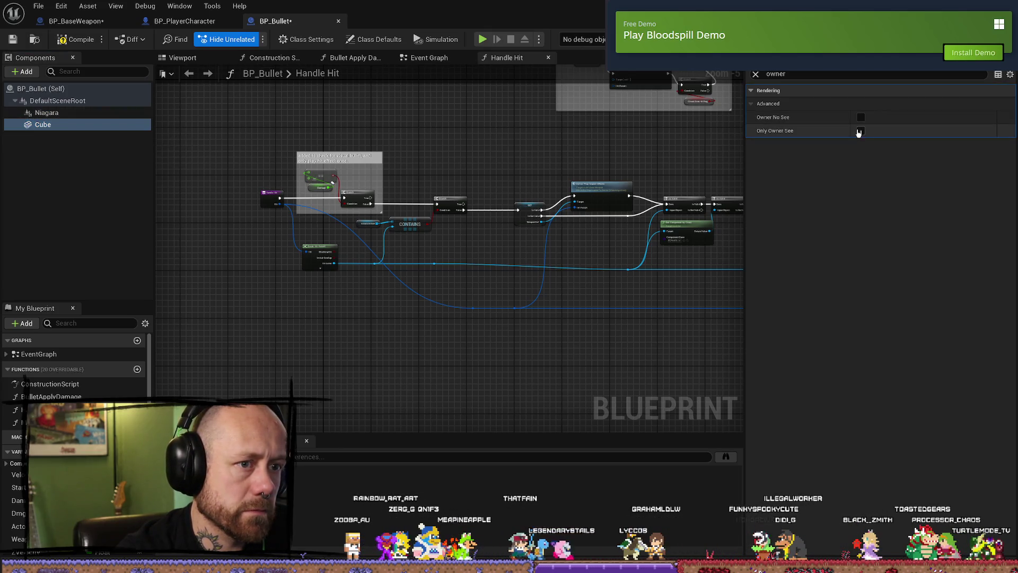
- Compile BP_Bullet and save all modified assets
click(80, 40)
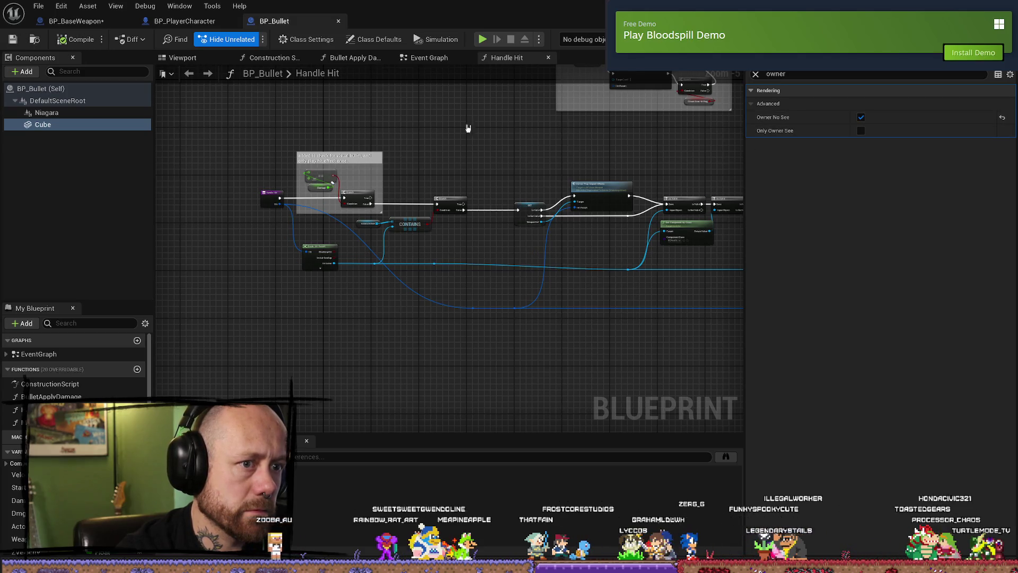
click(40, 6)
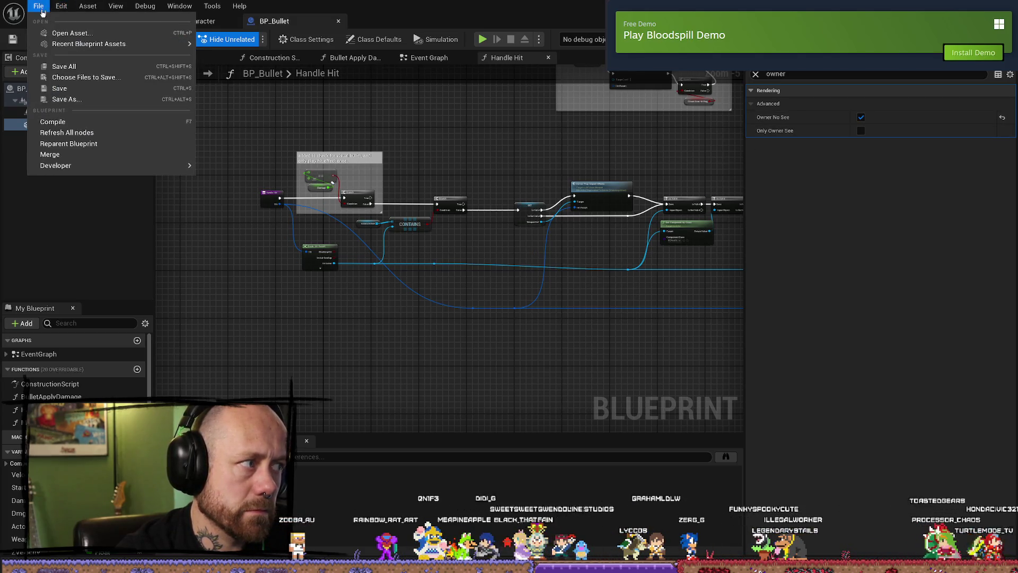
click(63, 66)
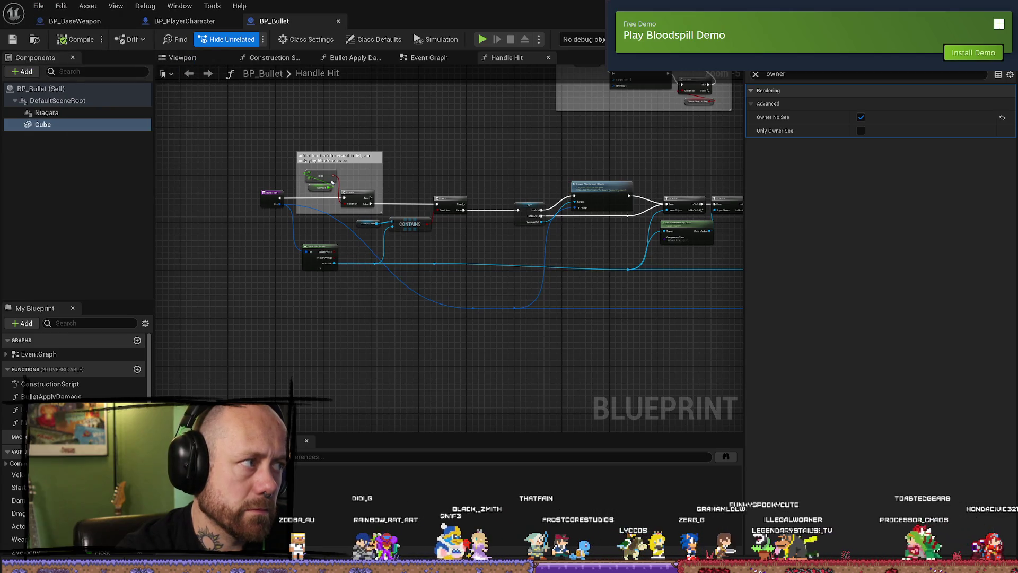
- Run two quick play-in-editor tests, stopping each with Esc, and bring up the Play mode options
key(alt+Tab)
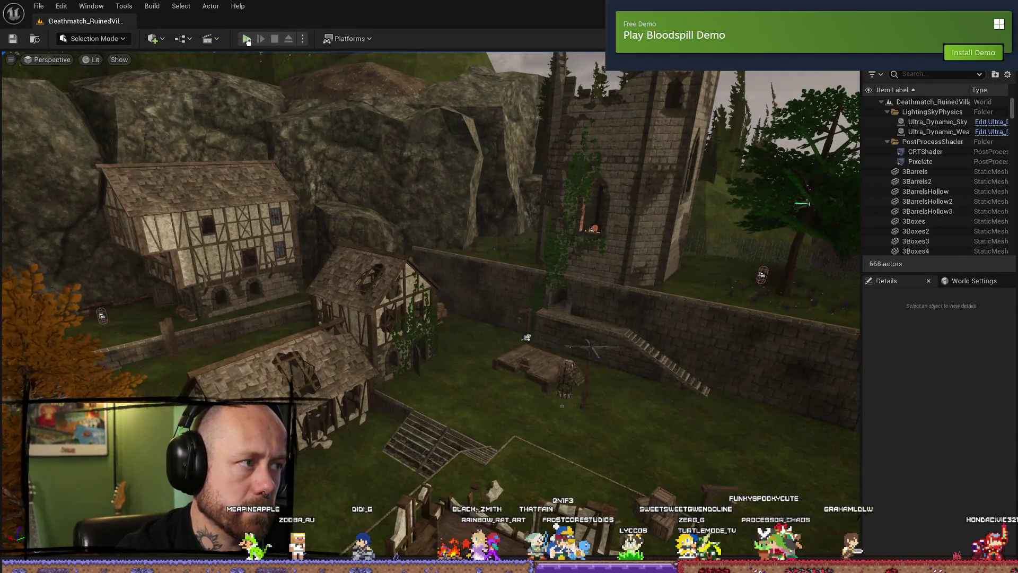
click(247, 39)
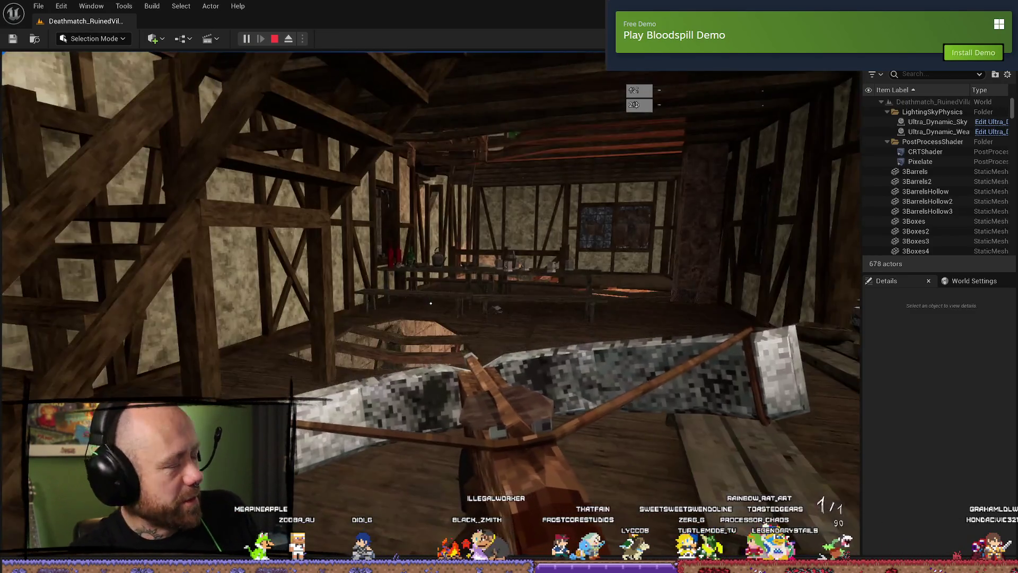
key(Escape)
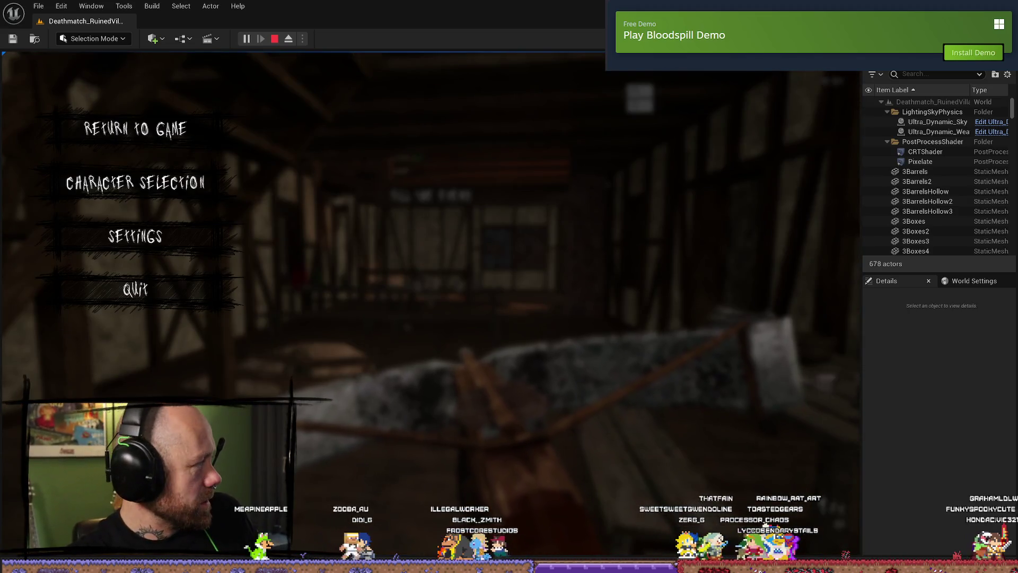
key(Escape)
click(246, 39)
key(Escape)
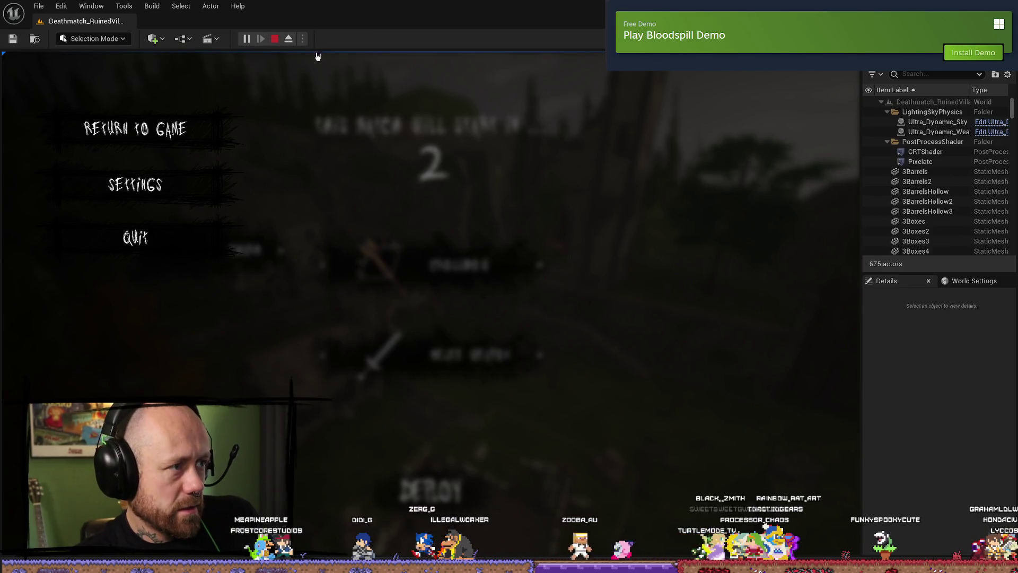
click(303, 39)
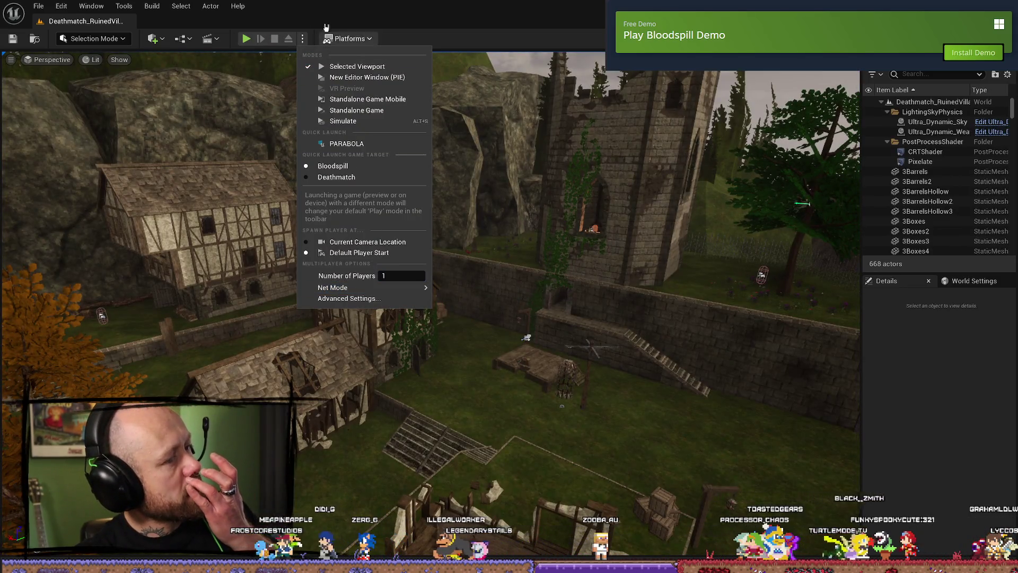
- Play a test match, firing and reloading the crossbow at an enemy, then quit the match
click(244, 40)
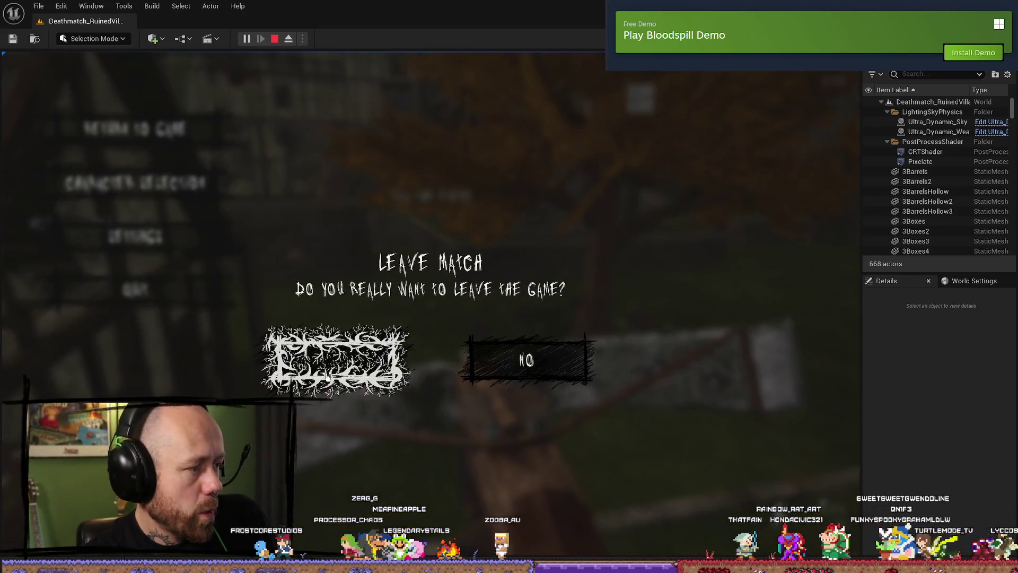
click(336, 361)
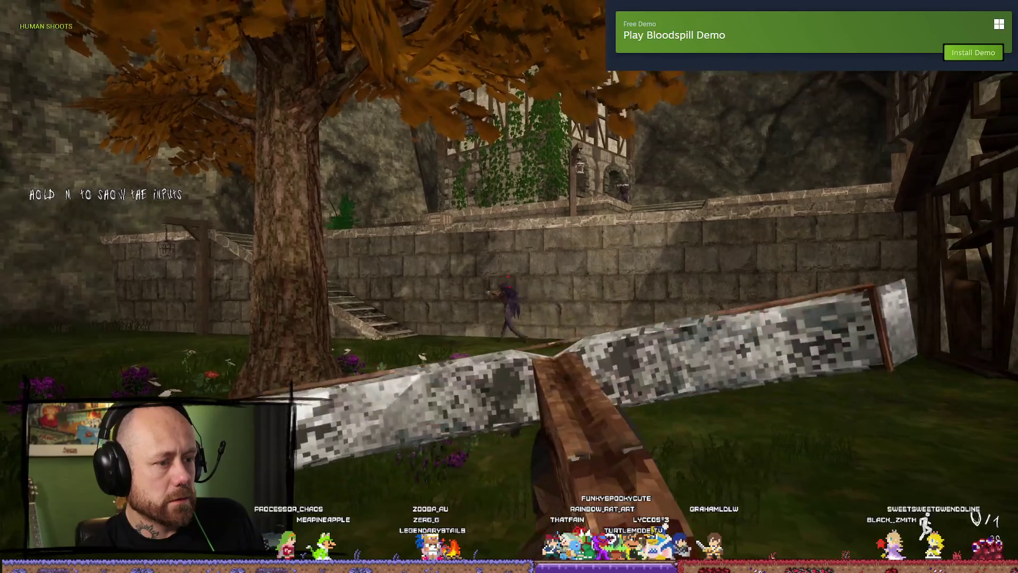
click(509, 287)
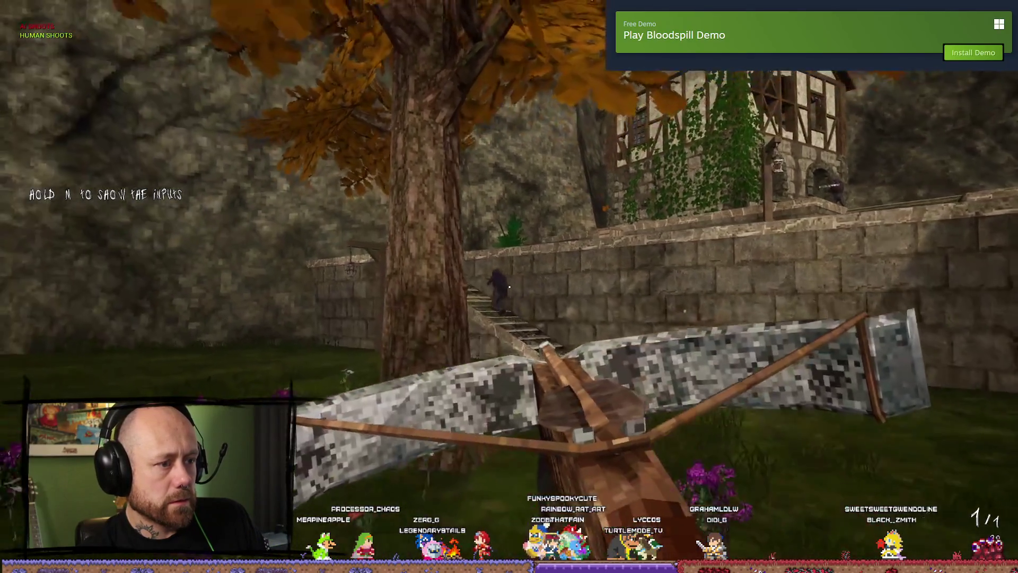
key(r)
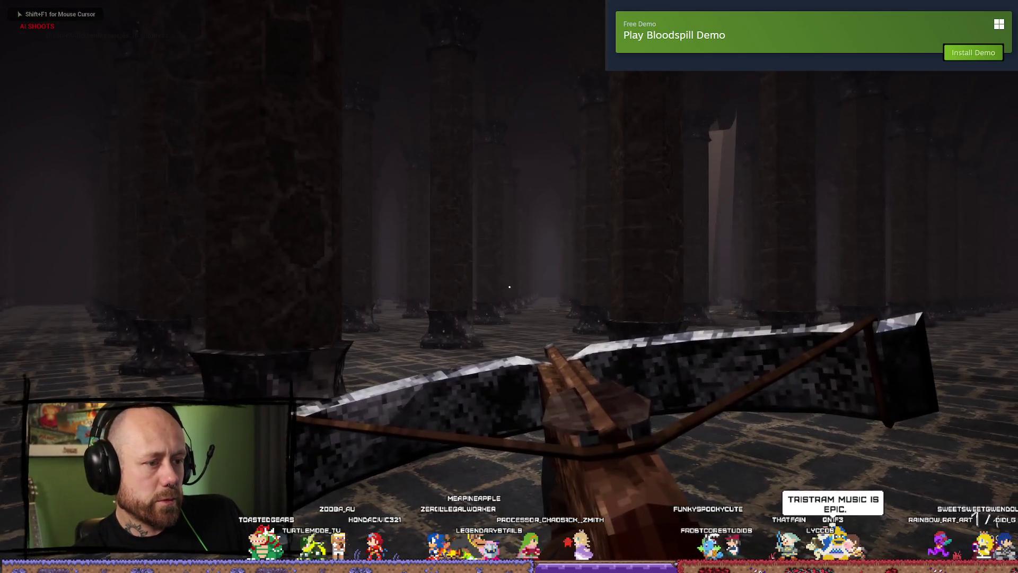
key(w)
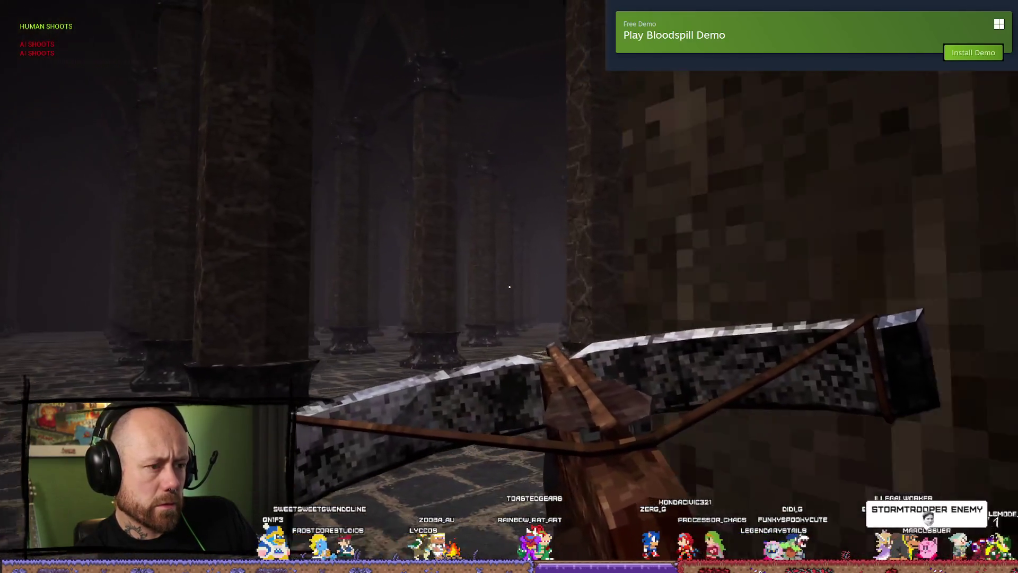
click(509, 286)
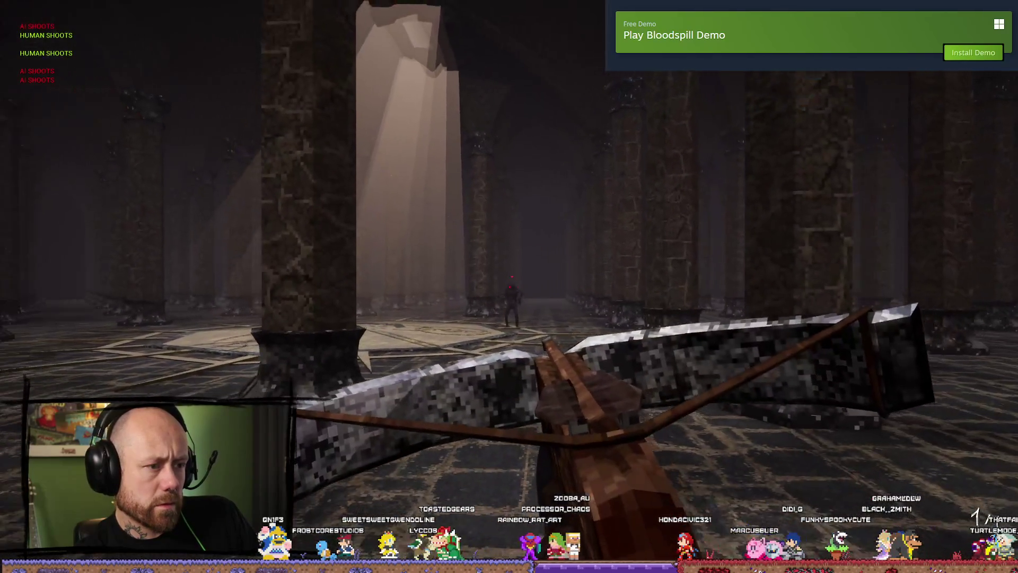
click(509, 286)
key(Escape)
click(168, 291)
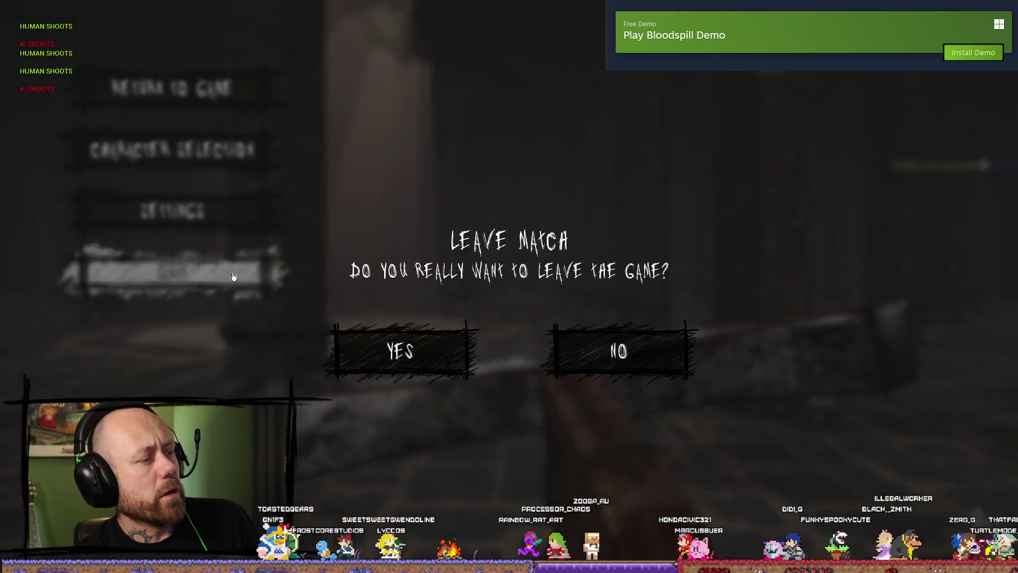
click(397, 347)
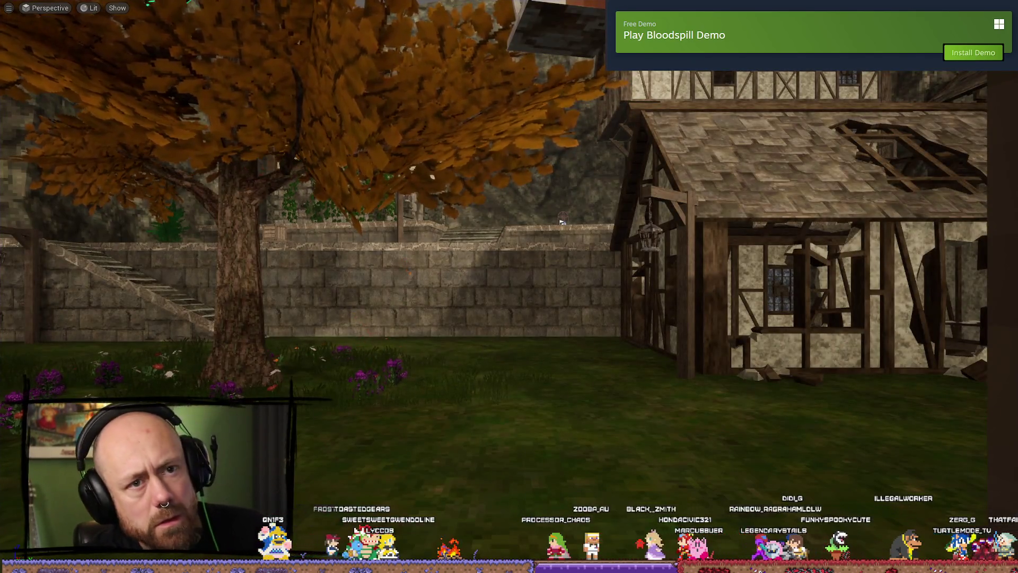
- Open BP_Bullet from the Content Drawer on its Handle Hit graph
key(ctrl+space)
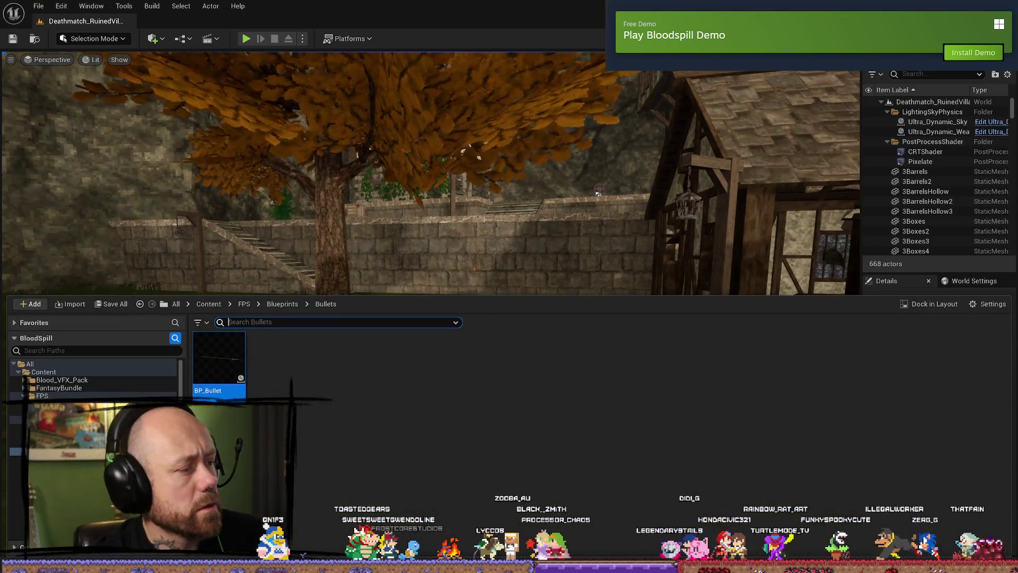
key(alt+Tab)
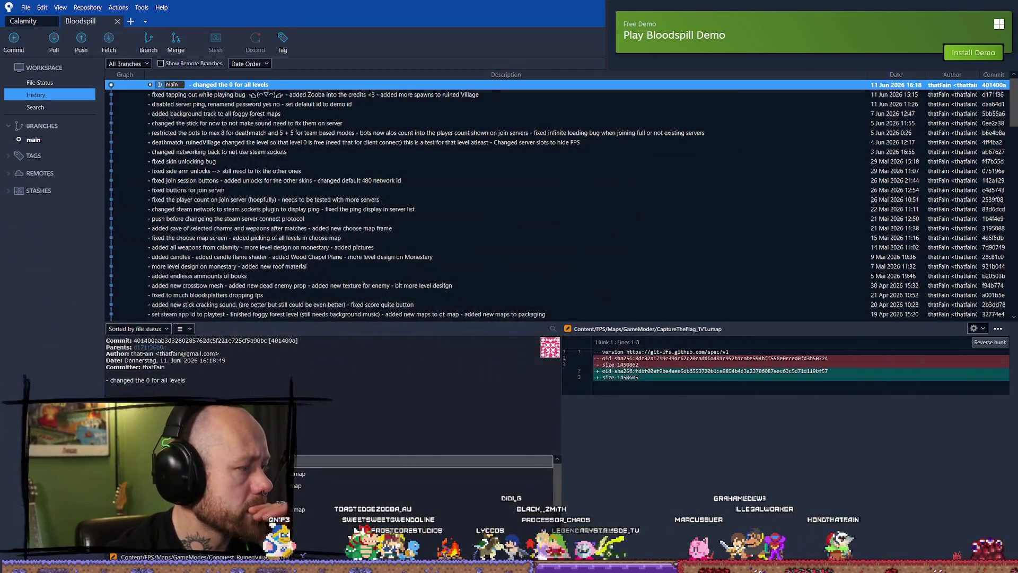
key(alt+Tab)
double_click(222, 362)
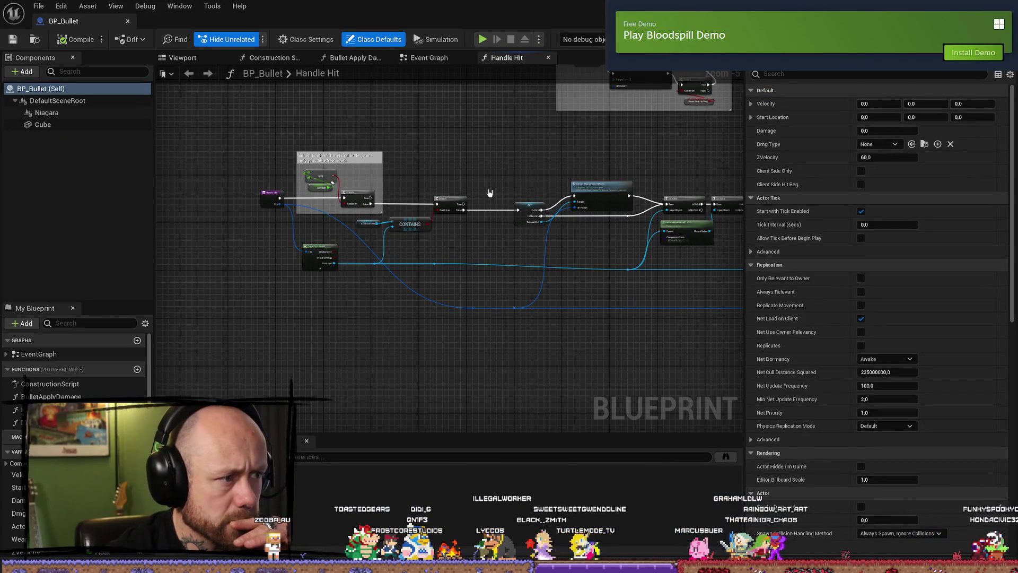
- Turn off Owner No See on the Niagara and Cube components
click(80, 113)
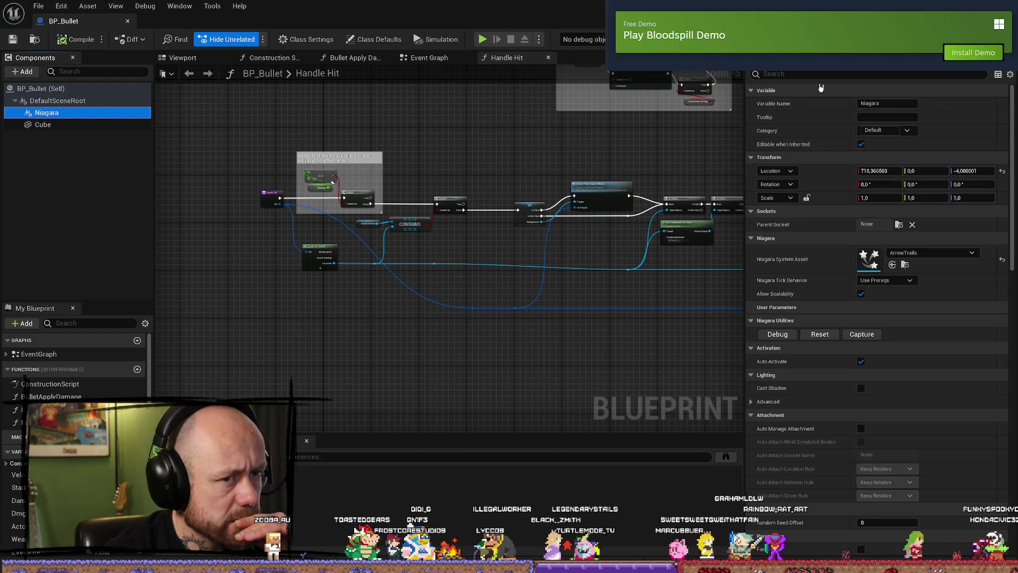
text(owner)
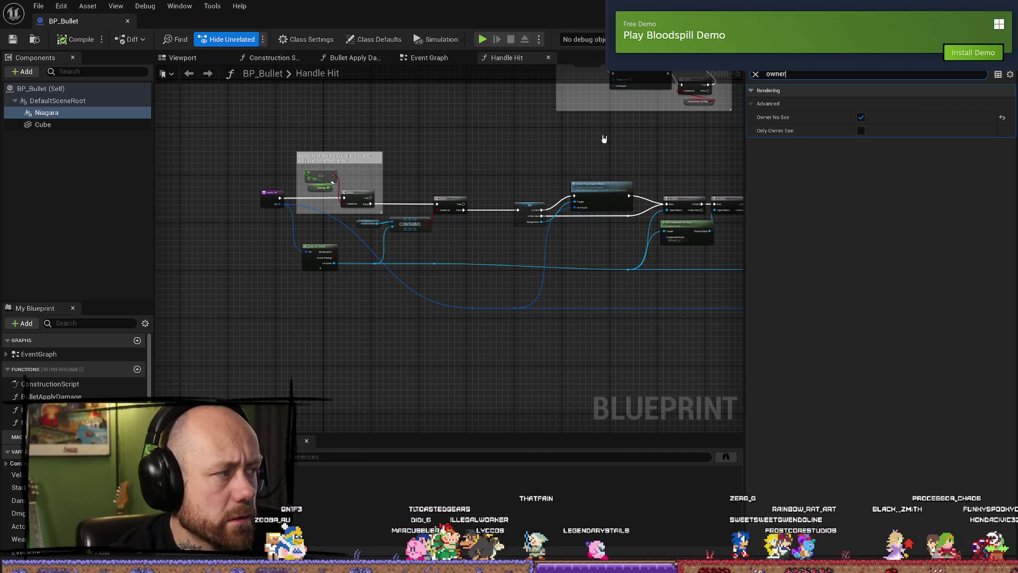
click(78, 125)
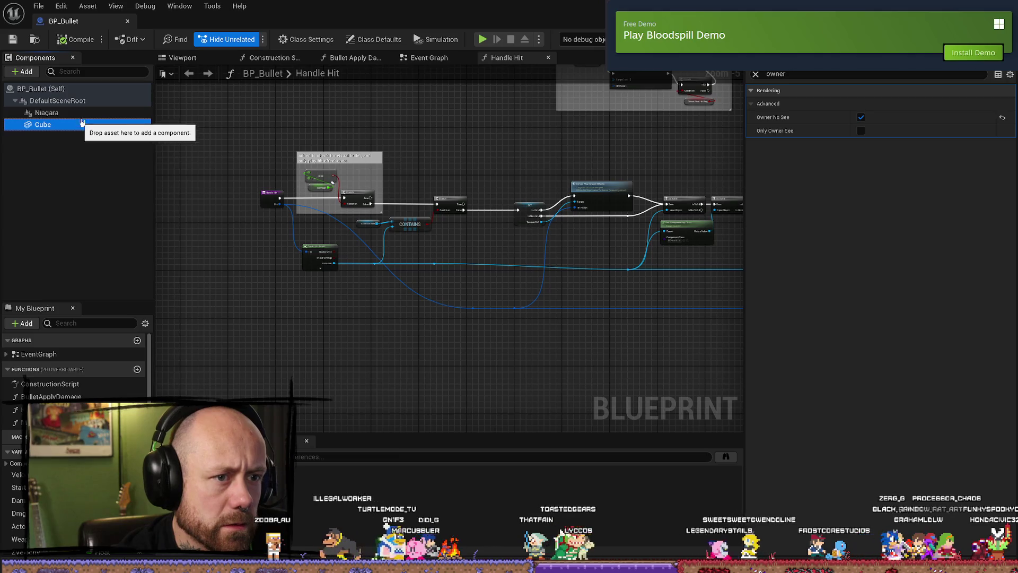
click(92, 114)
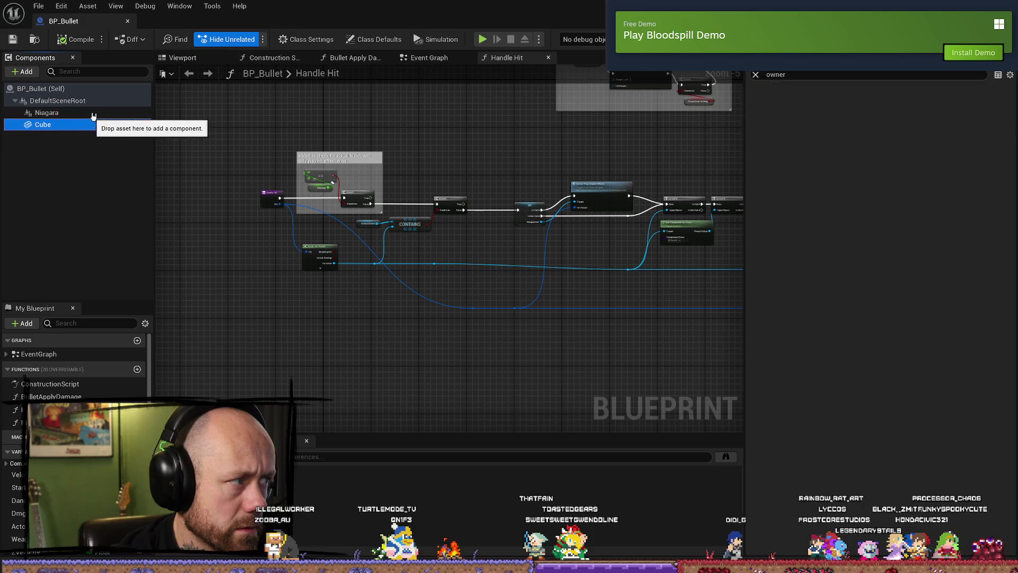
click(863, 119)
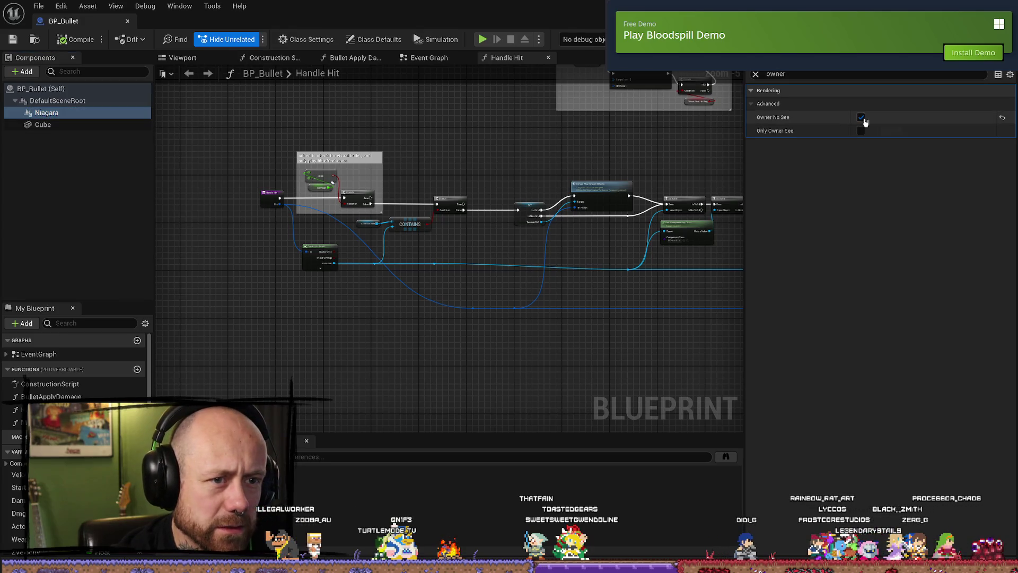
click(53, 126)
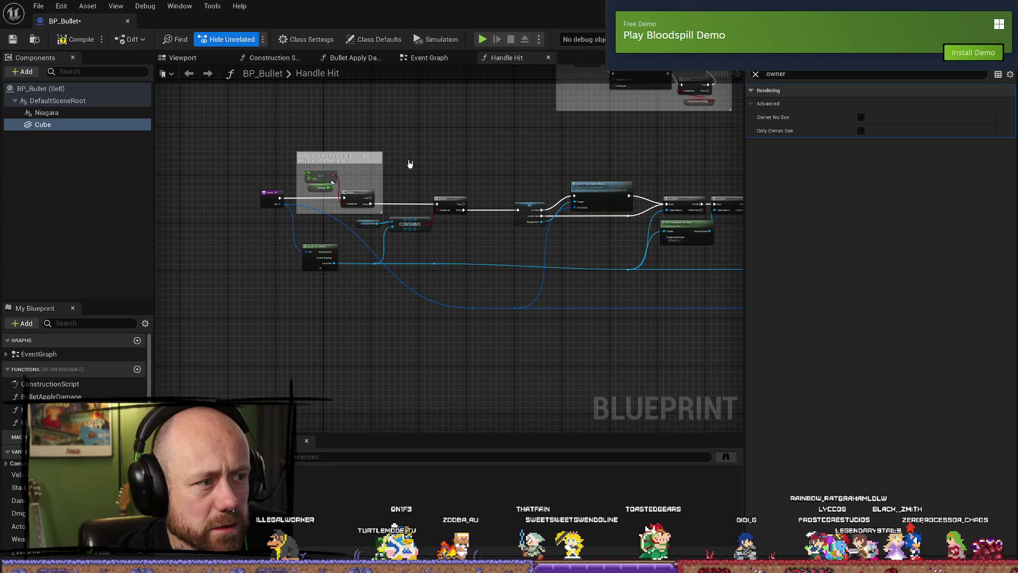
mouse_move(155, 126)
mouse_down()
mouse_move(368, 173)
mouse_move(387, 191)
mouse_move(381, 209)
mouse_up()
- Compile BP_Bullet and save it with Ctrl+S
click(75, 39)
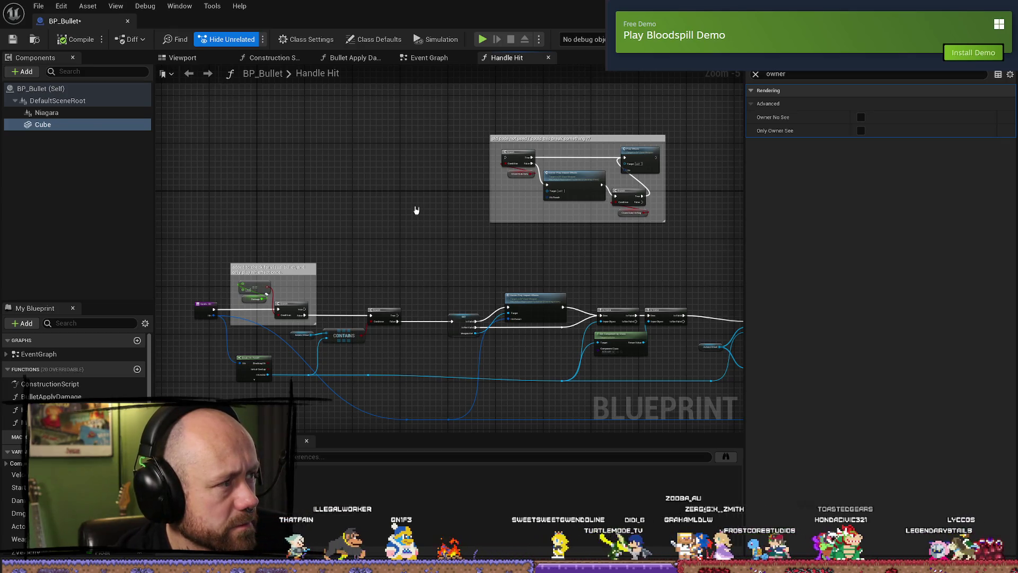
click(57, 100)
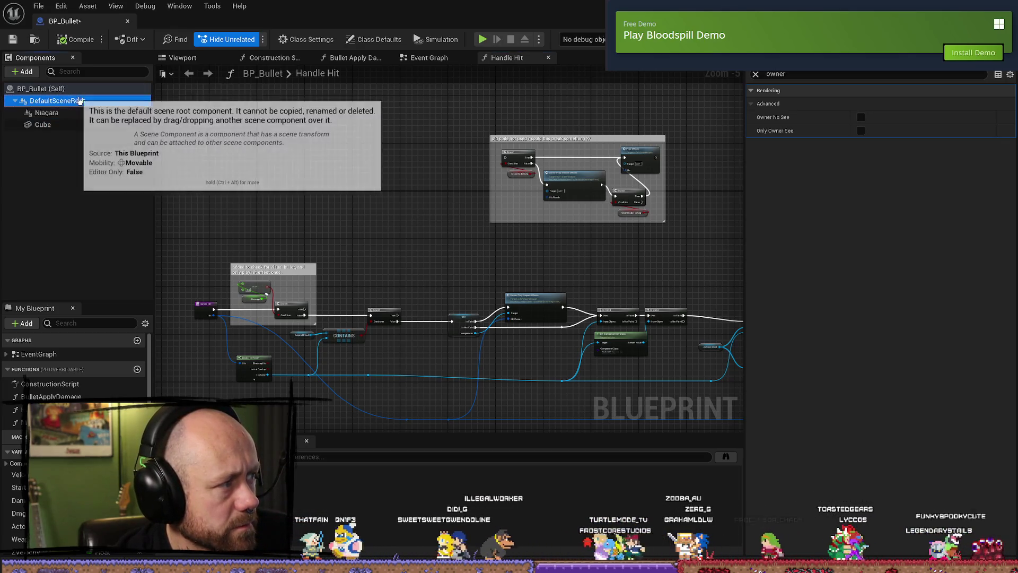
click(312, 167)
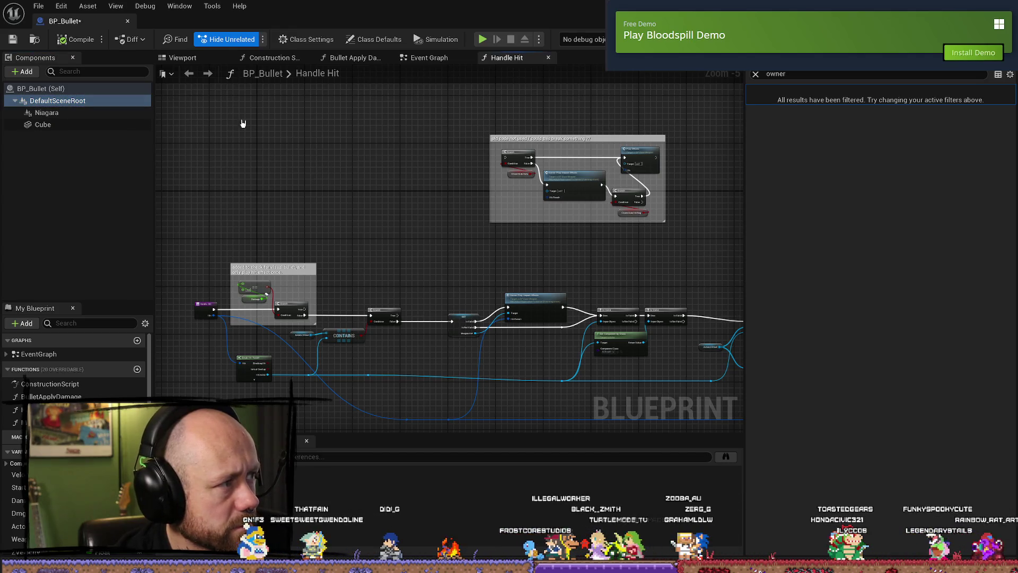
key(ctrl+s)
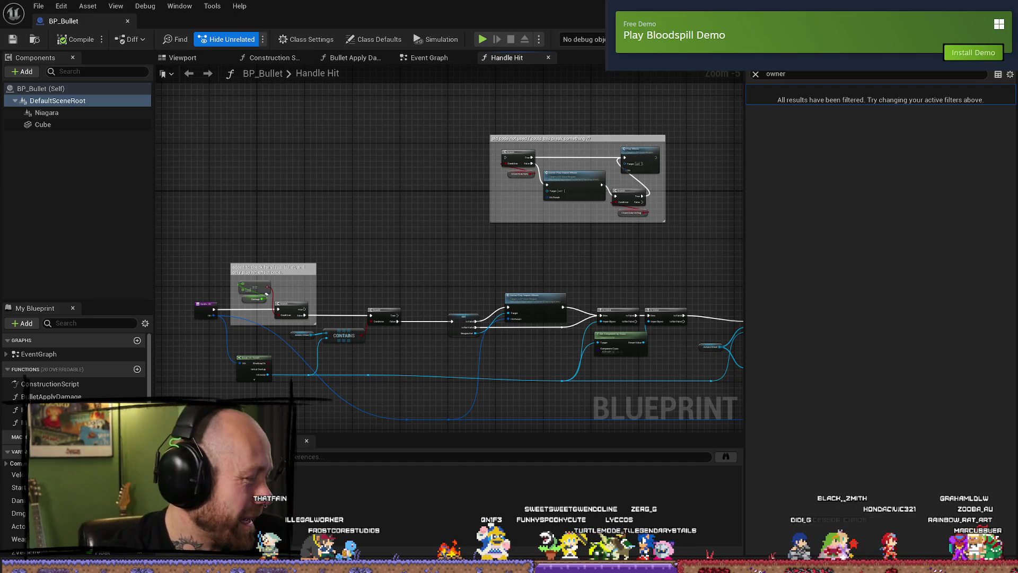
- Shift the Handle Hit graph slightly and switch to the Bullet Apply Damage function graph
drag(461, 196, 472, 170)
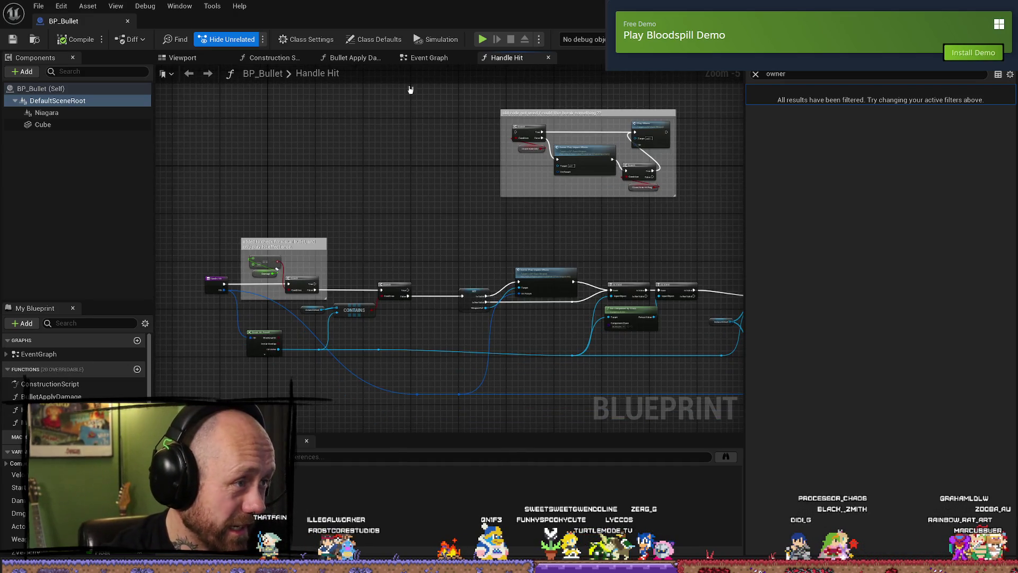
click(353, 58)
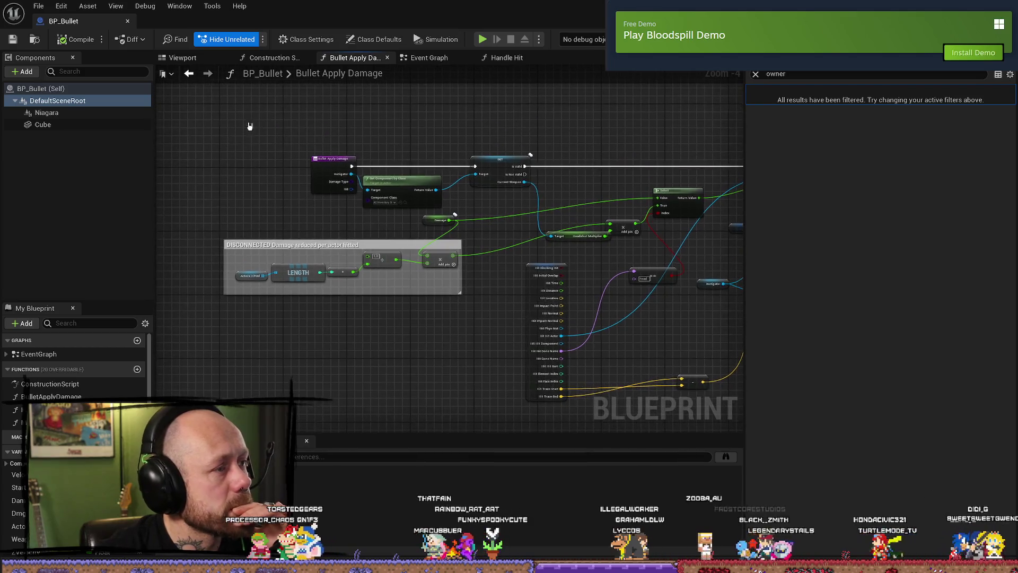
- Re-maximize the BP_Bullet editor and look through its Construction Script, Viewport and Event Graph
drag(974, 12, 797, 91)
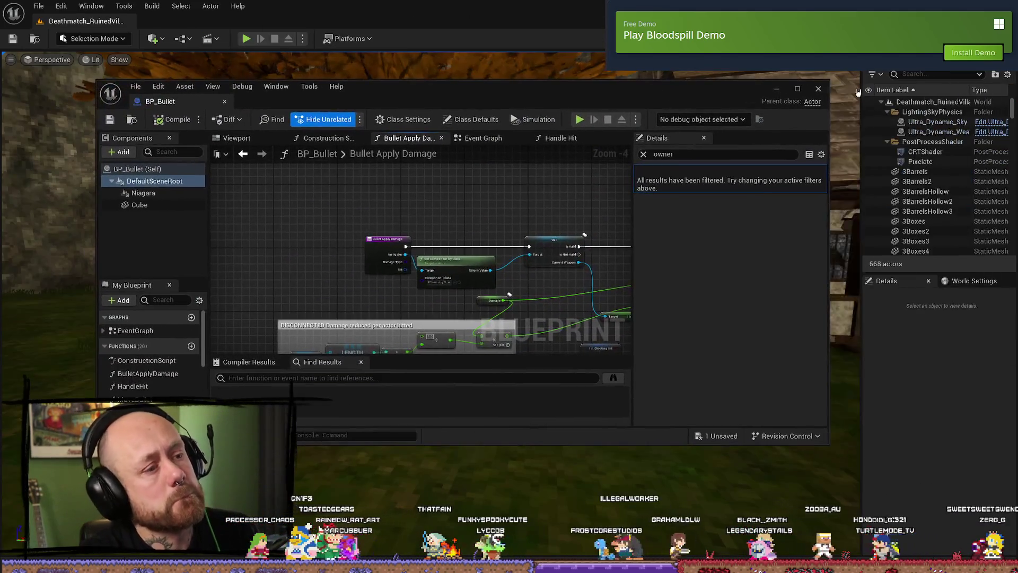
click(797, 91)
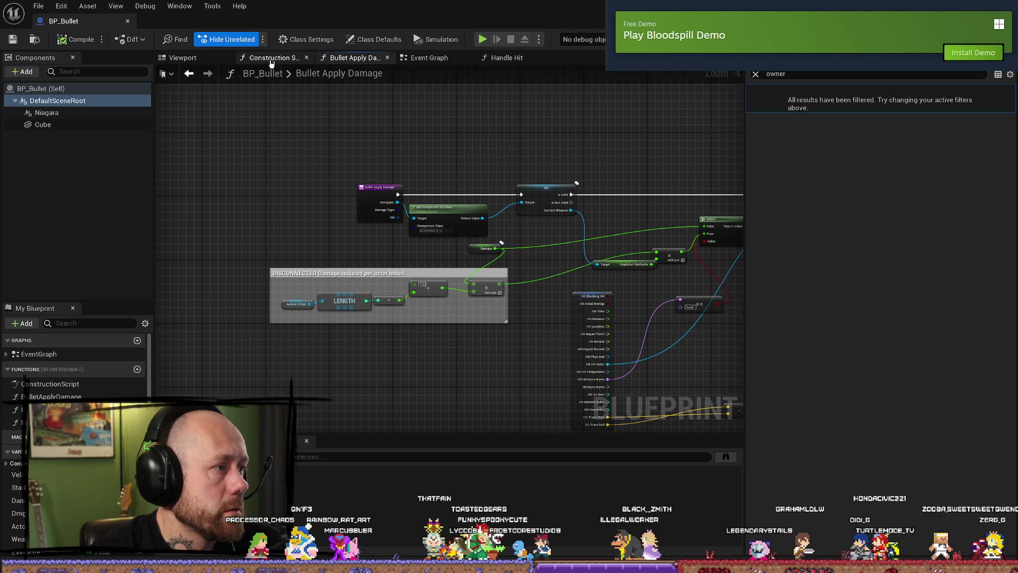
click(270, 58)
click(183, 57)
click(351, 57)
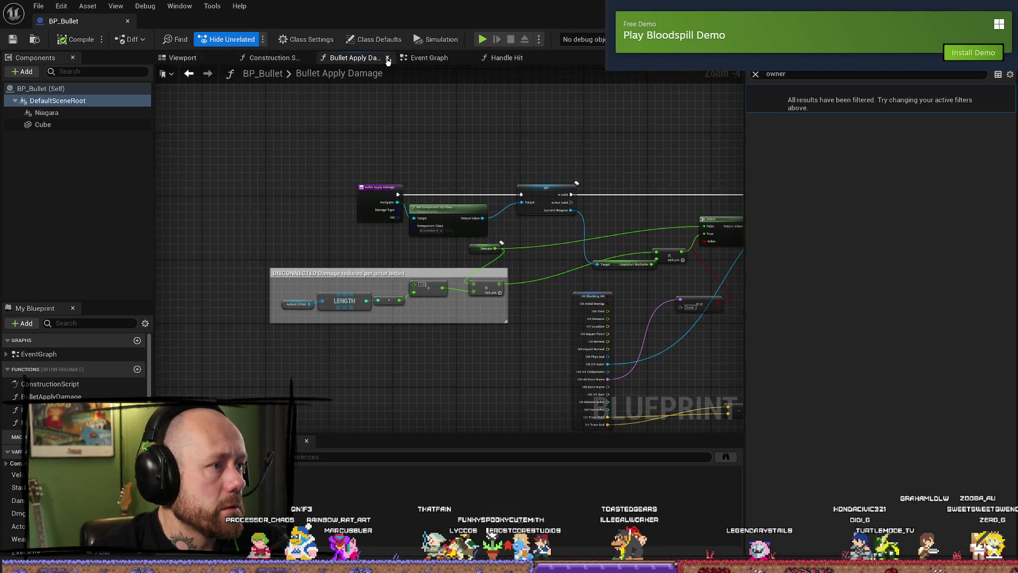
click(427, 57)
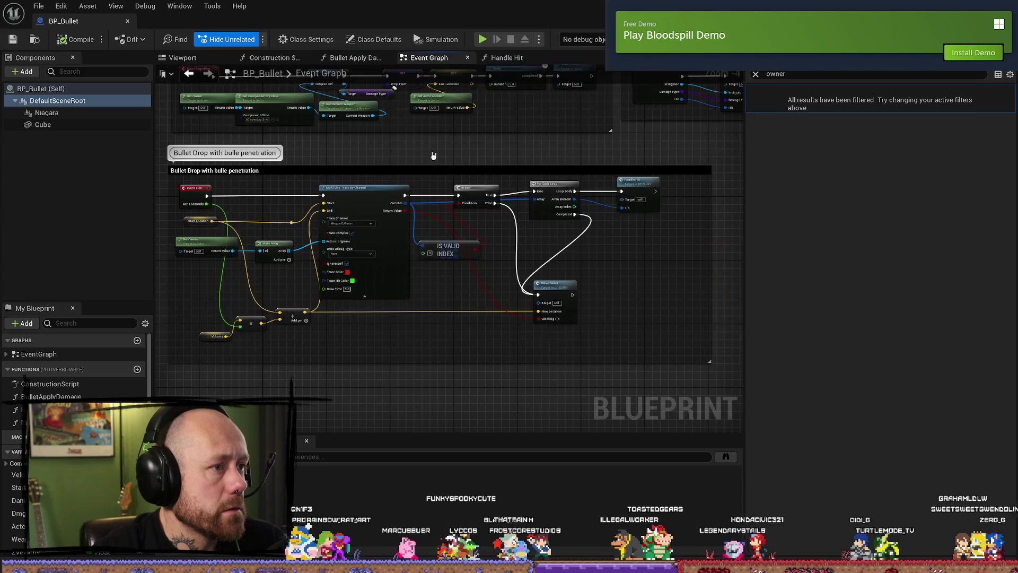
scroll(325, 146, up, 2)
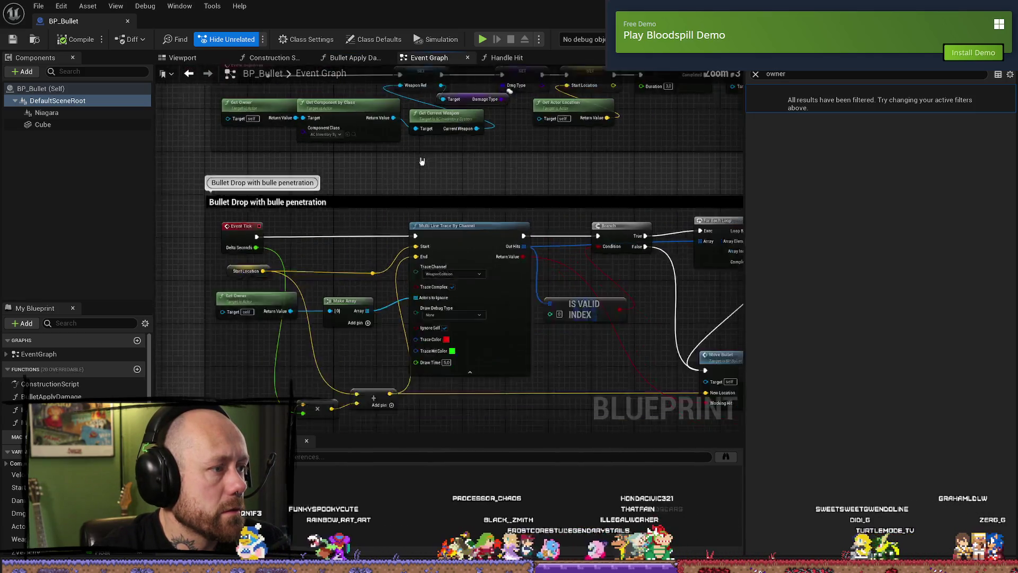
scroll(519, 181, down, 1)
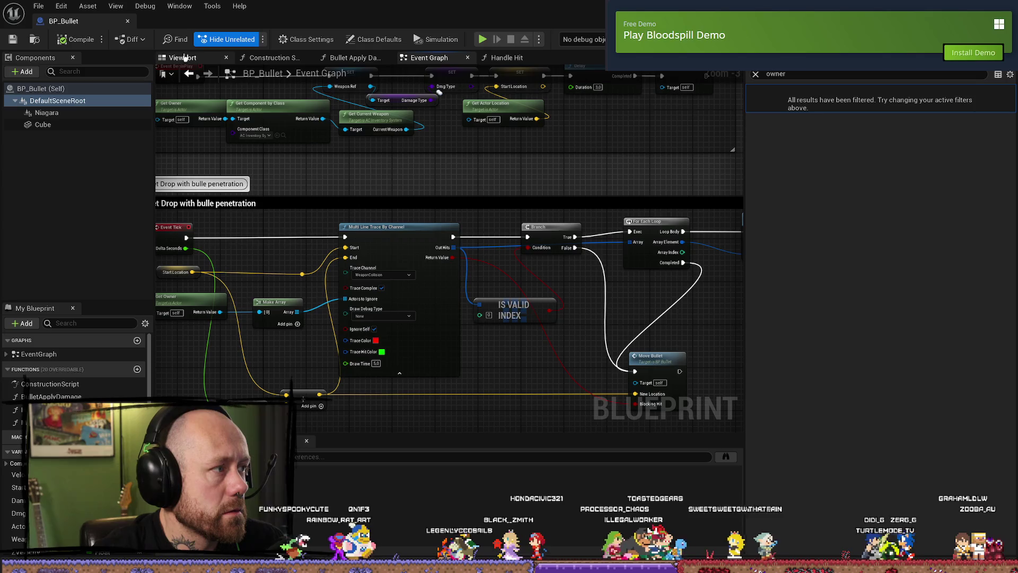
click(194, 57)
drag(656, 21, 657, 72)
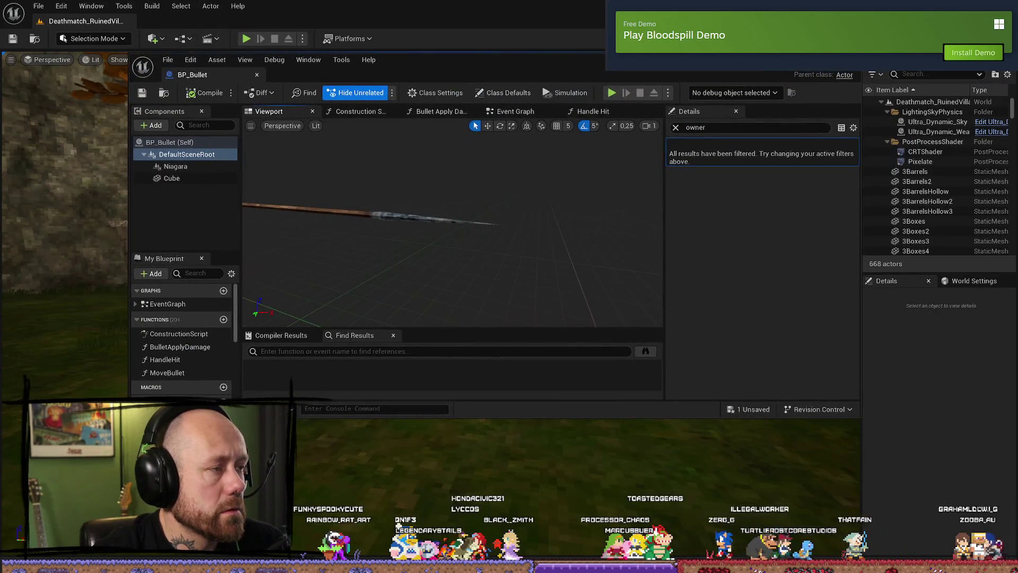
double_click(490, 74)
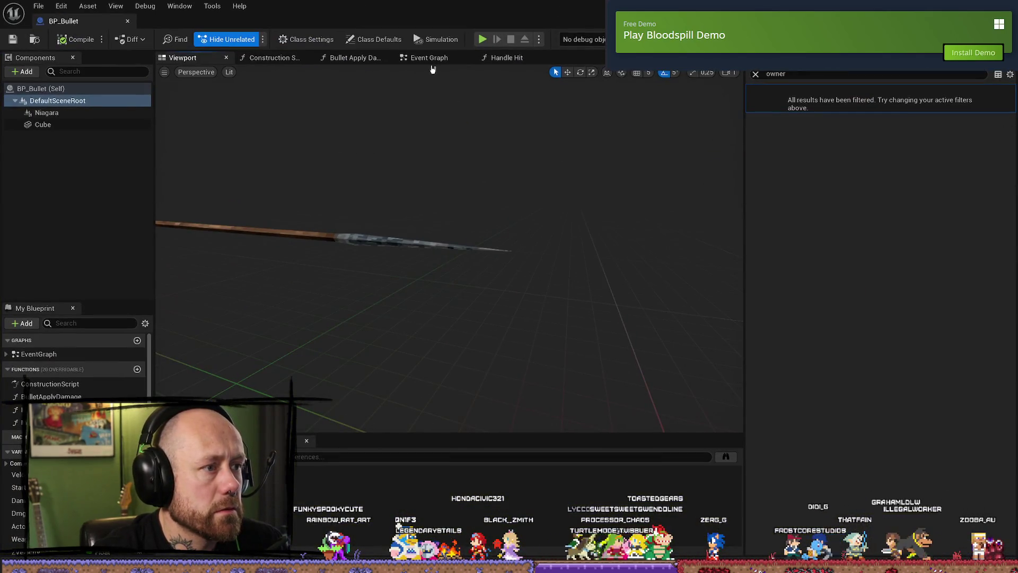
click(431, 59)
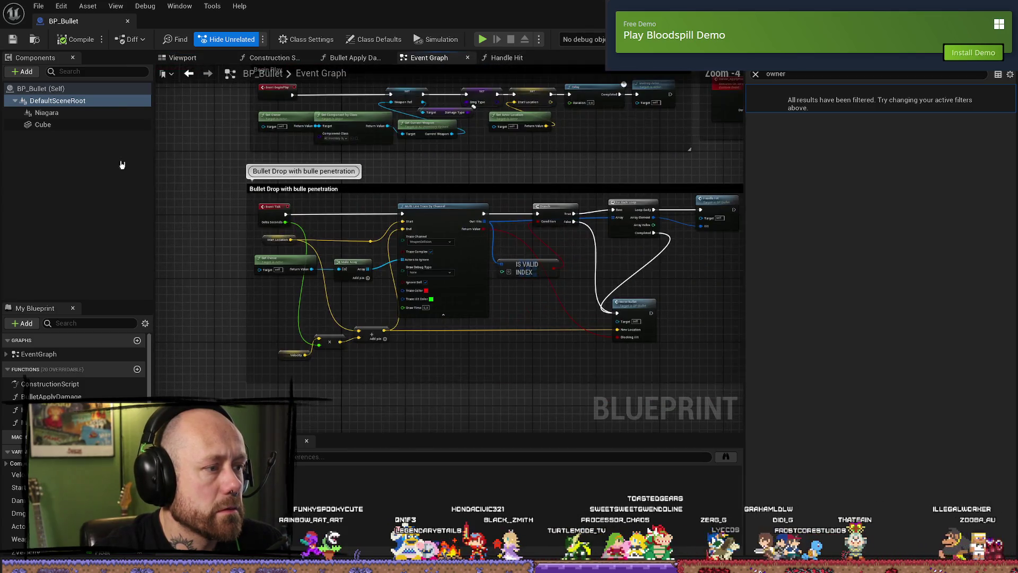
- Search the Blueprints folder for 'weapon' and open BP_BaseWeapon
key(ctrl+space)
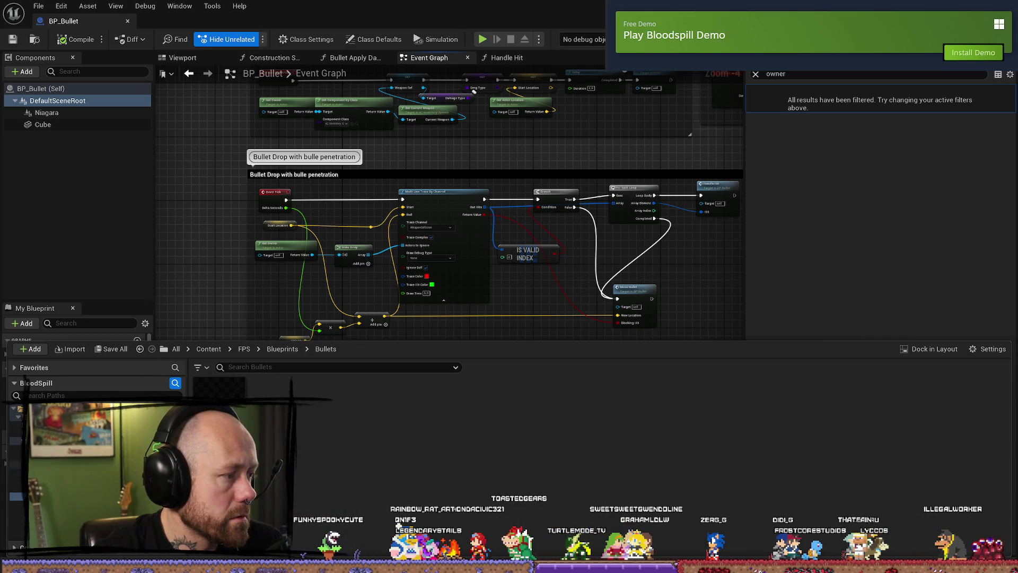
click(16, 464)
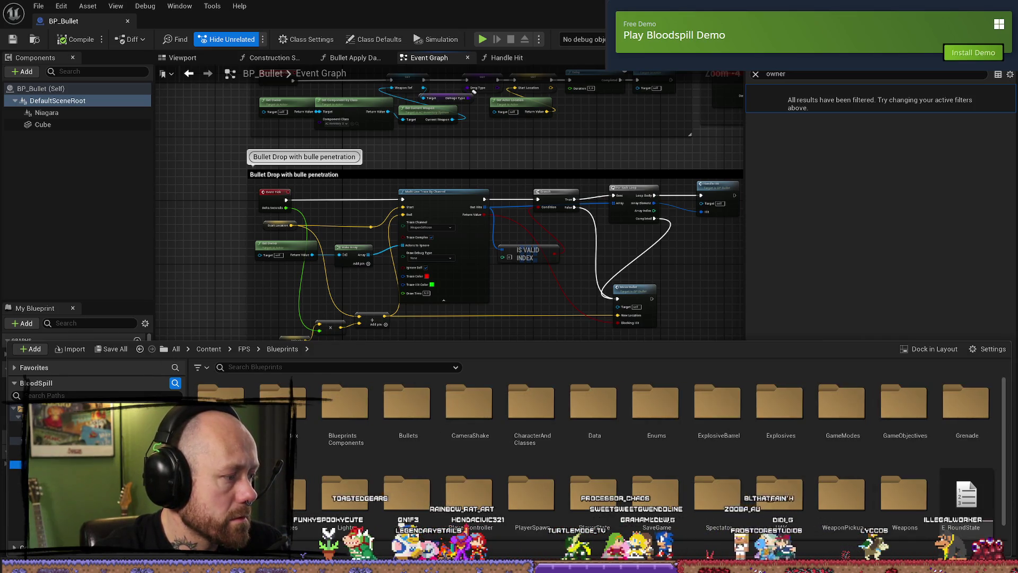
click(217, 271)
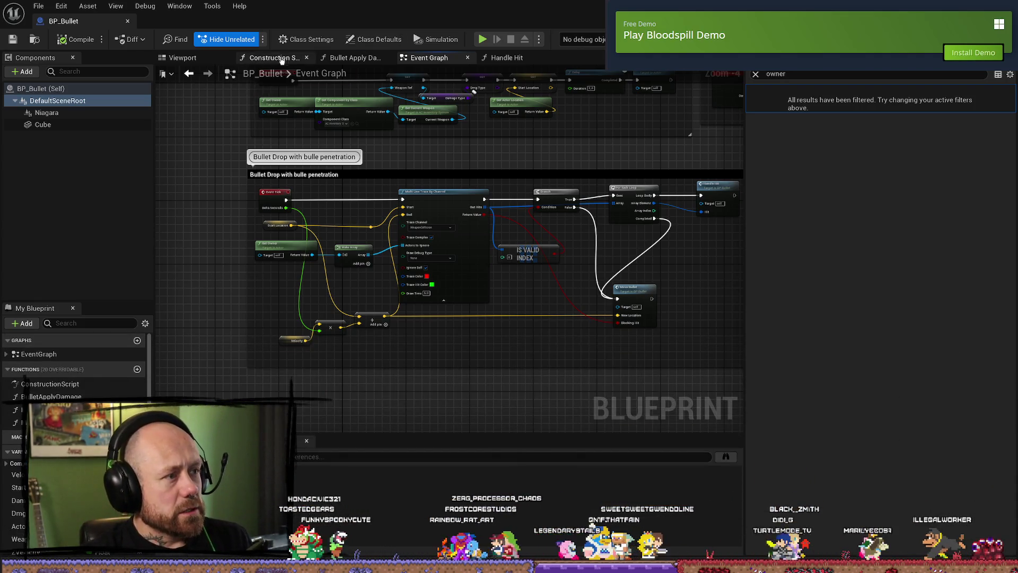
drag(372, 159, 368, 184)
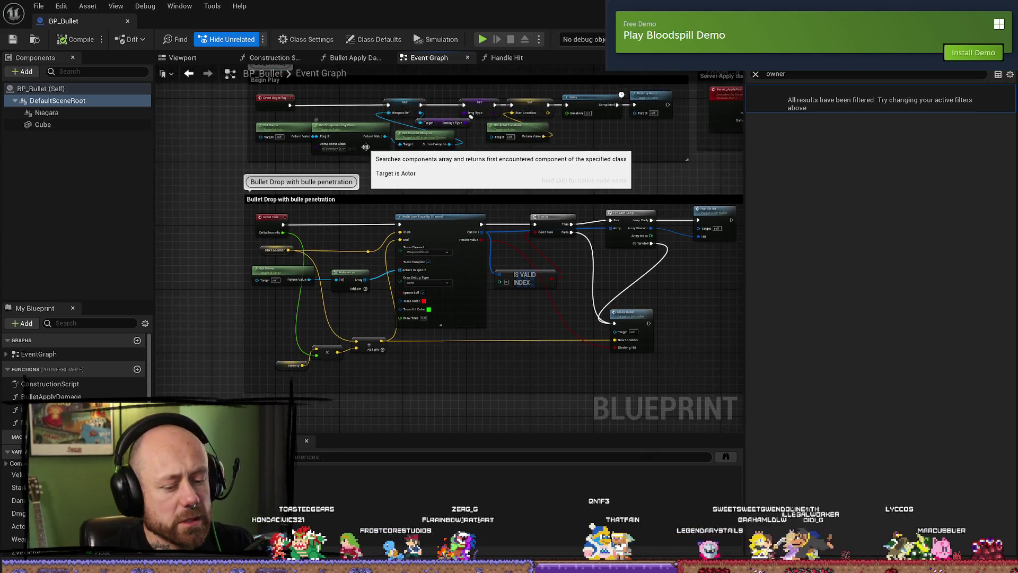
key(ctrl+space)
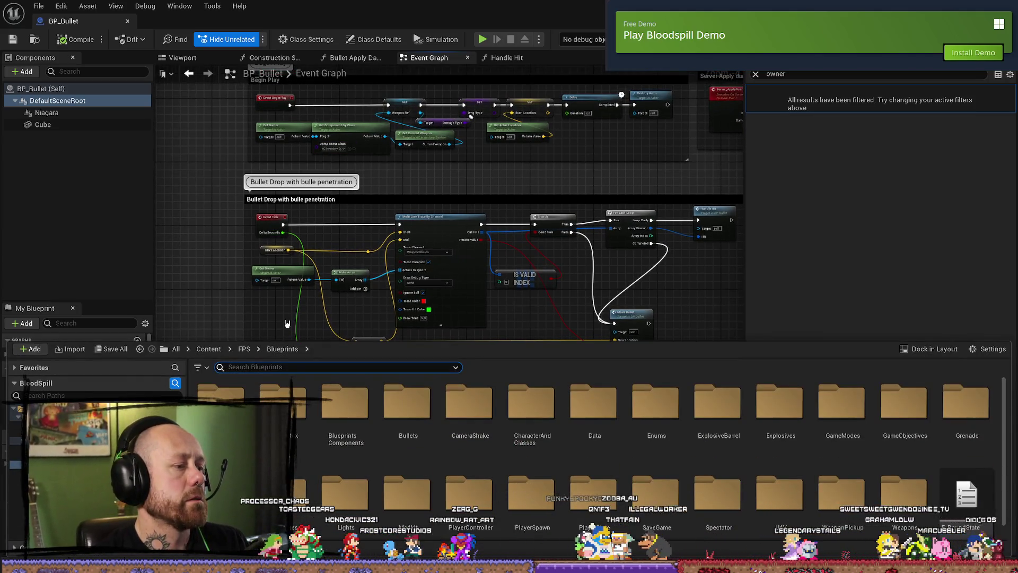
text(weapon)
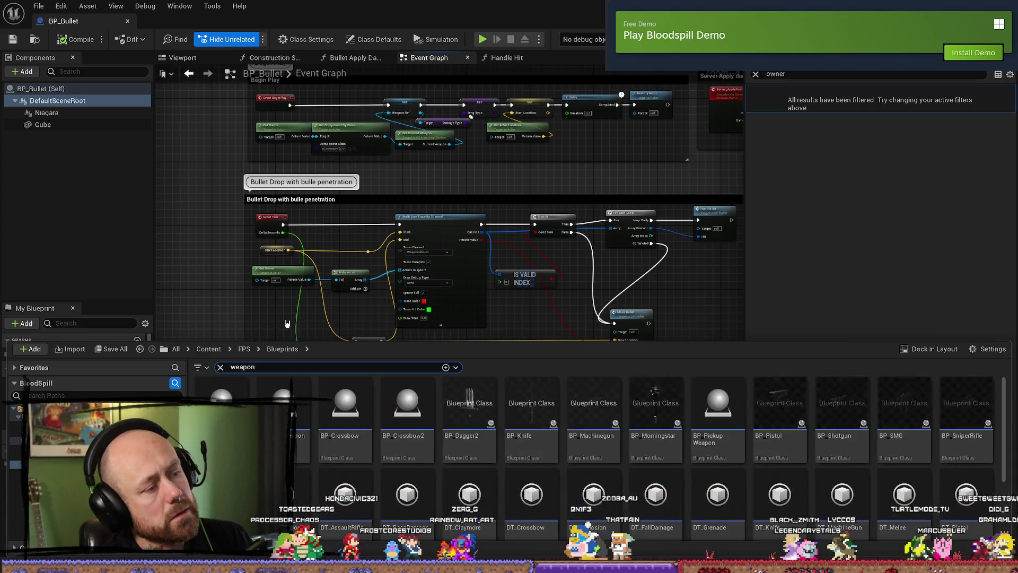
click(300, 422)
double_click(300, 423)
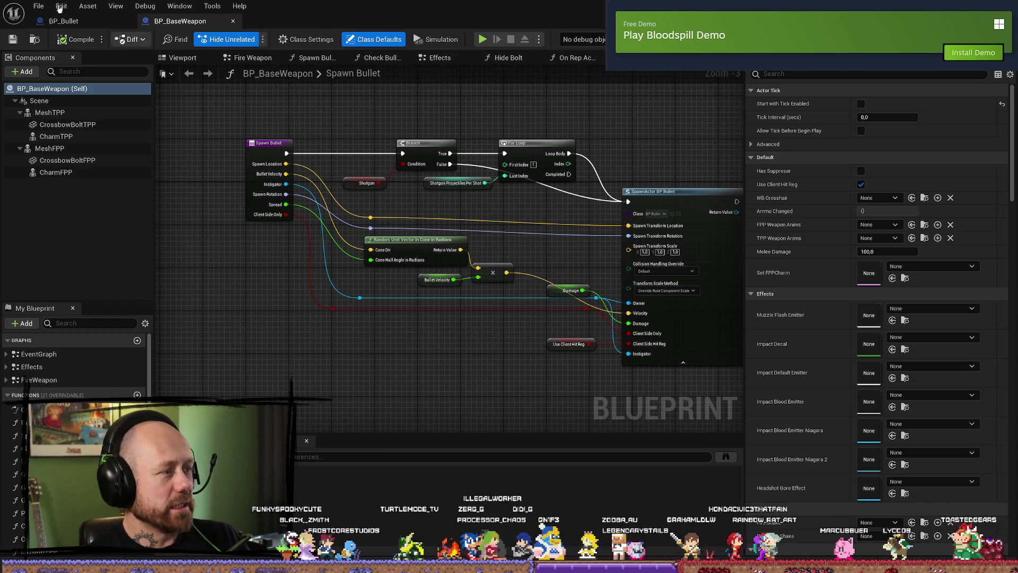
- View the bullet model in the BP_Bullet Viewport
click(64, 21)
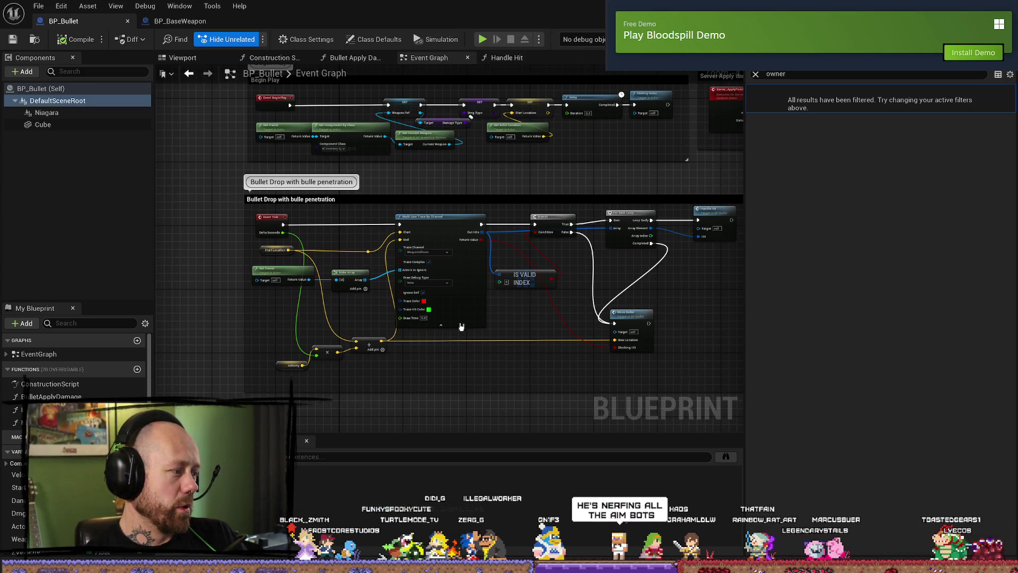
scroll(454, 294, down, 1)
scroll(407, 227, up, 1)
scroll(408, 227, up, 3)
scroll(386, 244, down, 3)
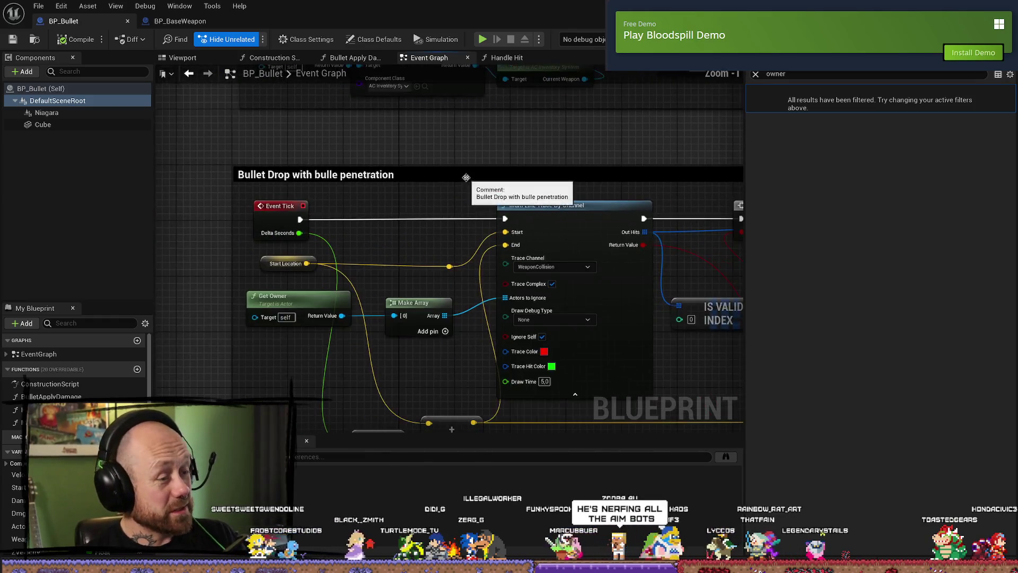
scroll(386, 245, down, 2)
scroll(339, 225, up, 3)
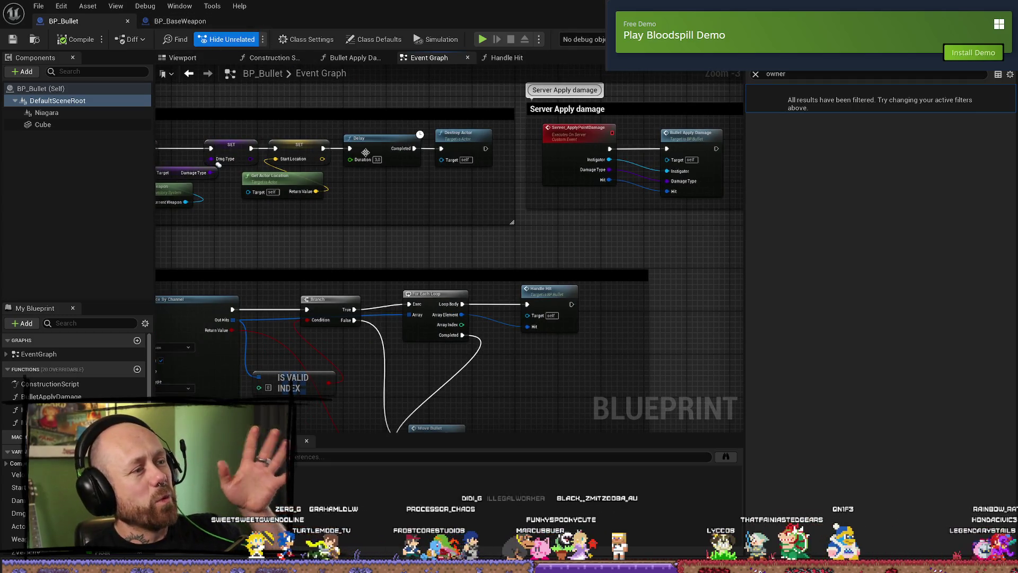
click(194, 59)
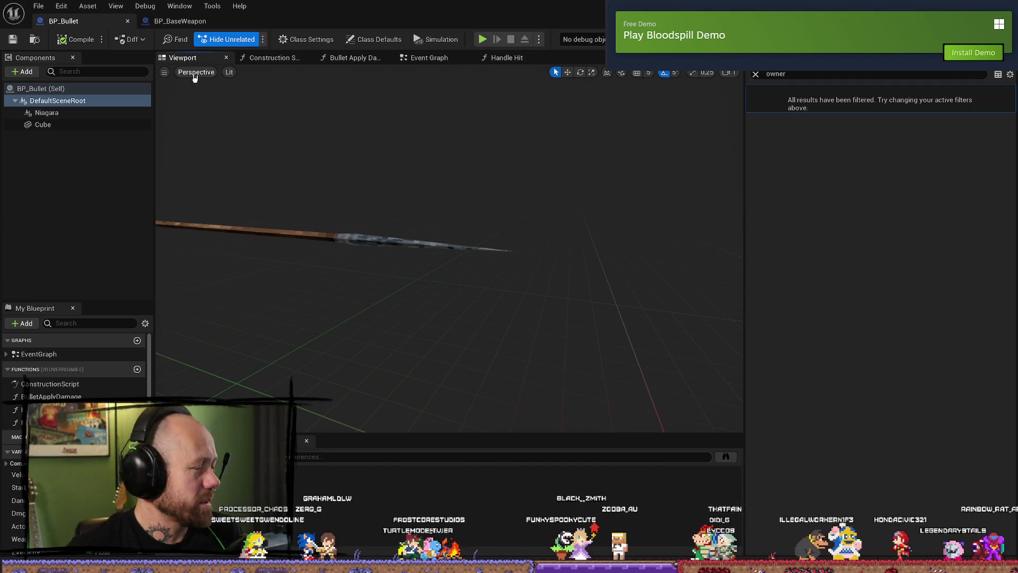
- In BP_BaseWeapon, follow the Fire Weapon graph into the Spawn Bullet Visual Bullet function
click(217, 21)
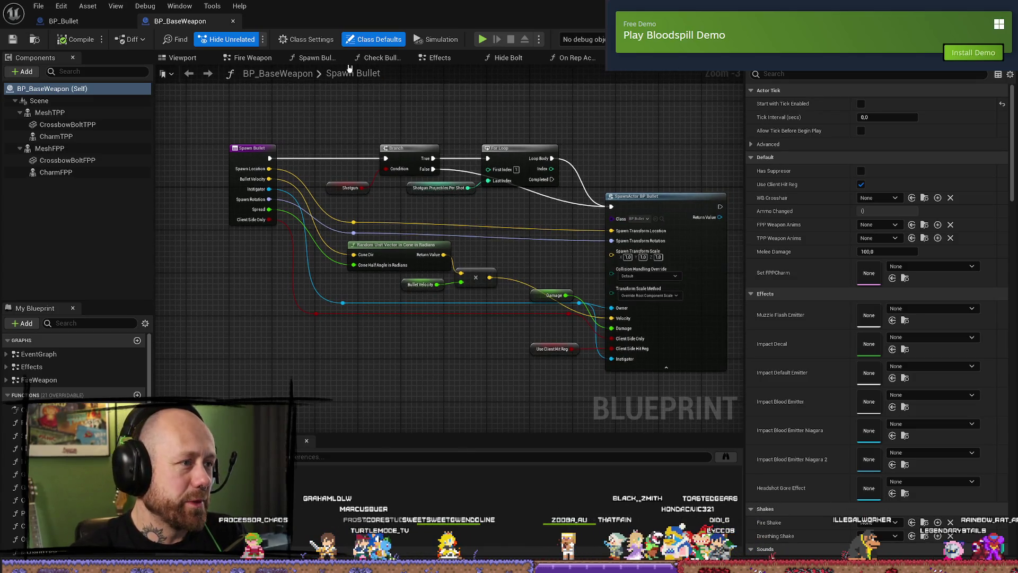
click(317, 58)
click(251, 57)
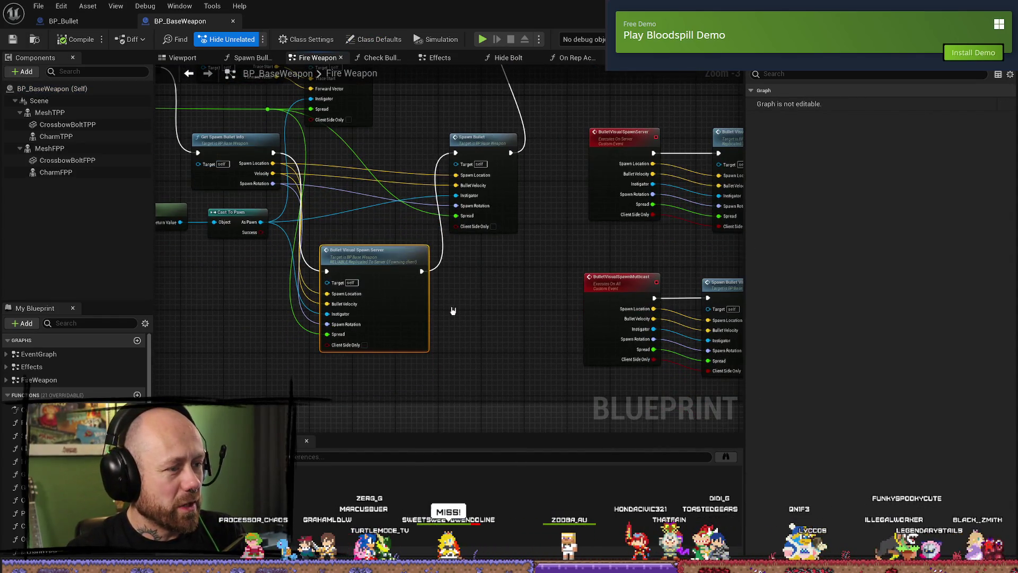
double_click(403, 278)
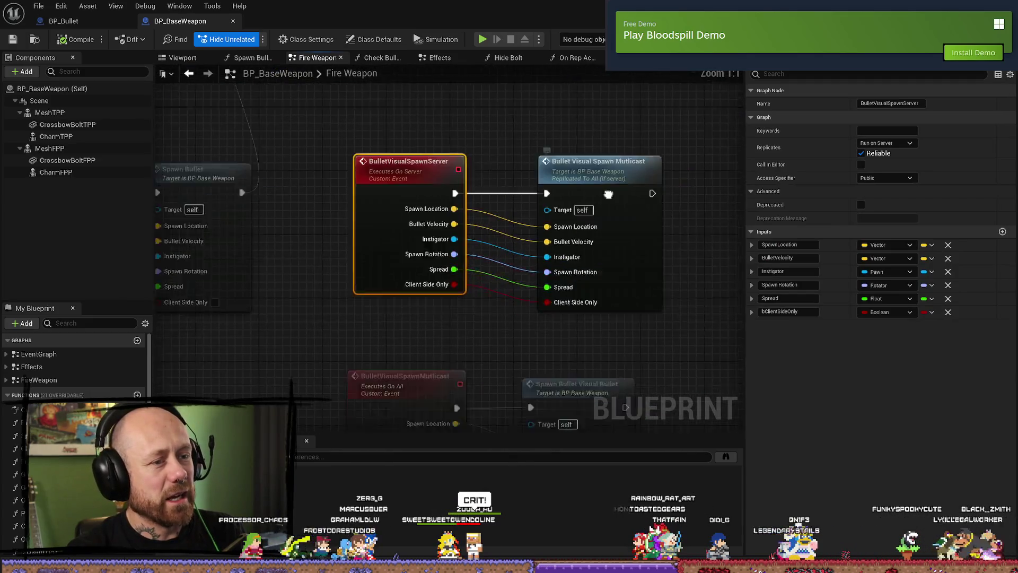
drag(608, 194, 526, 151)
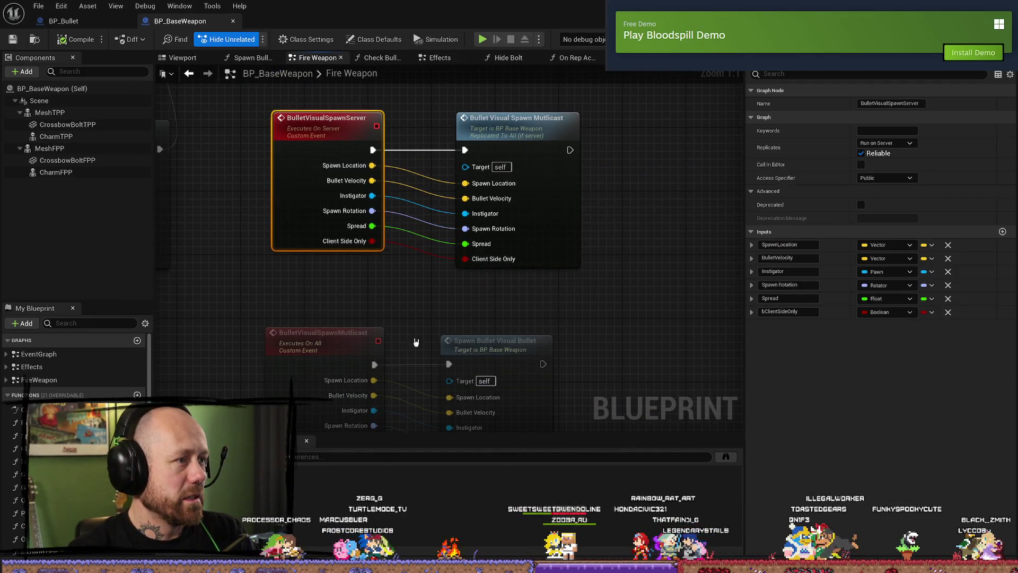
double_click(632, 189)
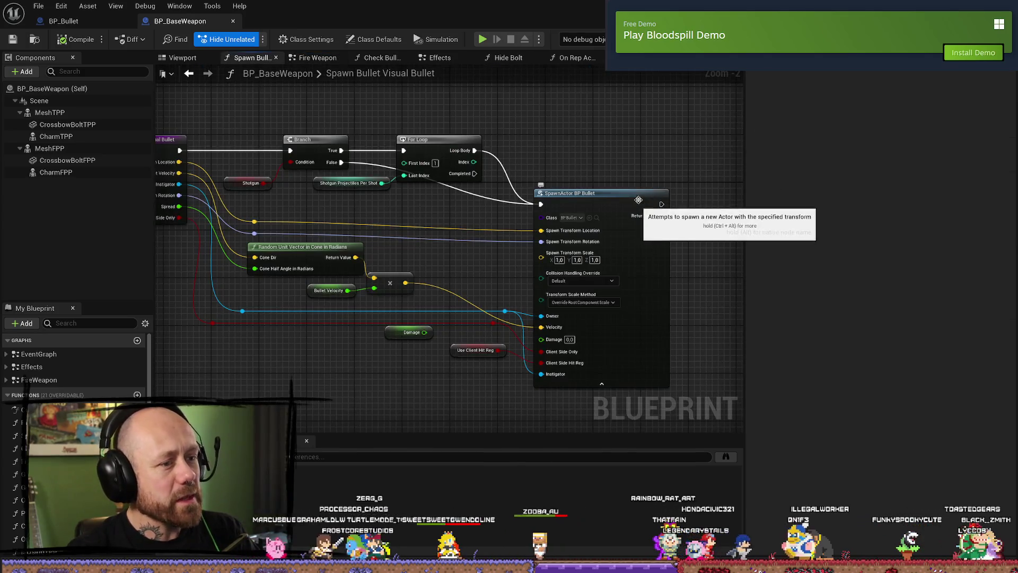
- Check the SpawnActor node's bullet class and its Bullets folder, then return to BP_Bullet
scroll(515, 192, up, 2)
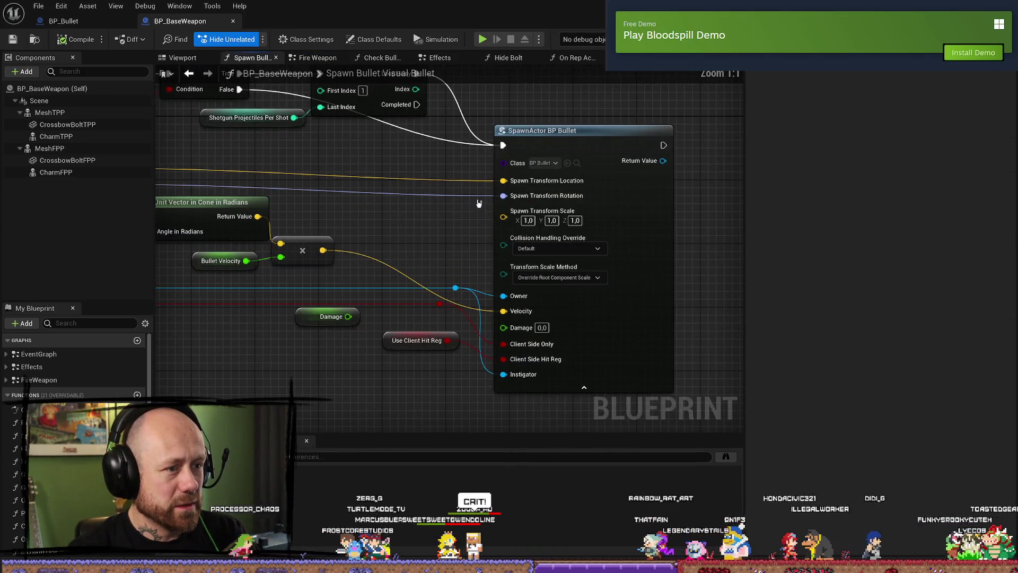
click(555, 163)
click(577, 163)
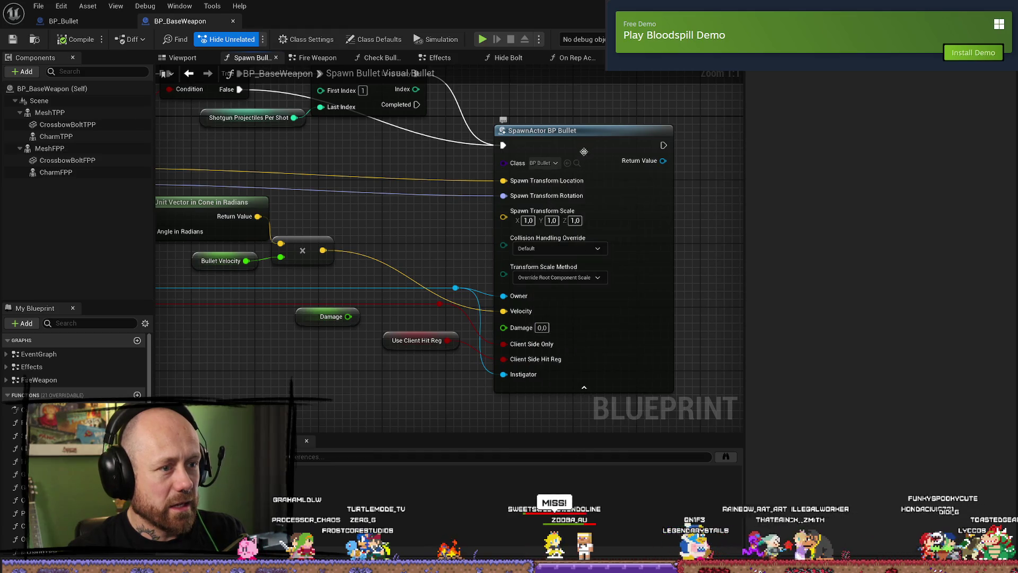
click(579, 166)
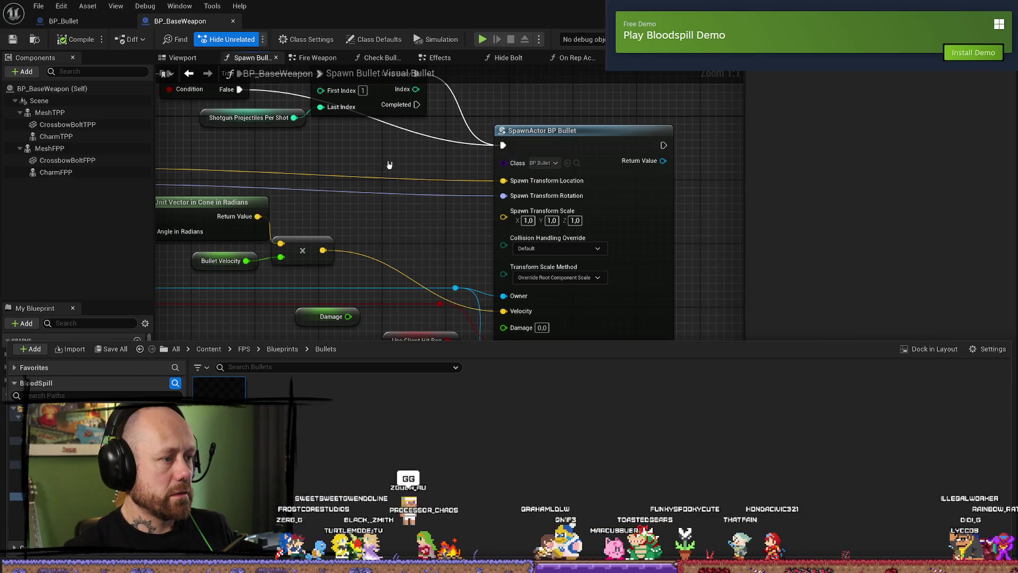
drag(391, 164, 499, 160)
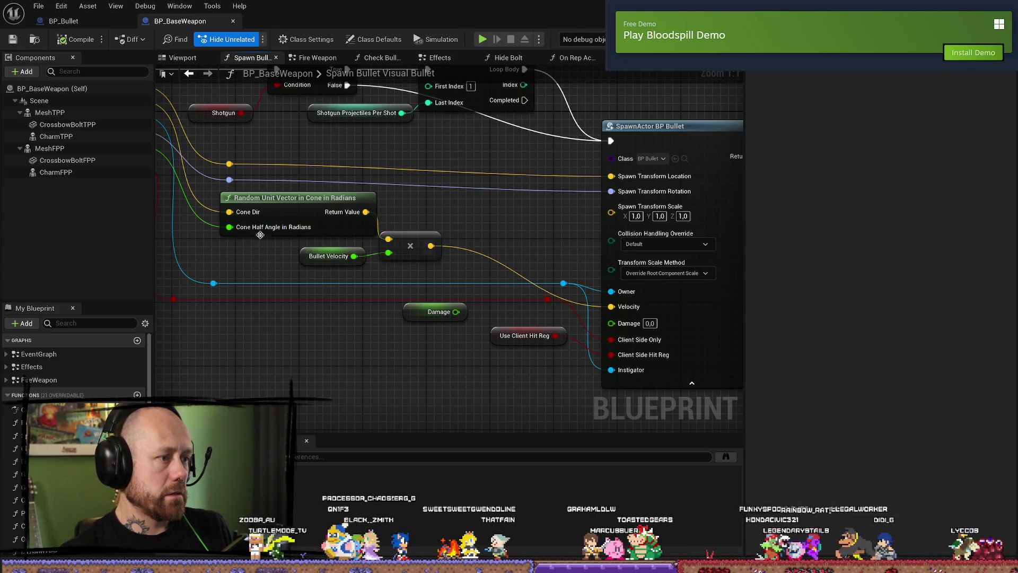
drag(260, 235, 331, 236)
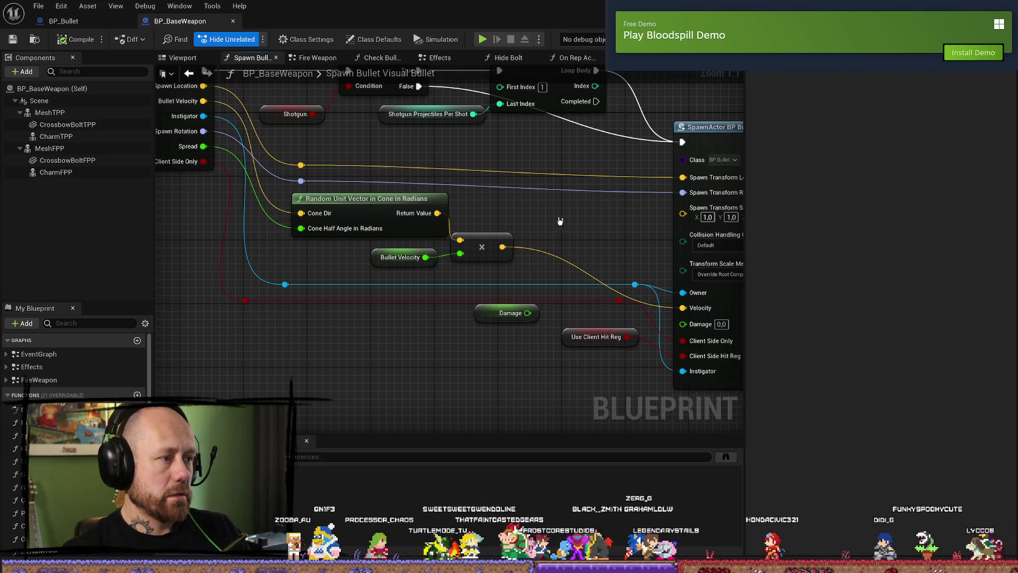
scroll(561, 221, down, 3)
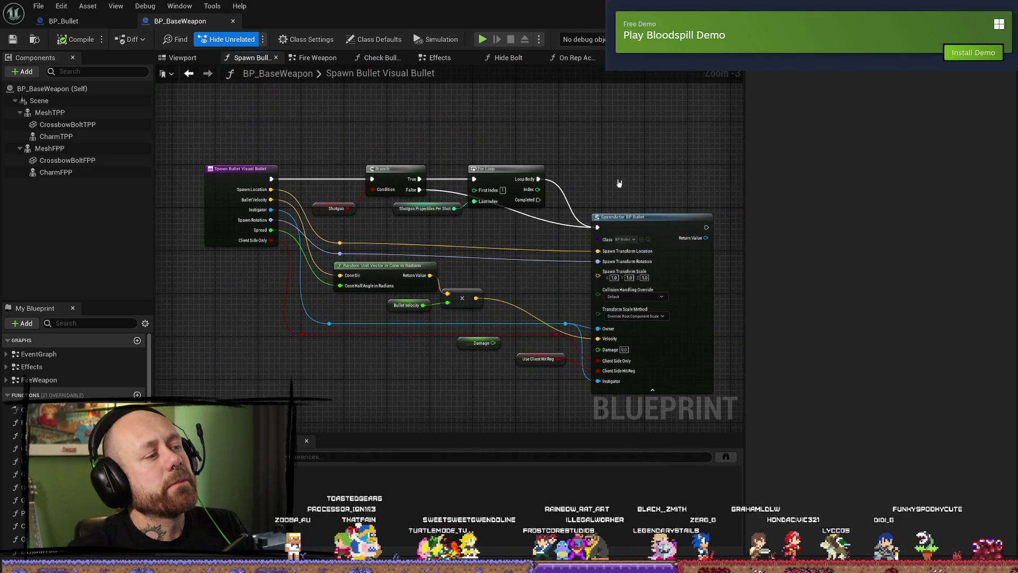
scroll(604, 186, up, 3)
key(ctrl+space)
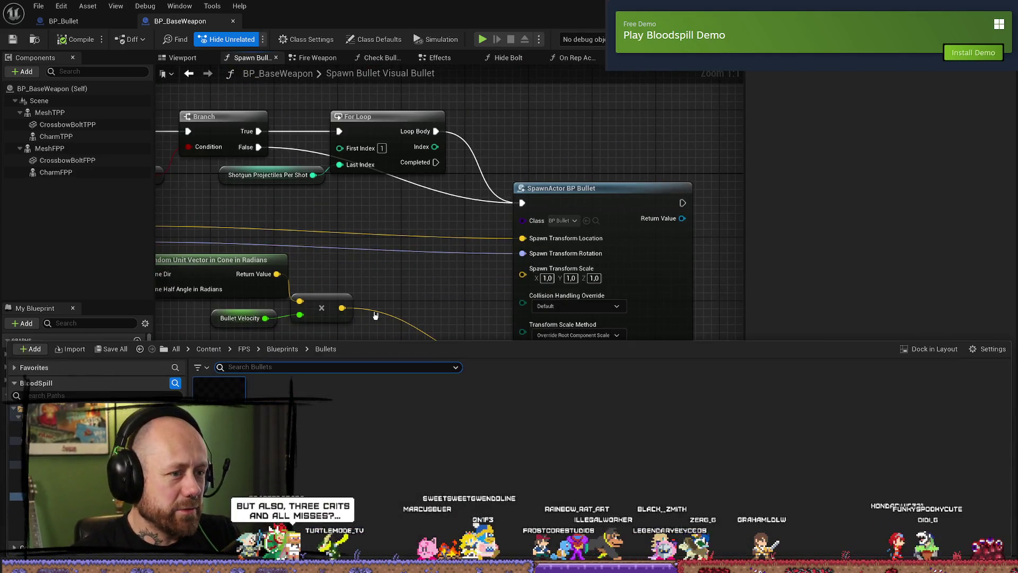
click(382, 169)
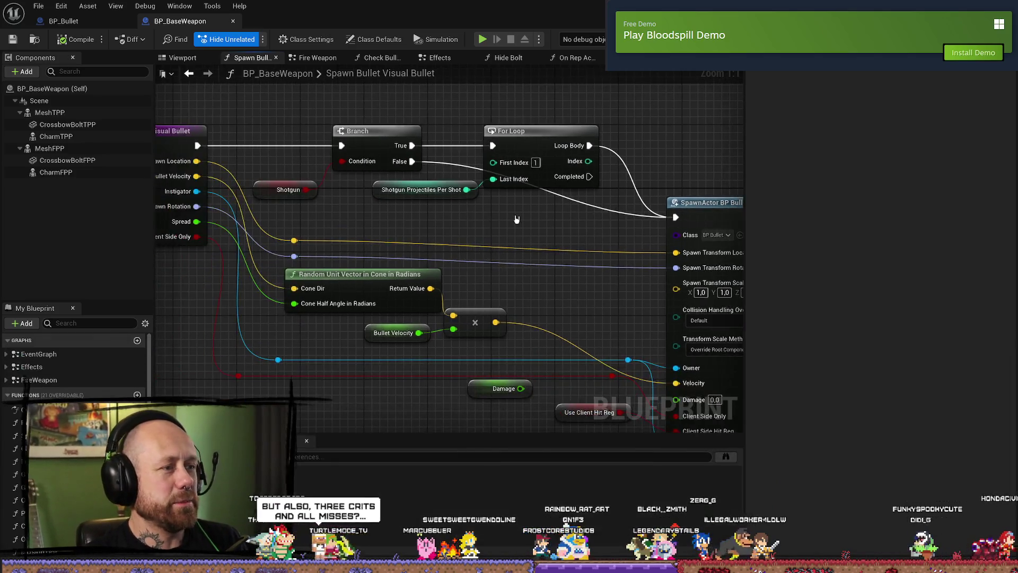
click(63, 21)
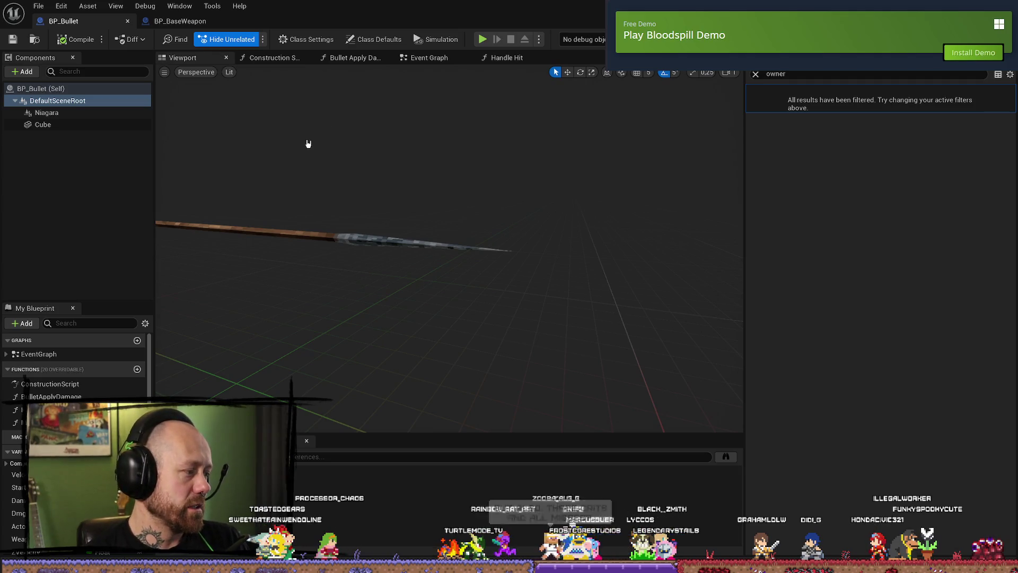
- Duplicate the BP_Bullet asset in the Content Drawer
click(397, 173)
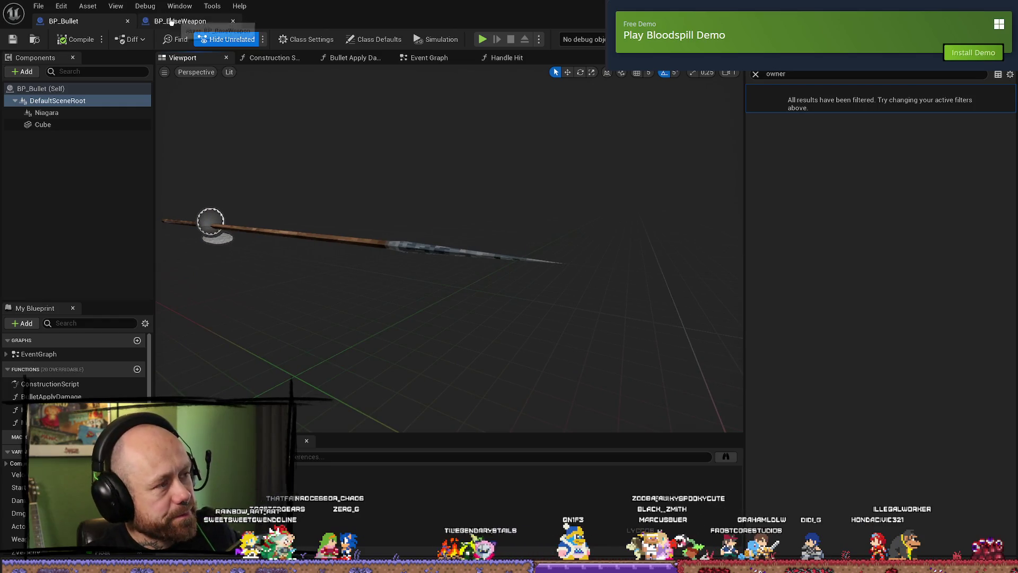
click(200, 21)
click(62, 22)
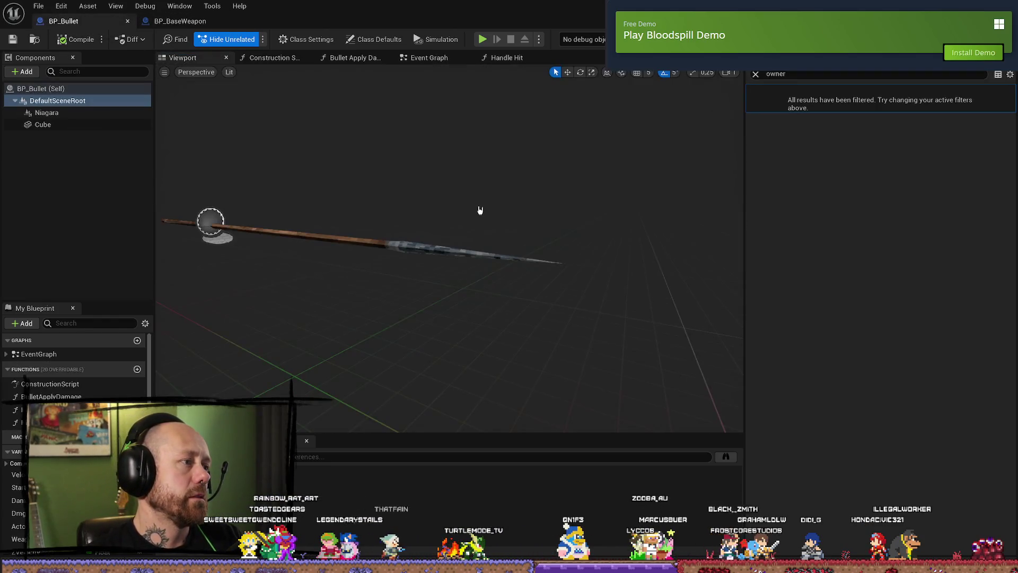
mouse_move(387, 177)
mouse_down()
mouse_move(414, 149)
mouse_move(388, 190)
mouse_move(374, 192)
mouse_move(392, 190)
mouse_move(361, 191)
mouse_move(404, 205)
mouse_up()
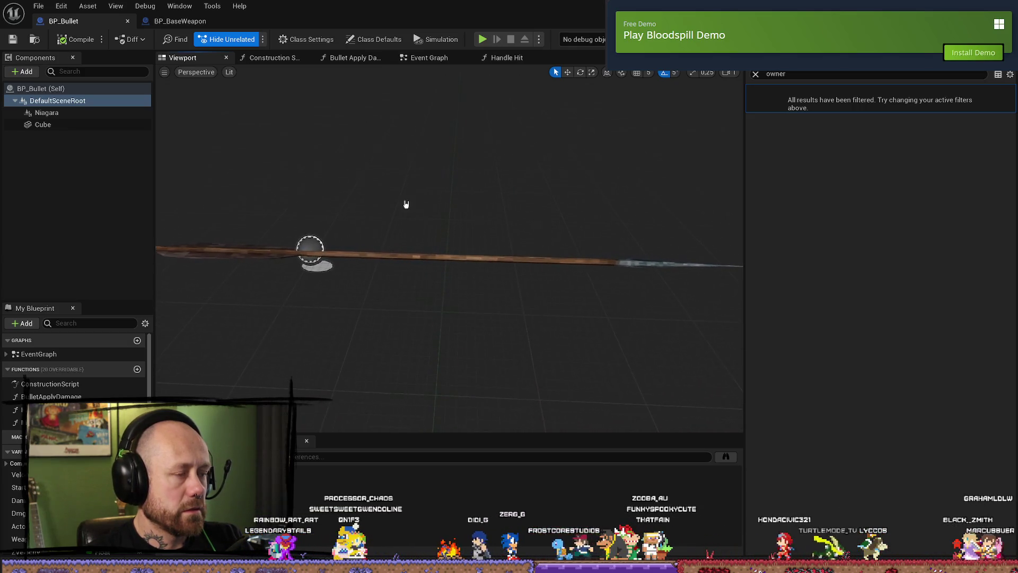
key(ctrl+space)
right_click(236, 401)
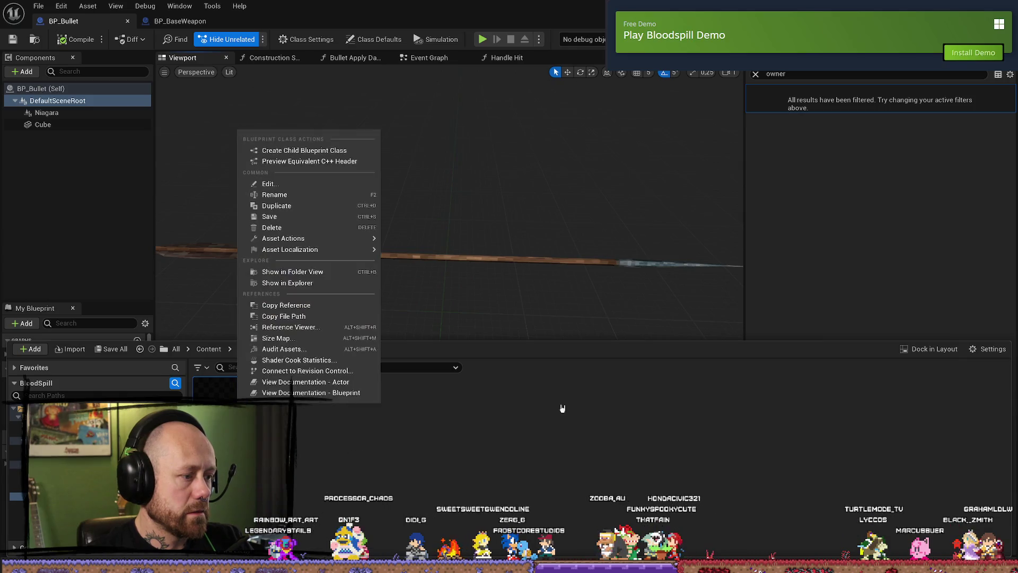
click(276, 205)
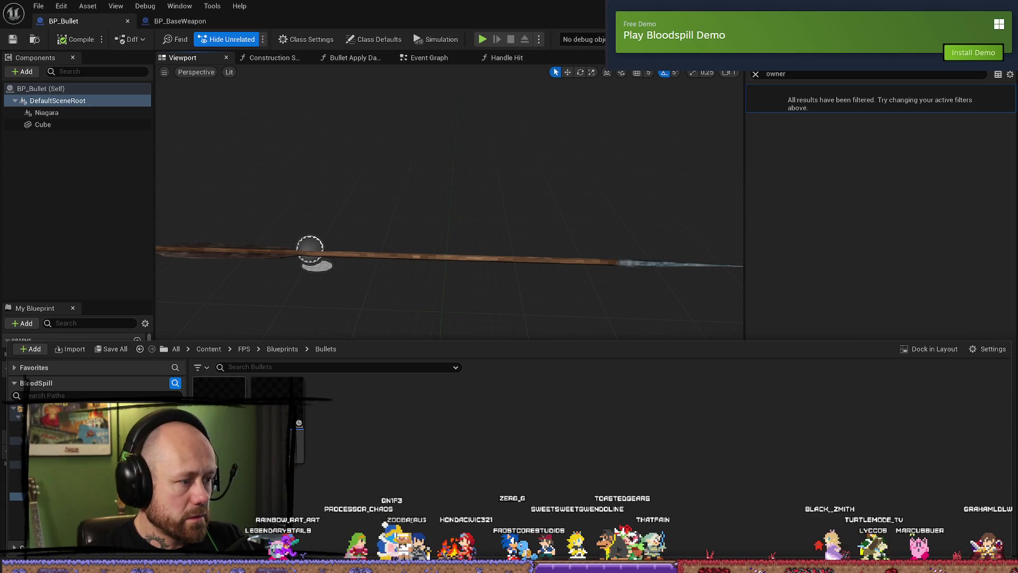
mouse_move(276, 387)
mouse_down()
mouse_move(262, 211)
mouse_move(63, 159)
mouse_move(63, 121)
mouse_up()
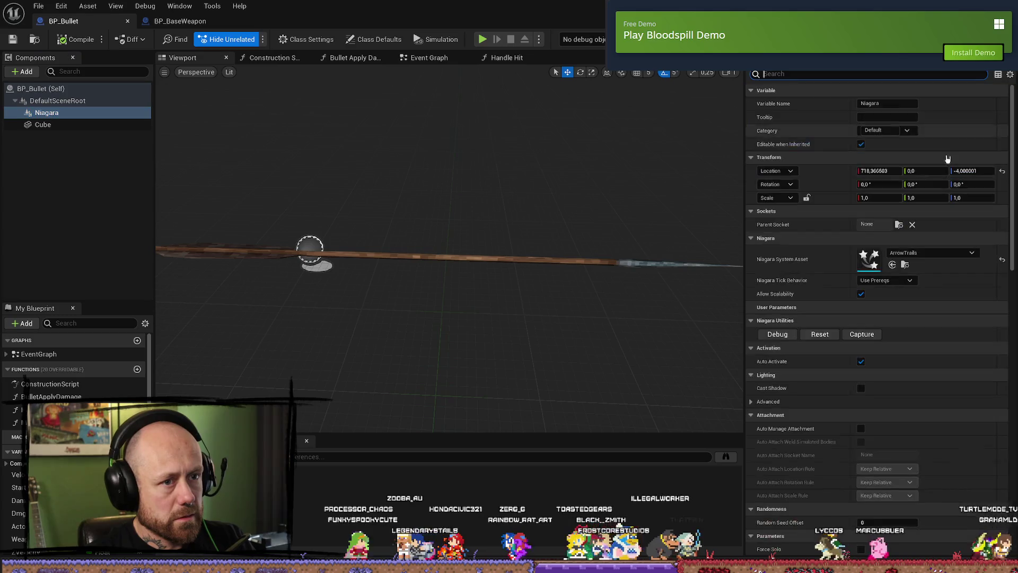
- Delete BP_Bullet's Niagara trail and clear the Cube's crossbow bolt mesh, then save
click(48, 112)
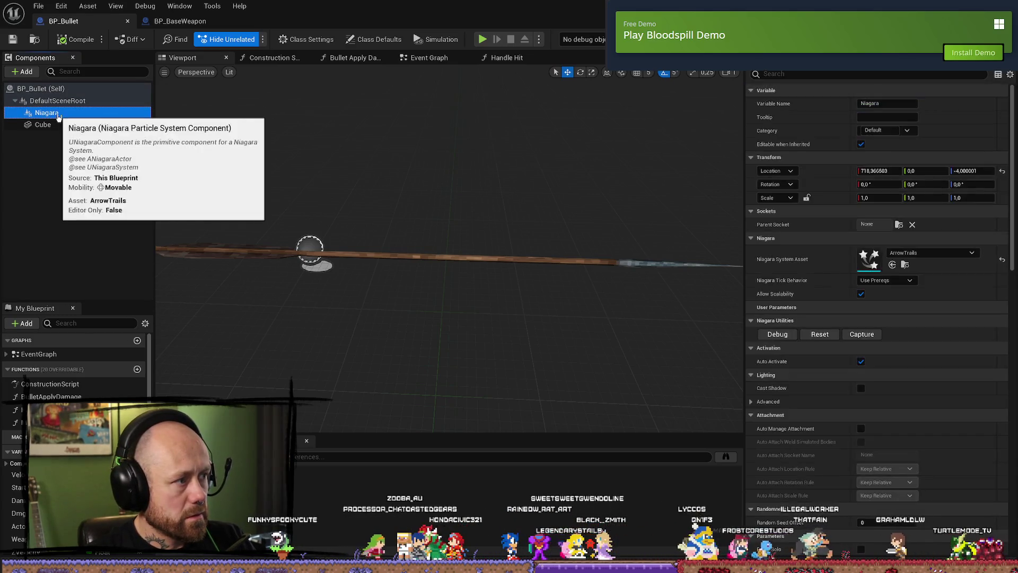
click(14, 184)
click(56, 112)
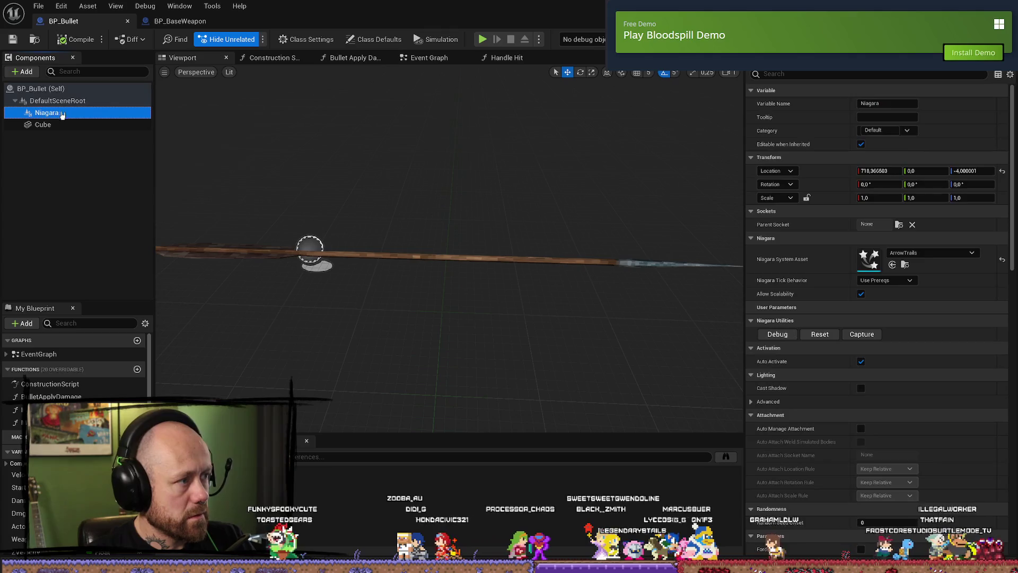
click(71, 123)
click(63, 113)
key(Delete)
click(59, 115)
key(Delete)
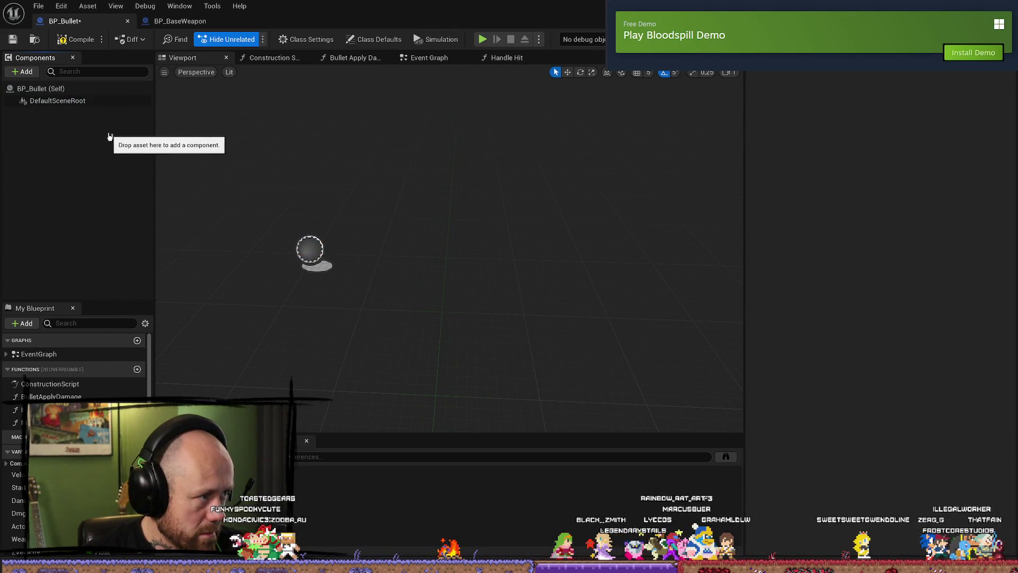
click(15, 38)
key(ctrl+z)
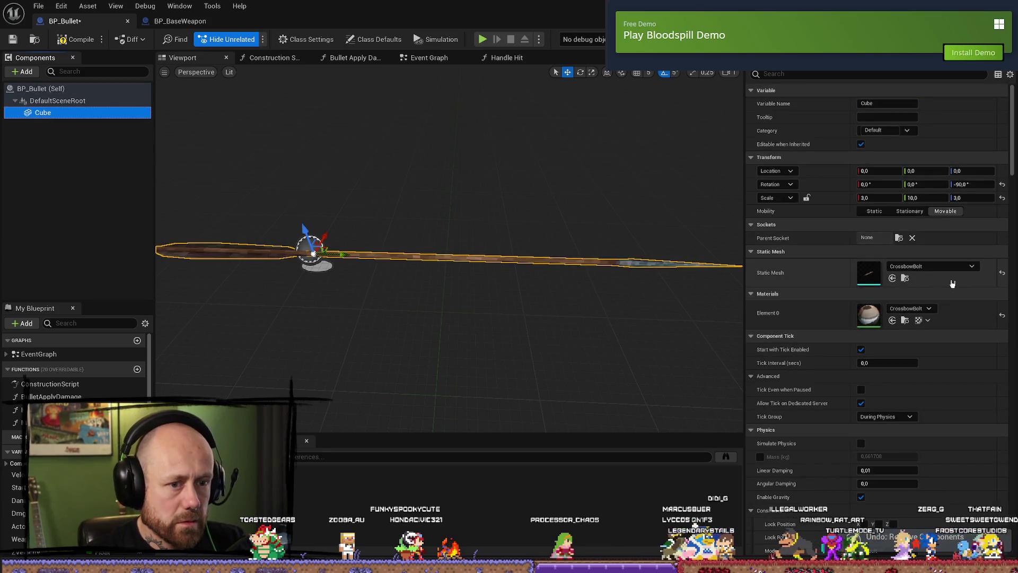
click(1004, 273)
click(14, 39)
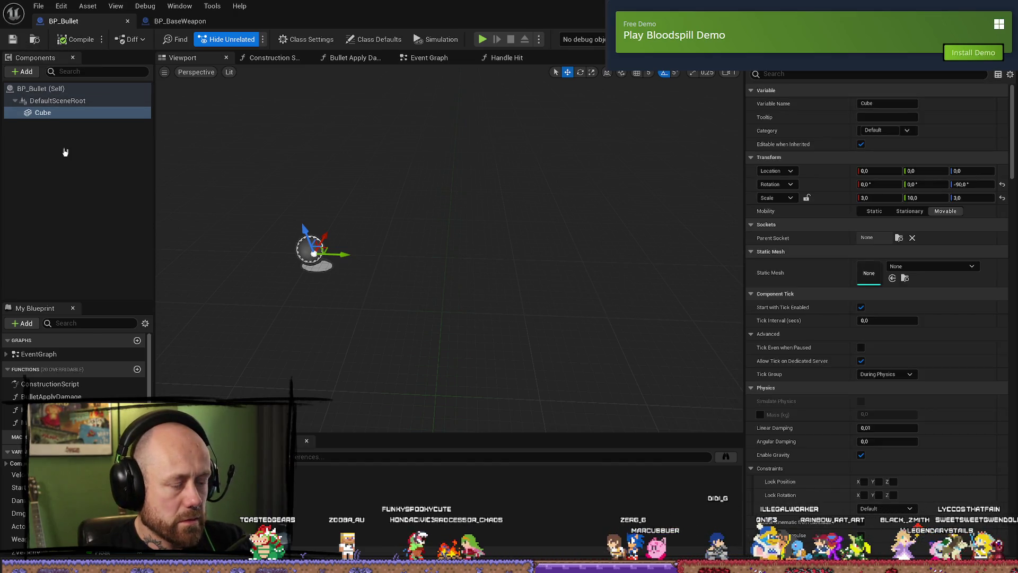
- Open the duplicate BP_Bullet1 from the Content Drawer
click(178, 21)
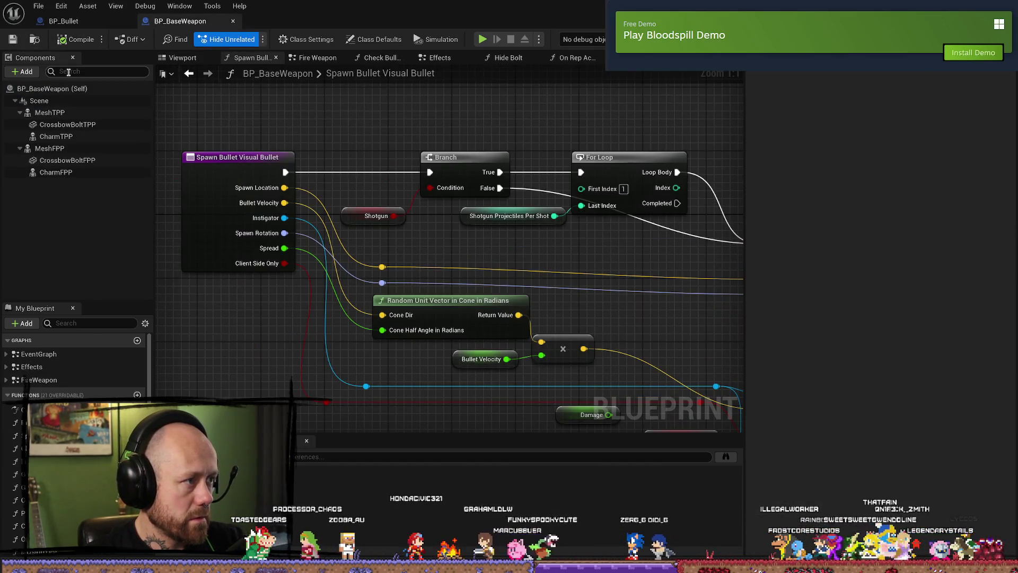
click(78, 21)
key(ctrl+space)
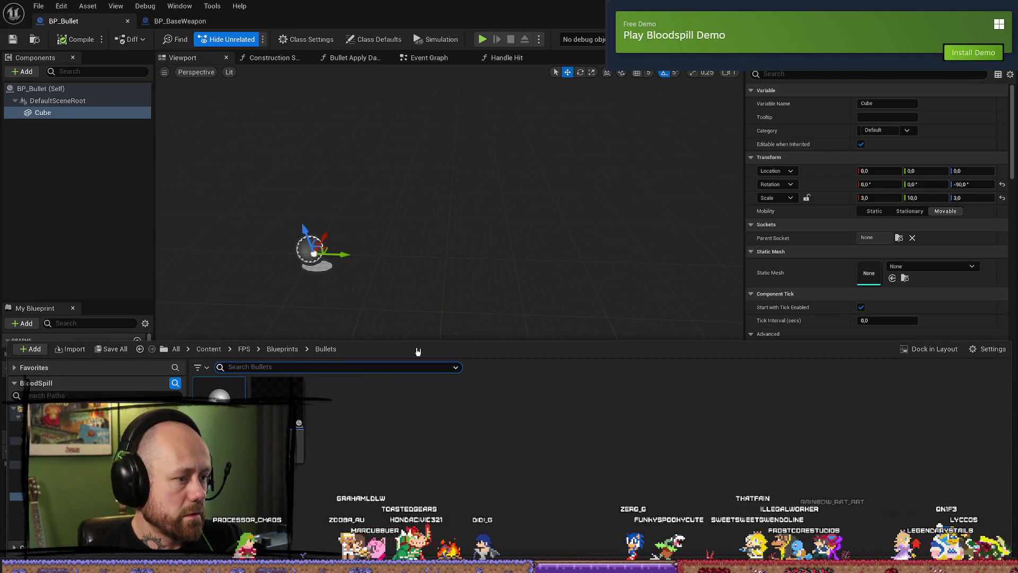
double_click(277, 408)
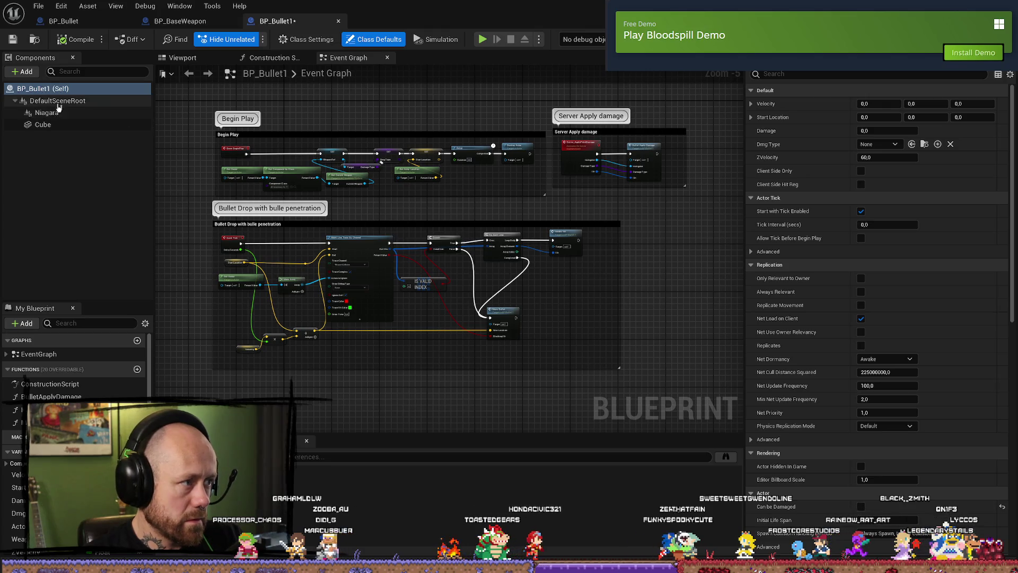
- Go to BP_BaseWeapon's Spawn Bullet Visual Bullet function and bring its SpawnActor node into view
click(183, 58)
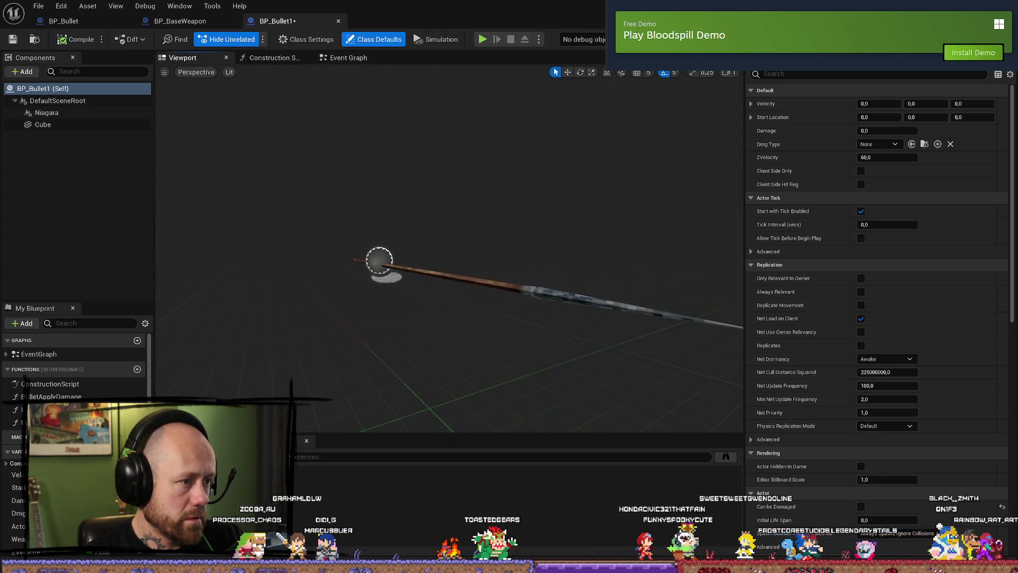
click(118, 21)
click(180, 21)
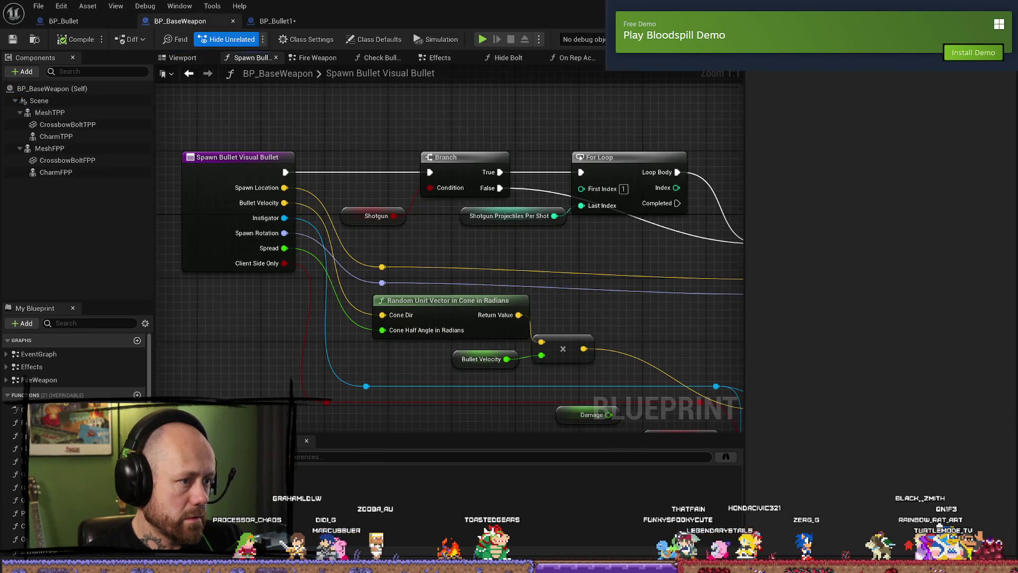
scroll(488, 257, down, 2)
scroll(383, 252, up, 2)
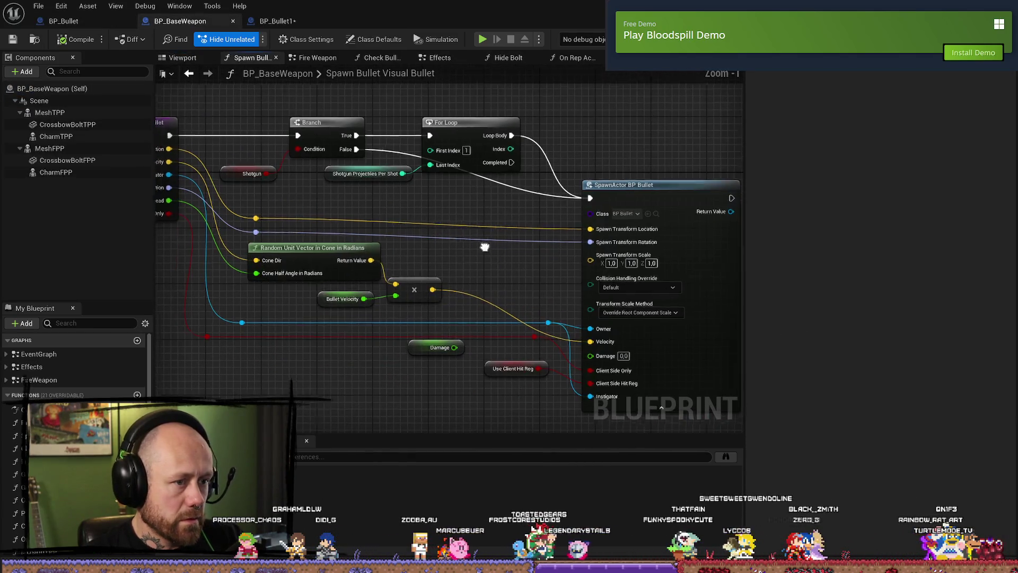
mouse_move(436, 139)
mouse_down()
mouse_move(469, 152)
mouse_move(398, 161)
mouse_up()
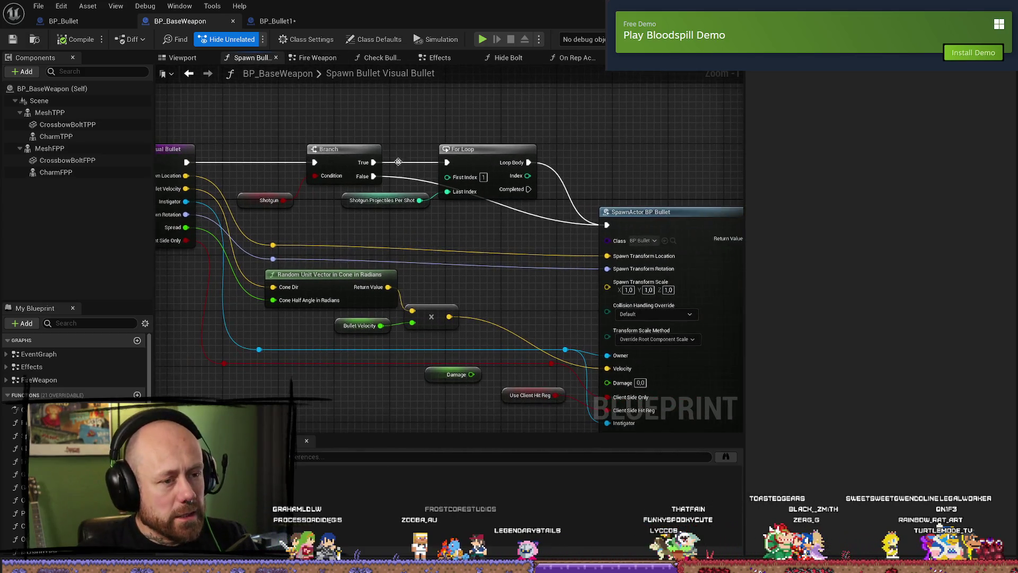
click(318, 58)
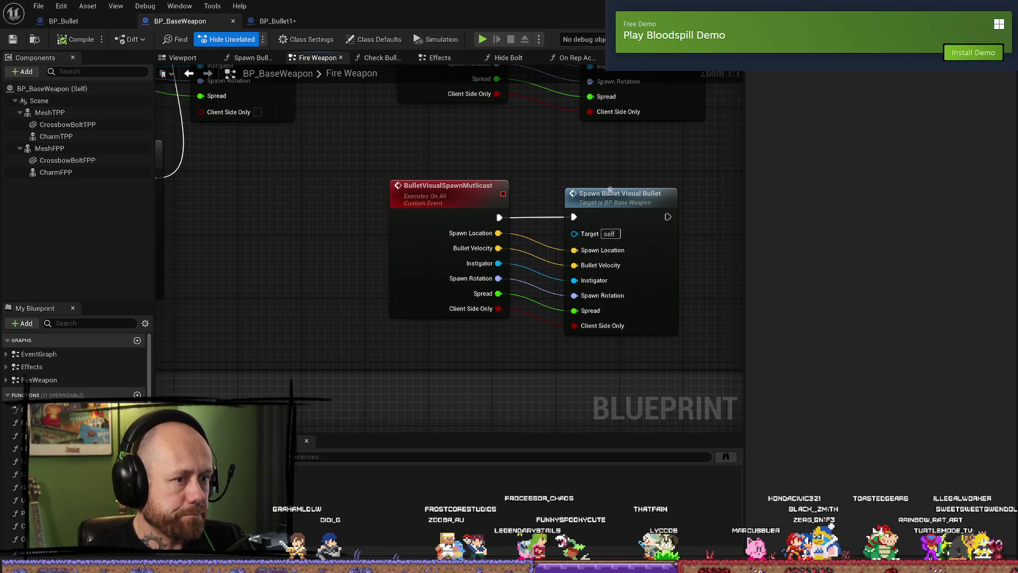
double_click(669, 199)
drag(671, 200, 554, 189)
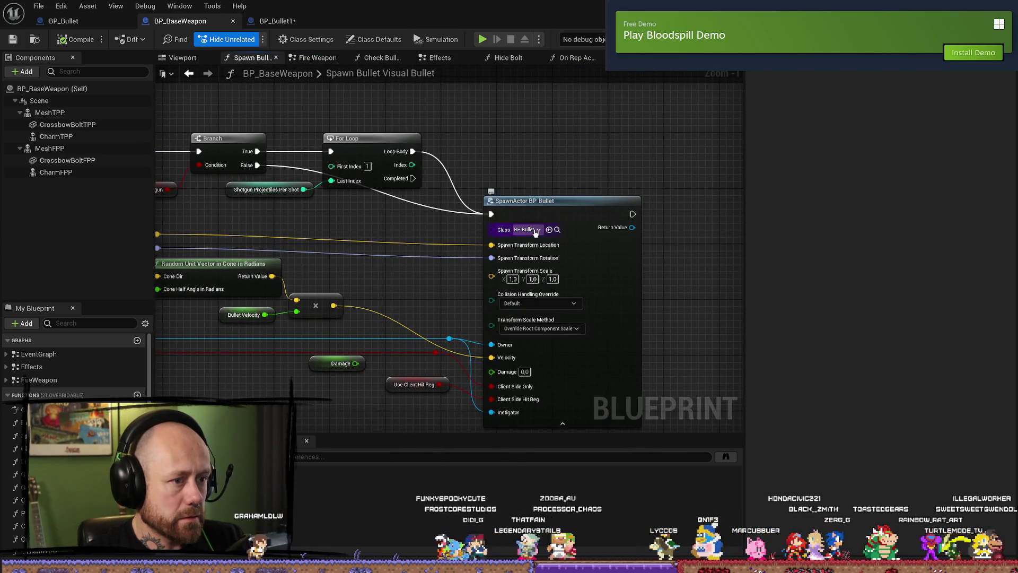
- Set the SpawnActor class to BP_Bullet1, then save the blueprint and all modified assets
click(527, 229)
click(557, 229)
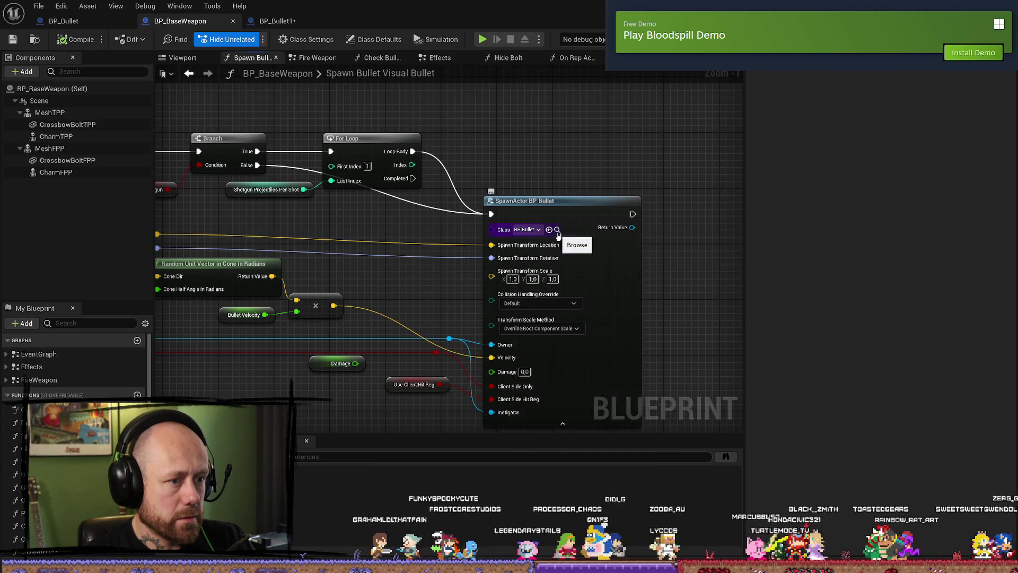
click(548, 229)
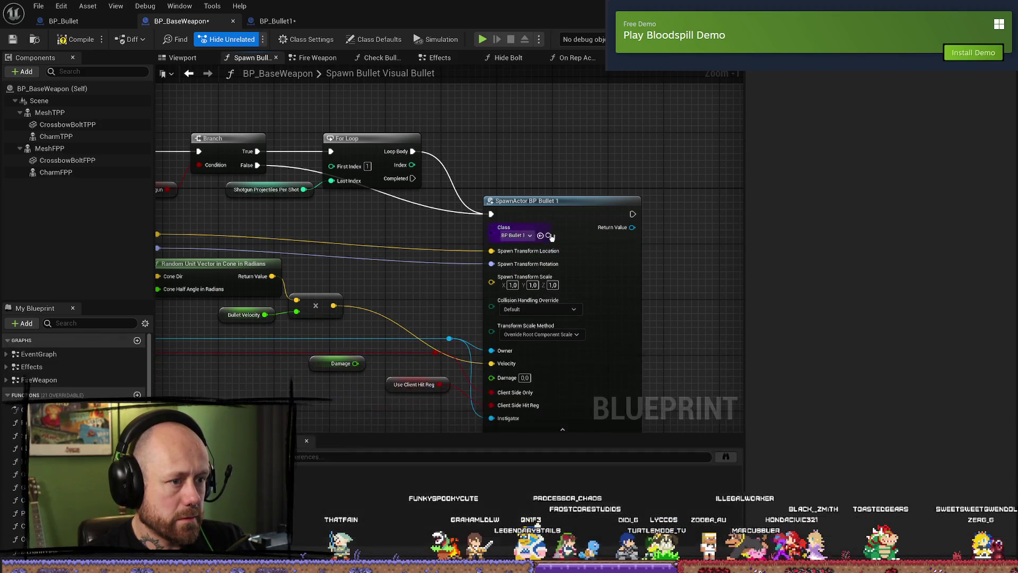
click(14, 40)
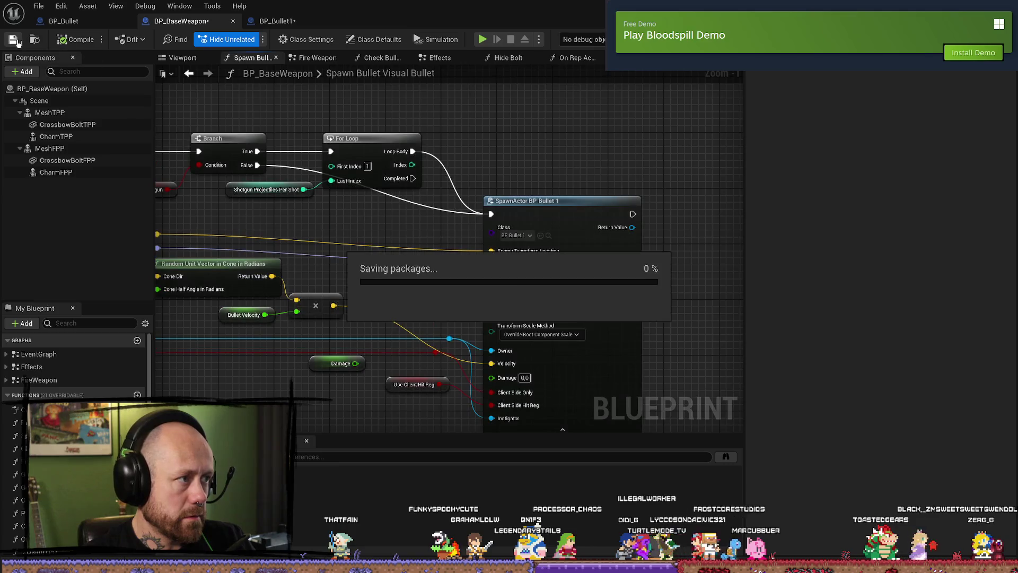
click(38, 6)
click(98, 66)
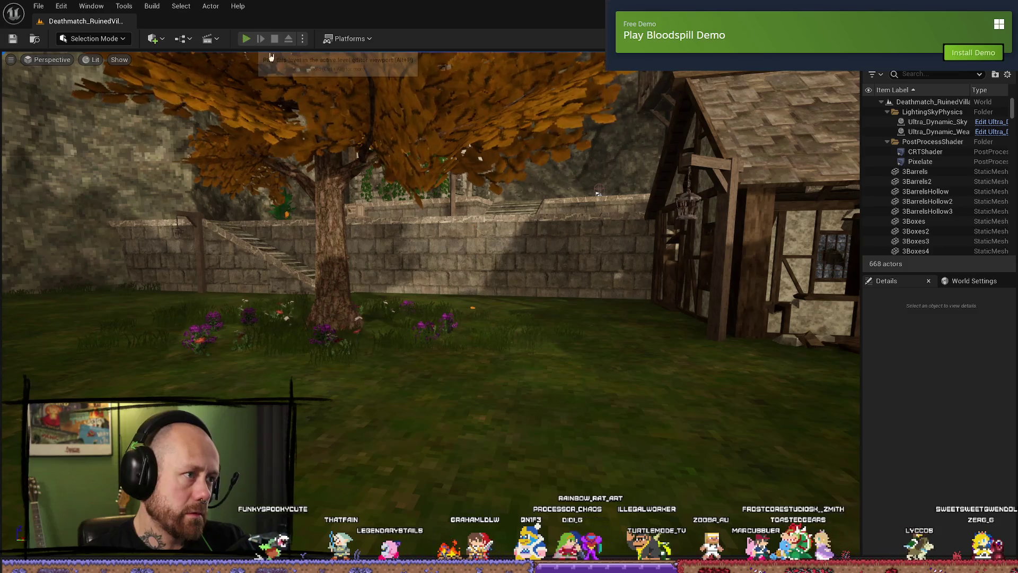
- Start a play-in-editor test, deploy, then pause and leave the current match
click(246, 39)
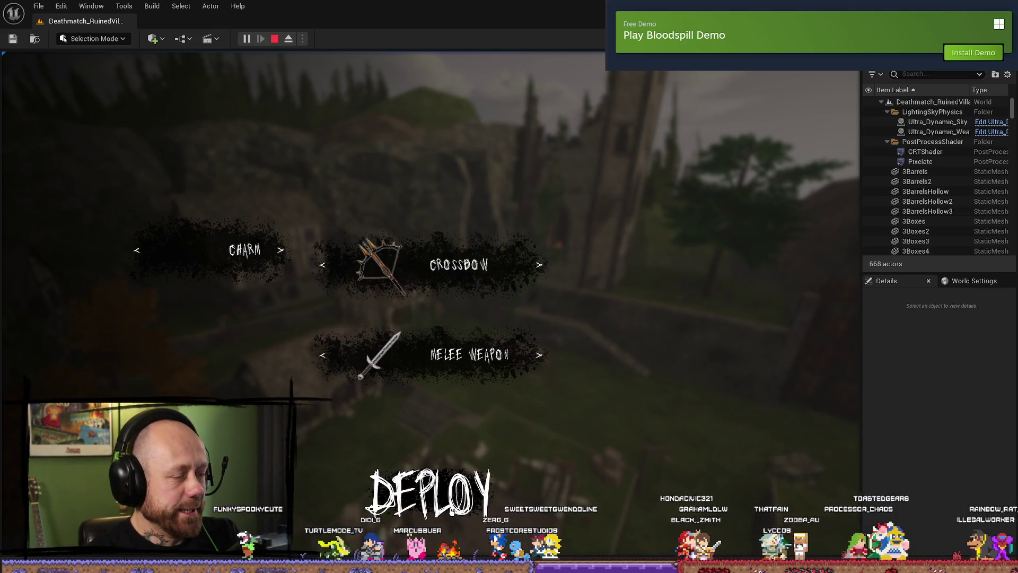
click(430, 492)
key(Escape)
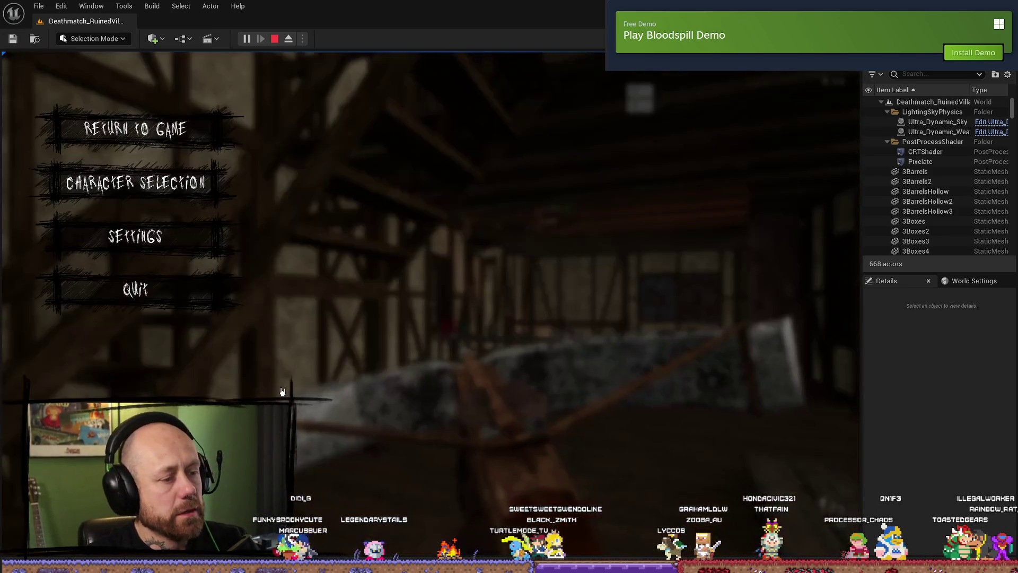
click(135, 289)
click(382, 358)
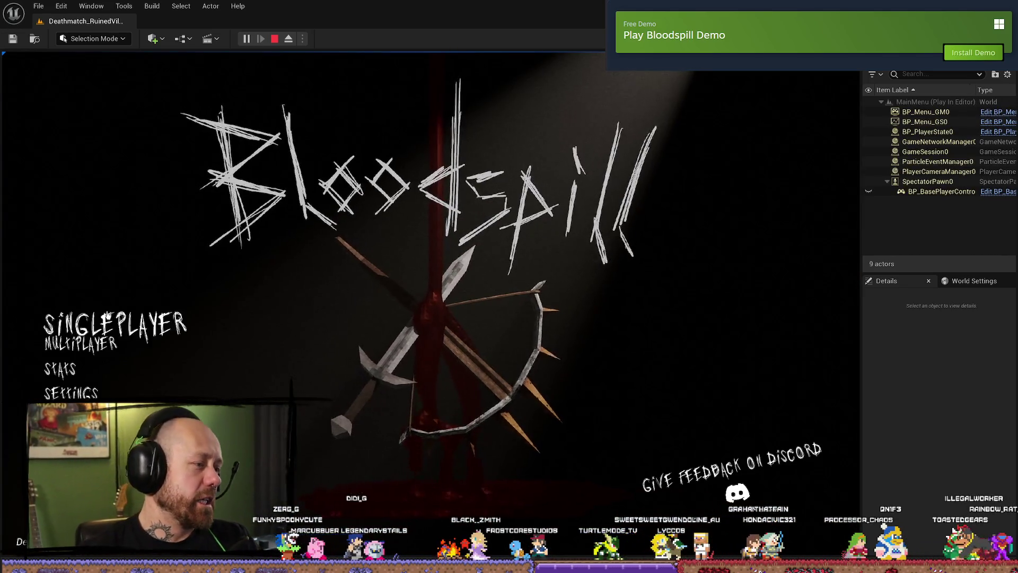
- Launch a Singleplayer match, deploy with the crossbow loadout, and move out over the village
click(80, 341)
click(765, 503)
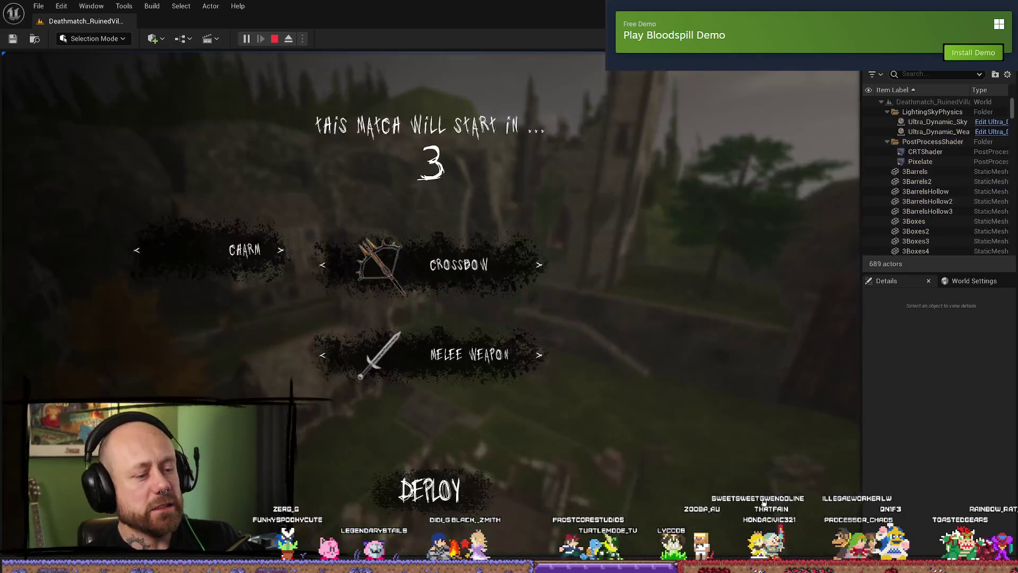
click(430, 492)
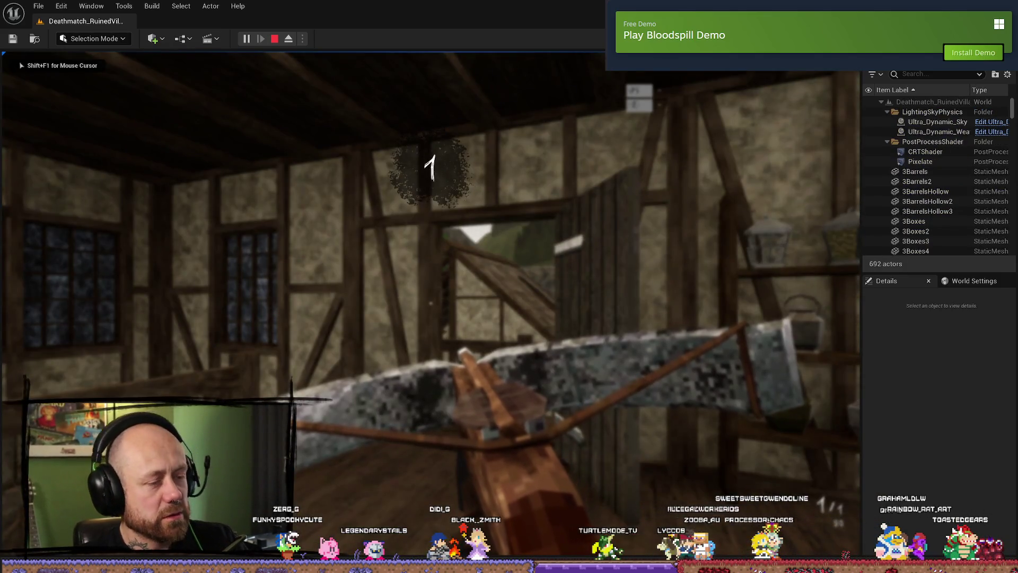
key(F11)
key(w)
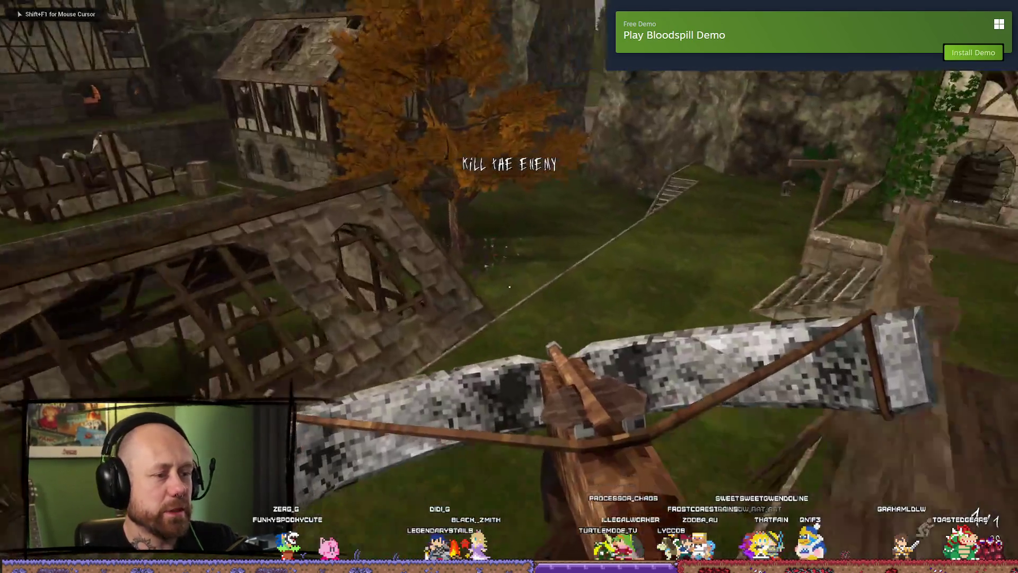
mouse_move(509, 287)
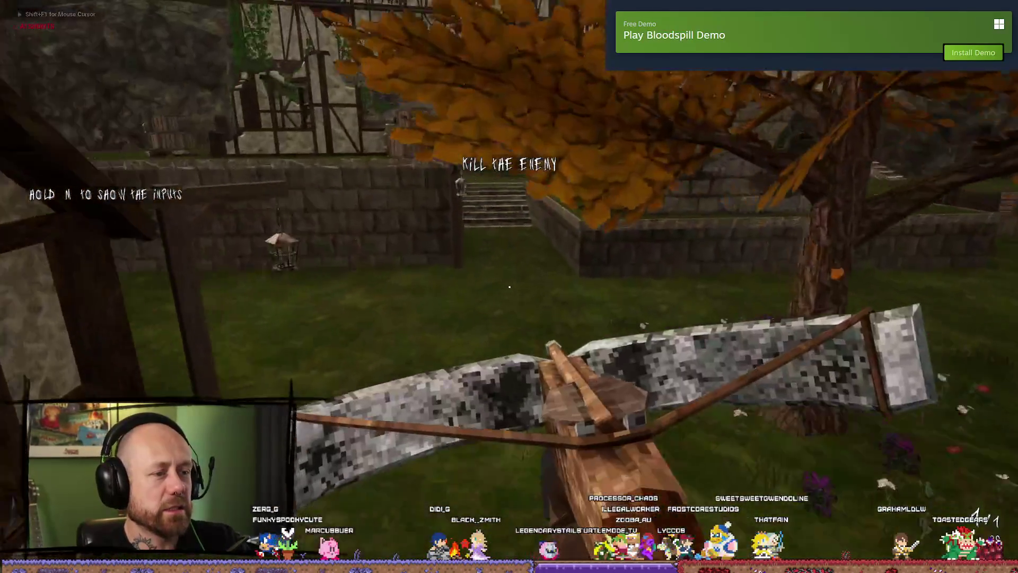
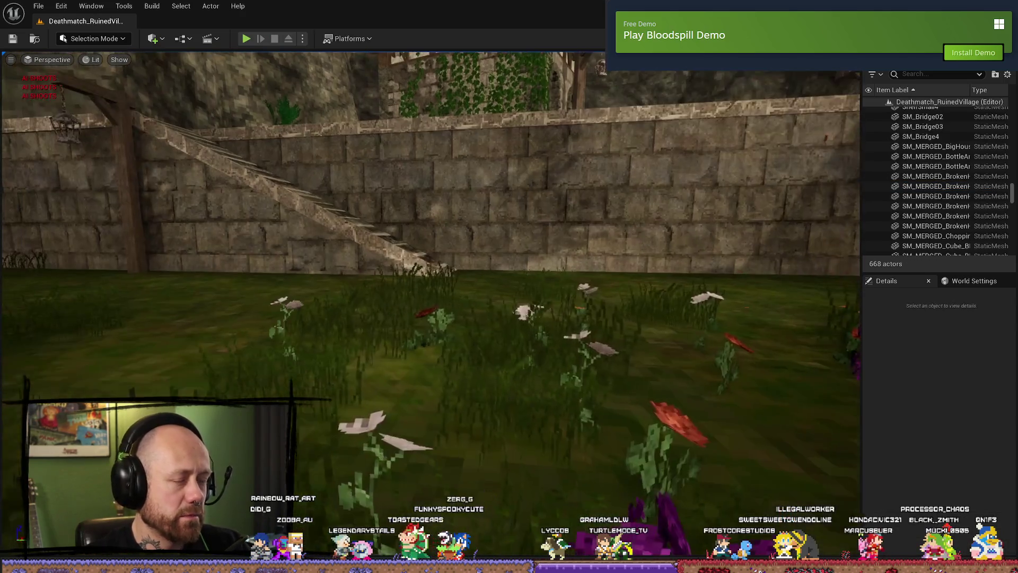
- Start a play-in-editor session of the Ruined Village level, then pause and resume it
click(451, 378)
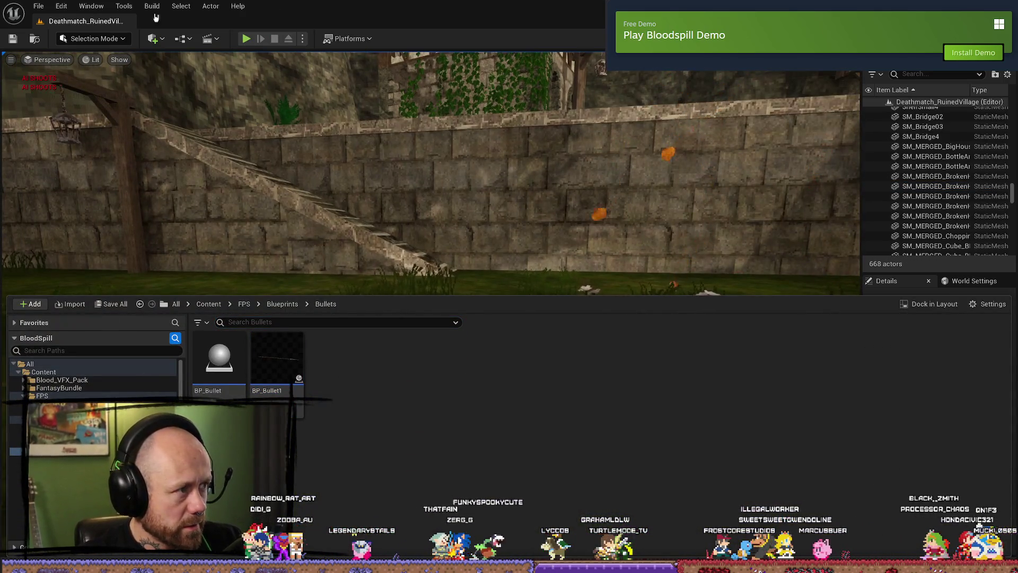
click(246, 40)
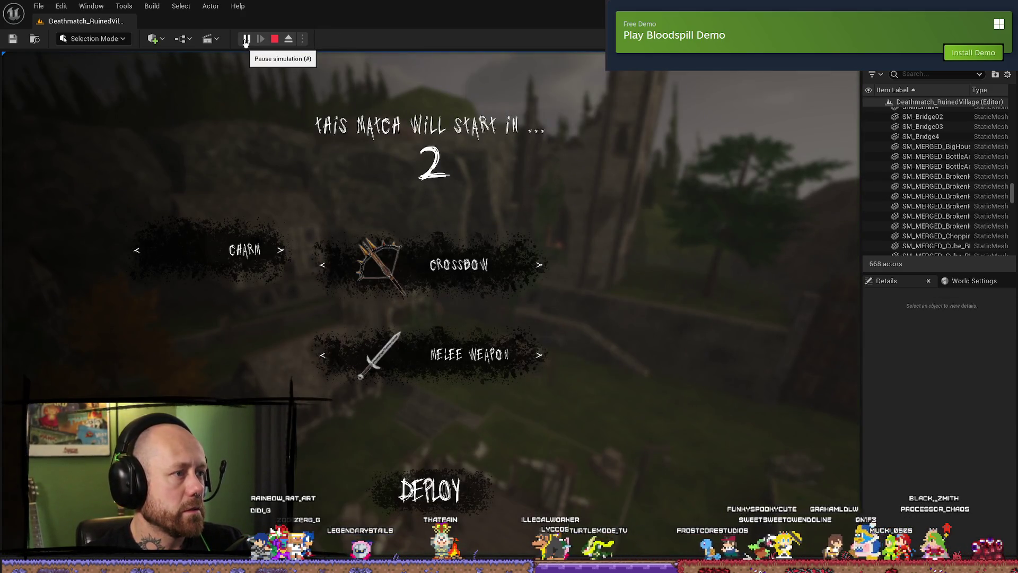
click(247, 41)
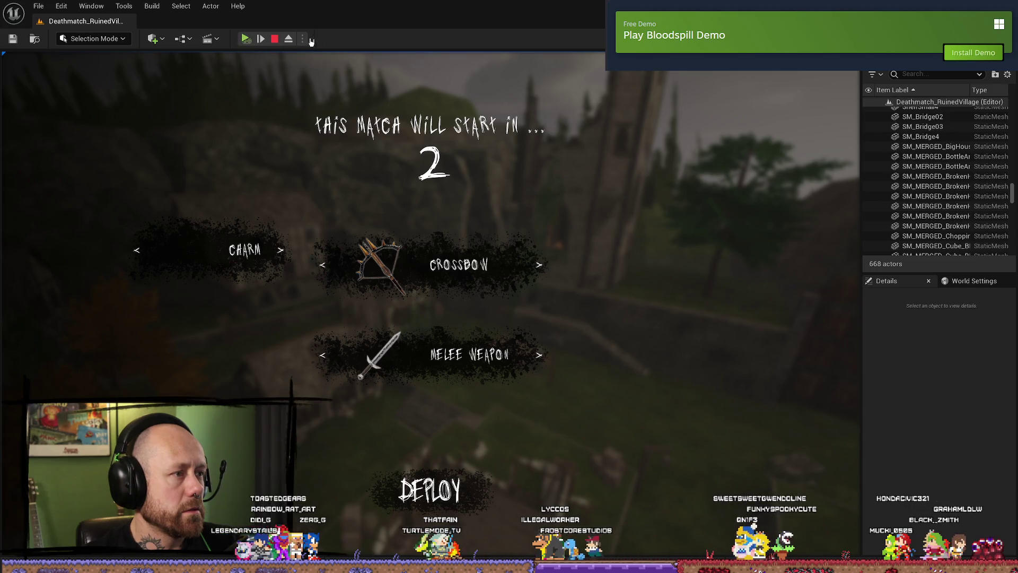
key(Pause)
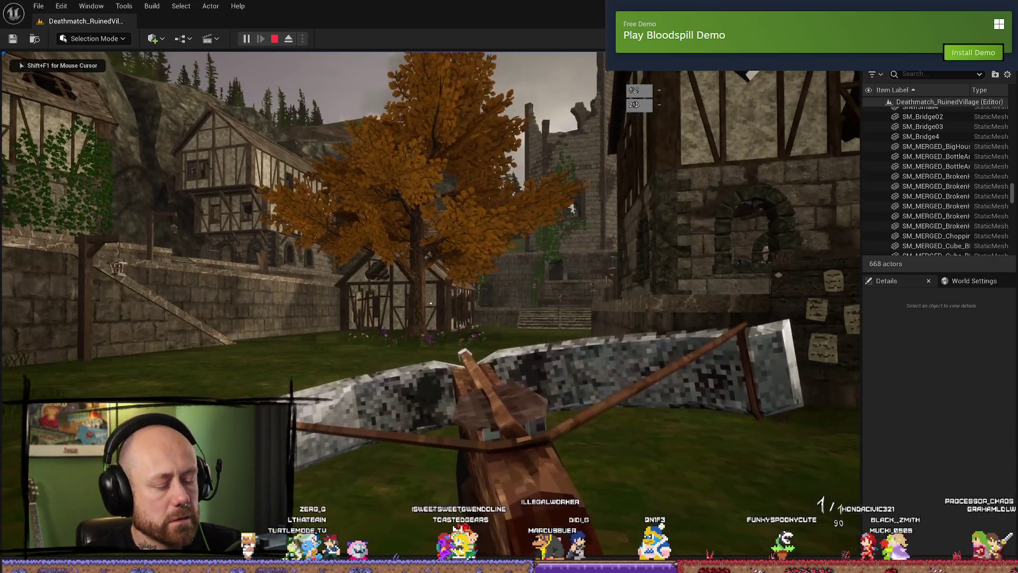
- Quit to the main menu, launch a Singleplayer match to test the crossbow, then stop
key(Escape)
click(156, 291)
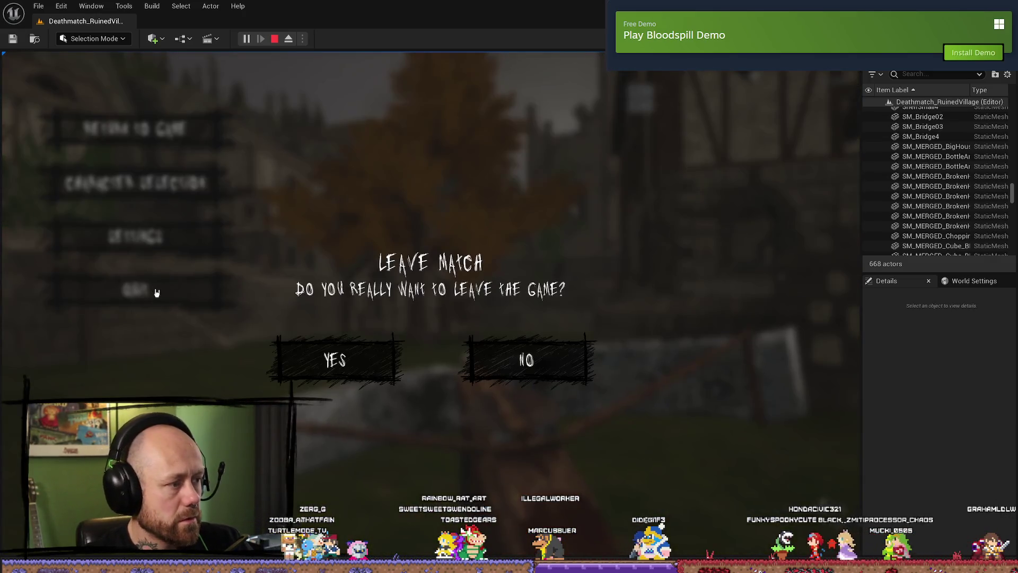
click(335, 360)
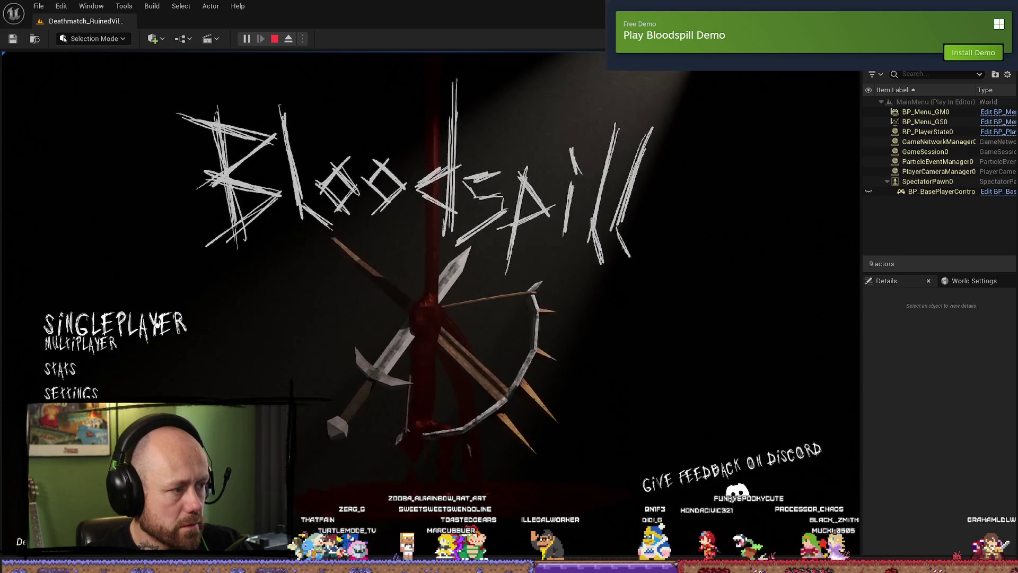
click(157, 324)
click(779, 512)
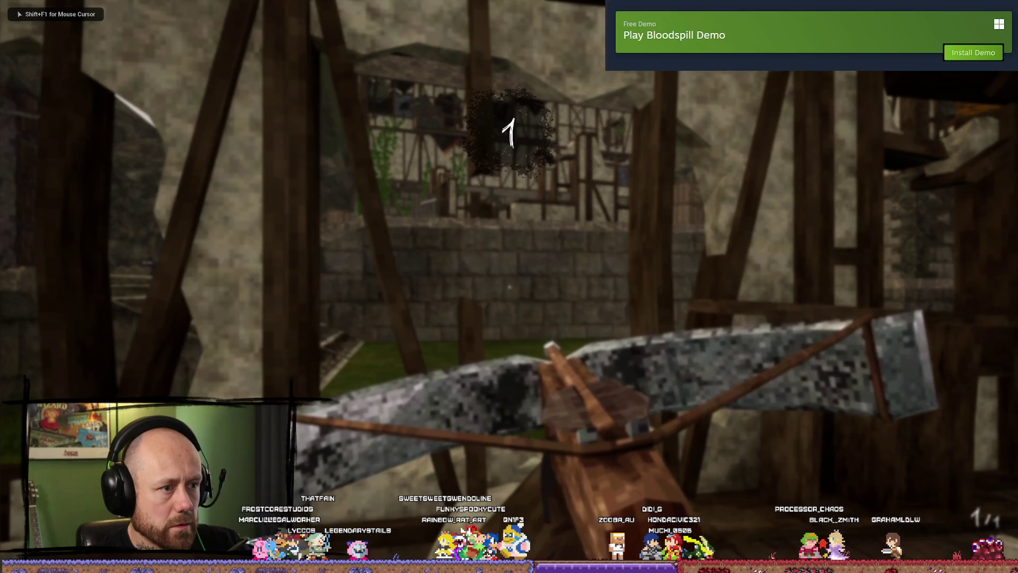
key(shift+F1)
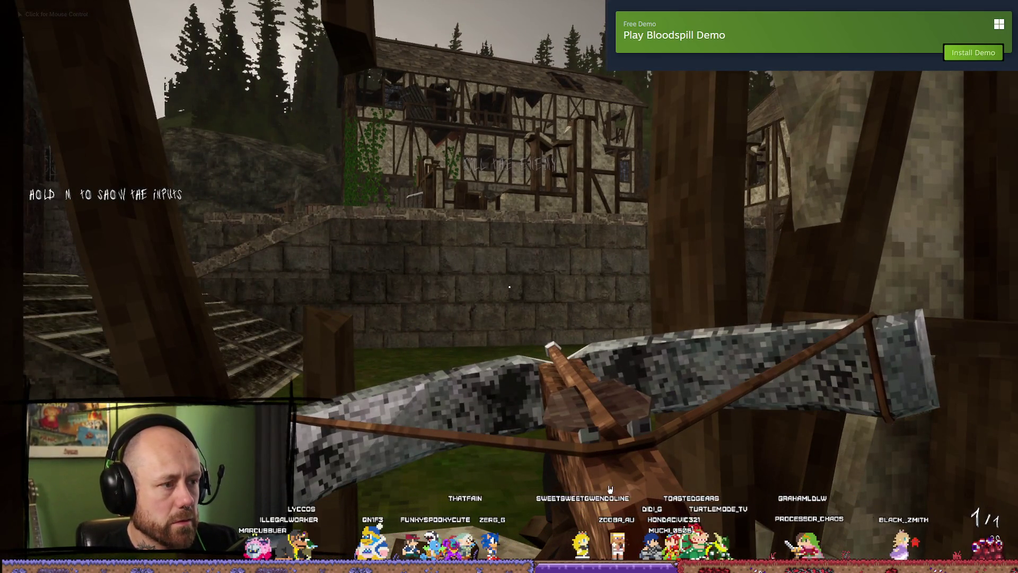
click(619, 487)
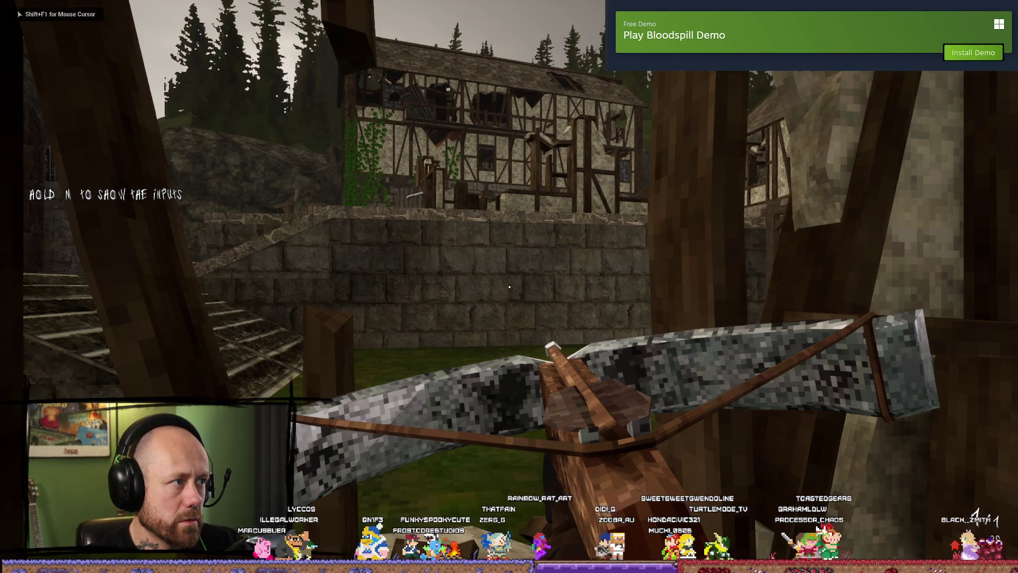
key(Escape)
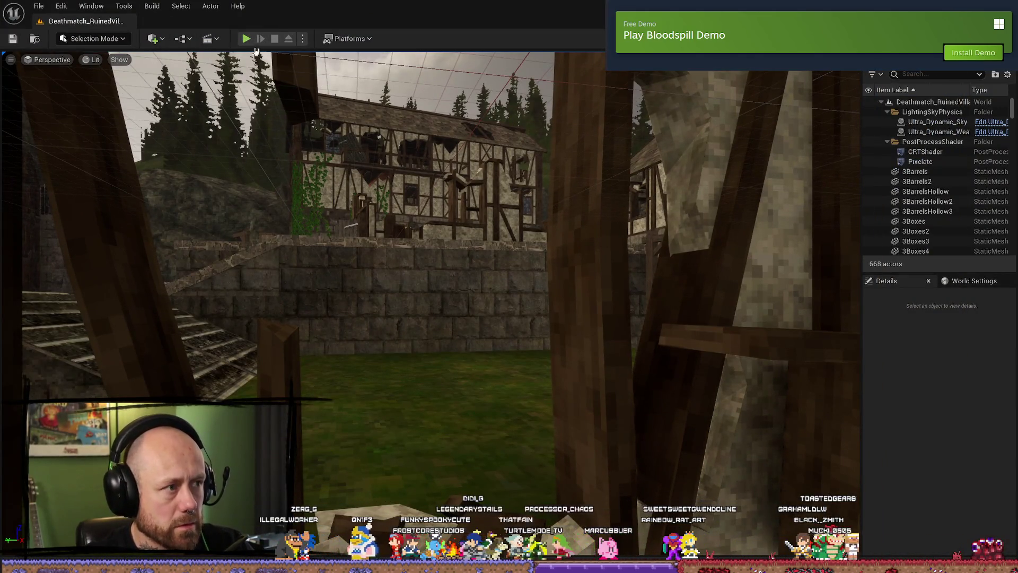
- Start another play session, toggle pause and resume twice, and deploy into the match
click(247, 39)
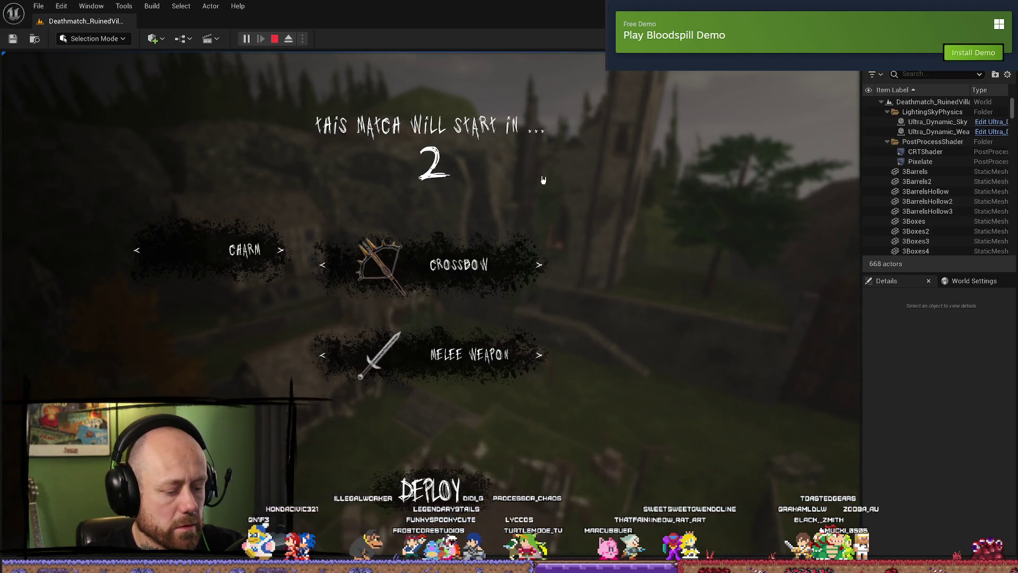
key(Pause)
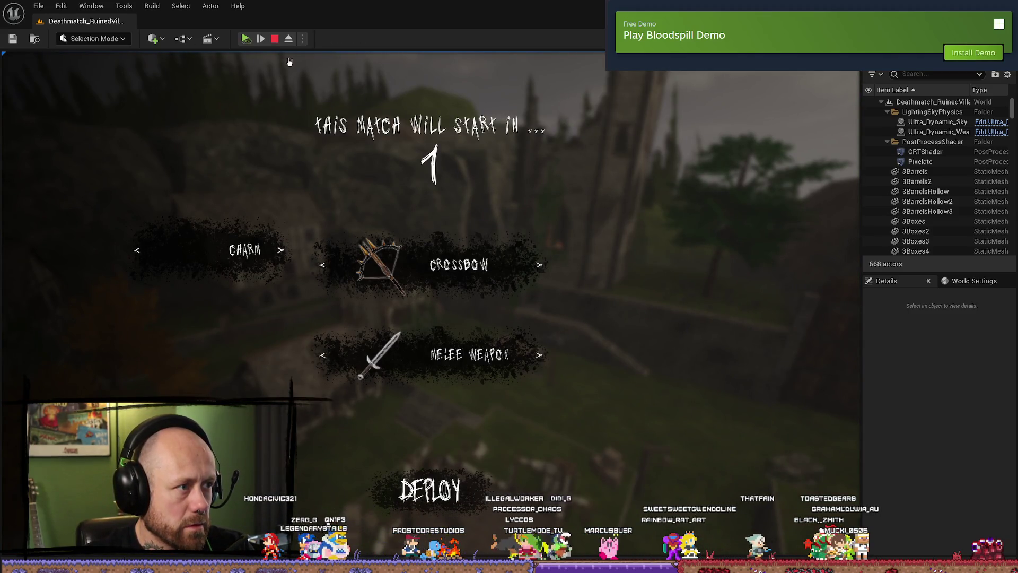
click(246, 40)
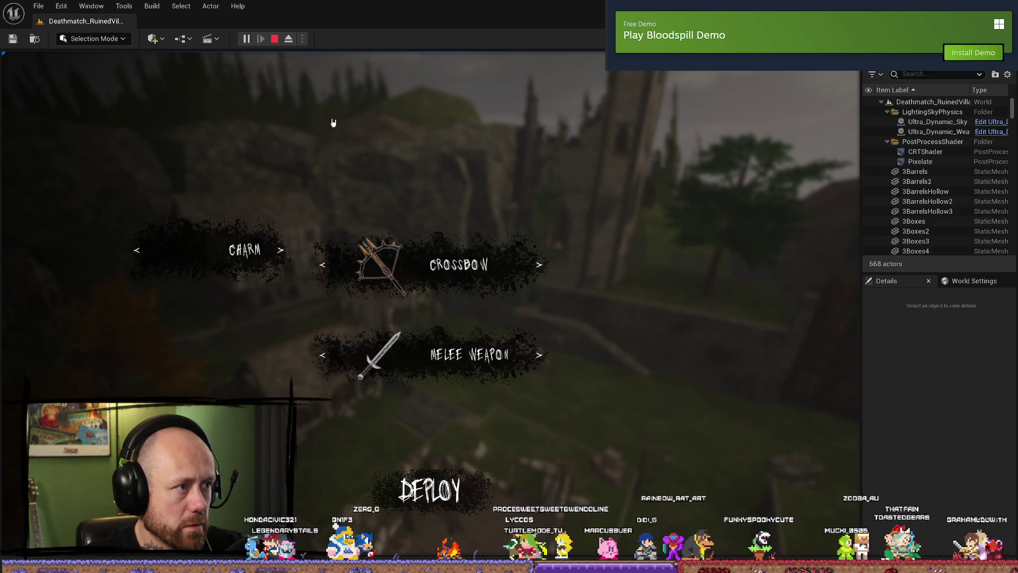
click(247, 39)
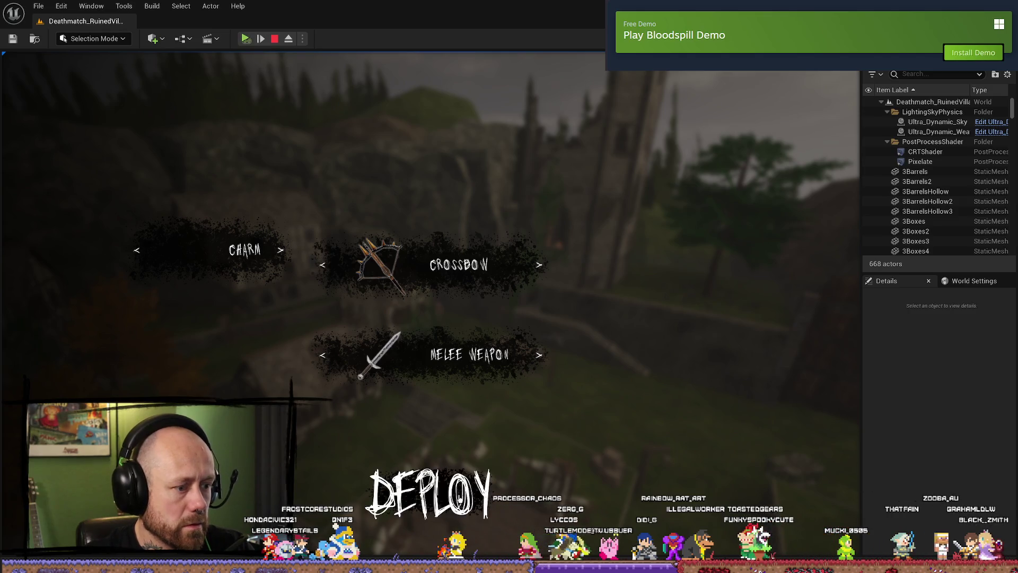
click(246, 39)
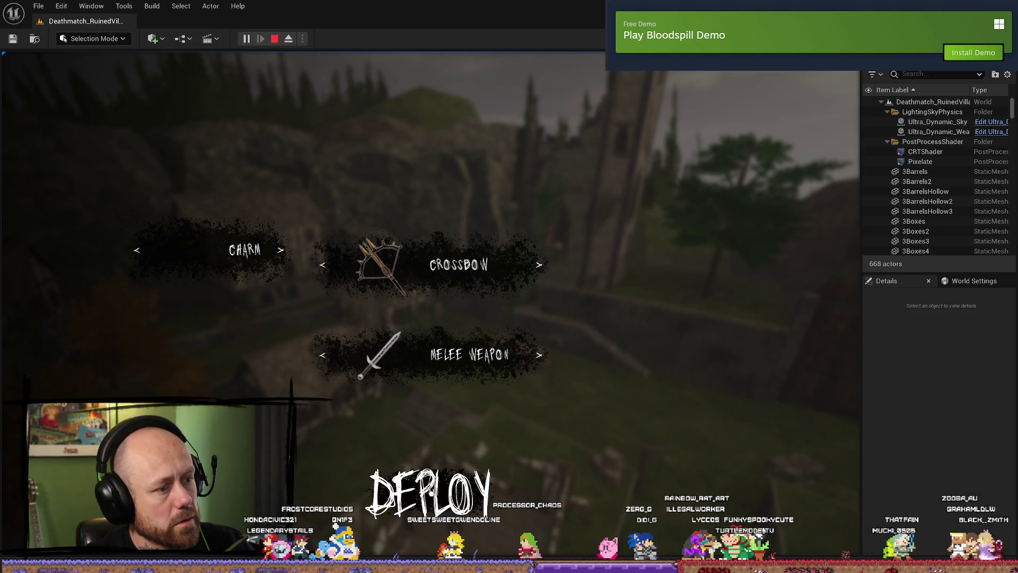
click(430, 491)
- Quit the match and start a Multiplayer Deathmatch on Ruined Village, respawning with the crossbow
key(Escape)
click(136, 289)
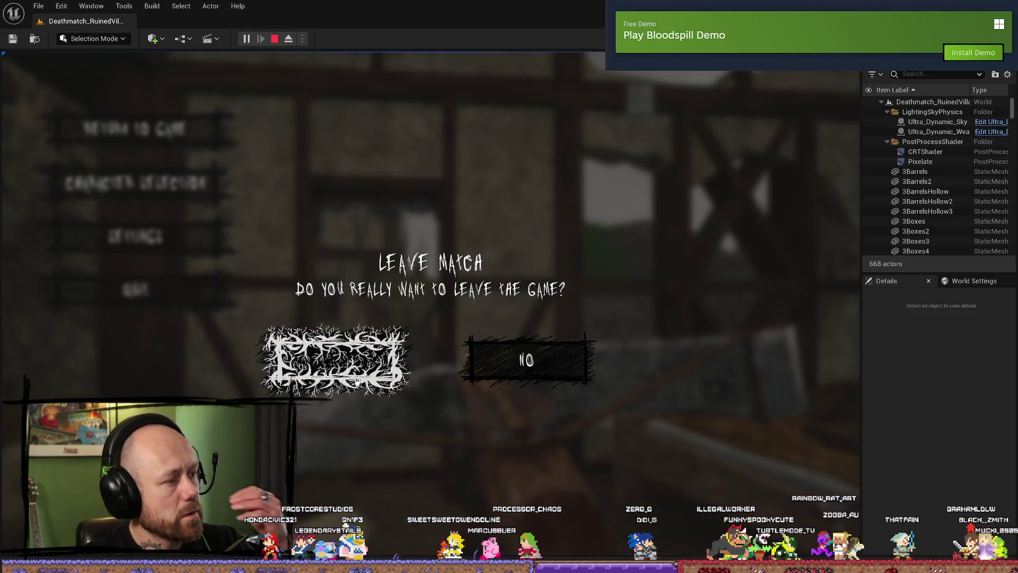
click(357, 380)
click(88, 343)
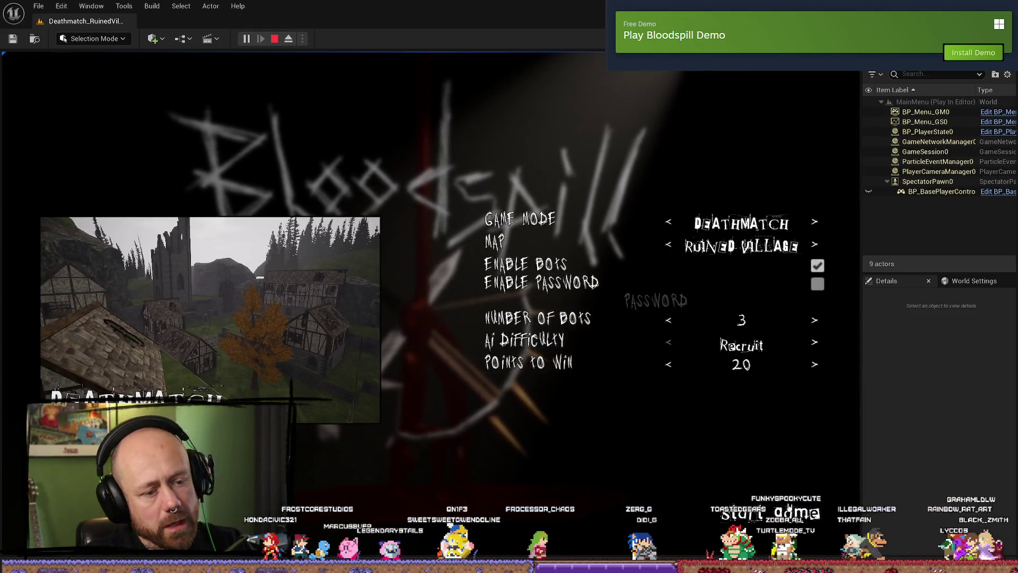
click(789, 507)
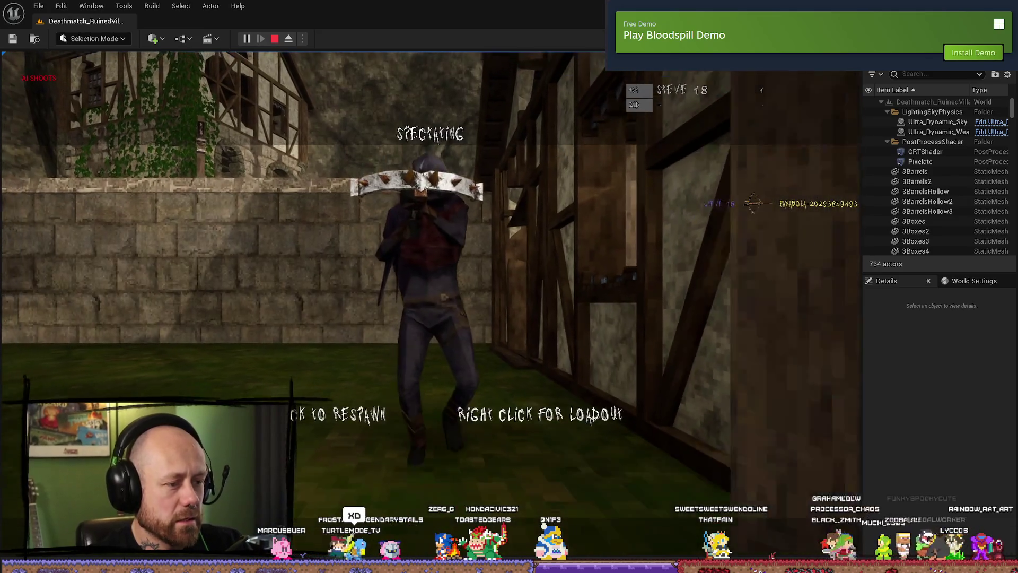
click(430, 303)
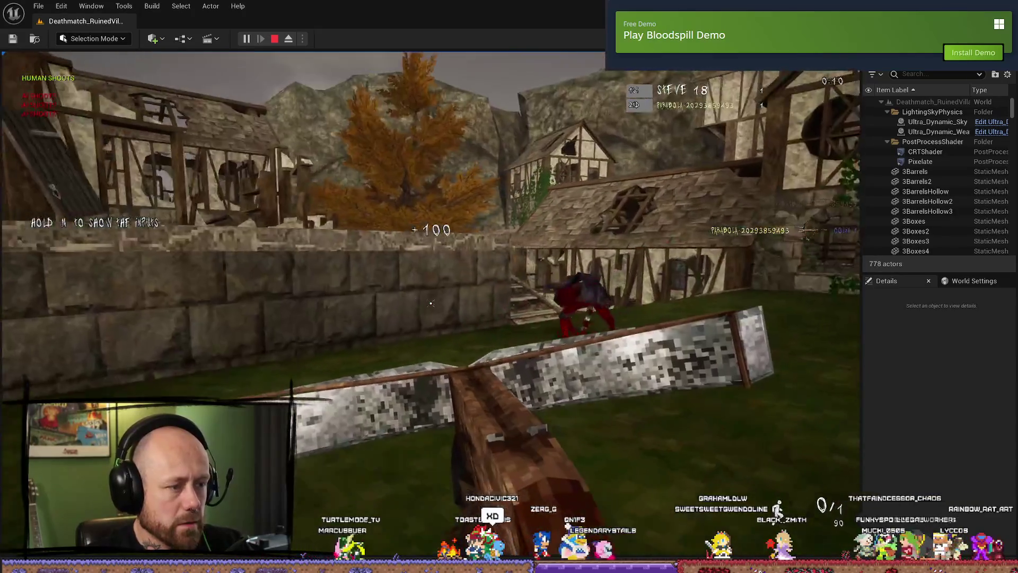
- Shoot an enemy with a crossbow bolt, toggle pause several times, then eject from the player with F8
click(431, 303)
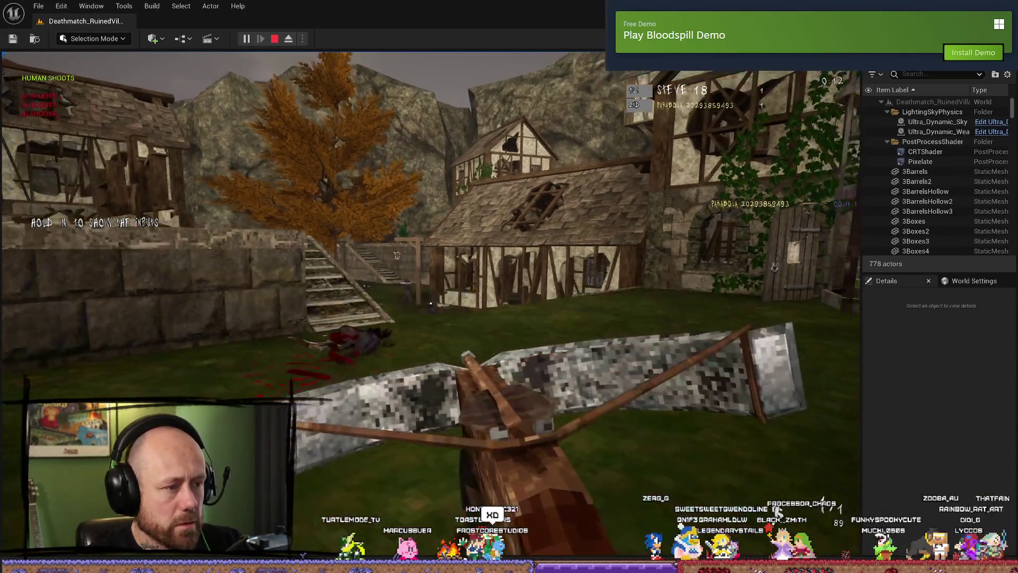
key(Pause)
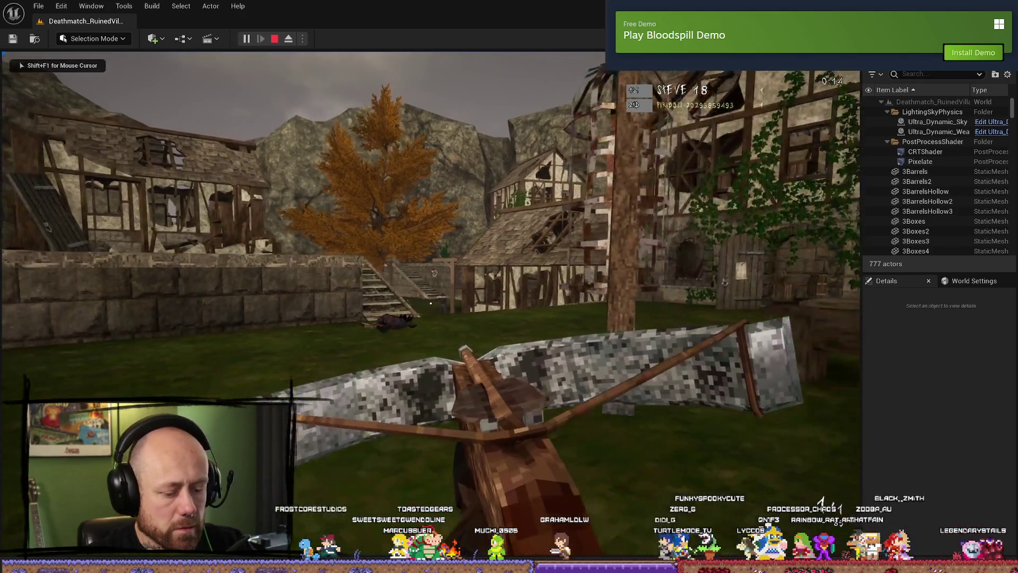
key(Pause)
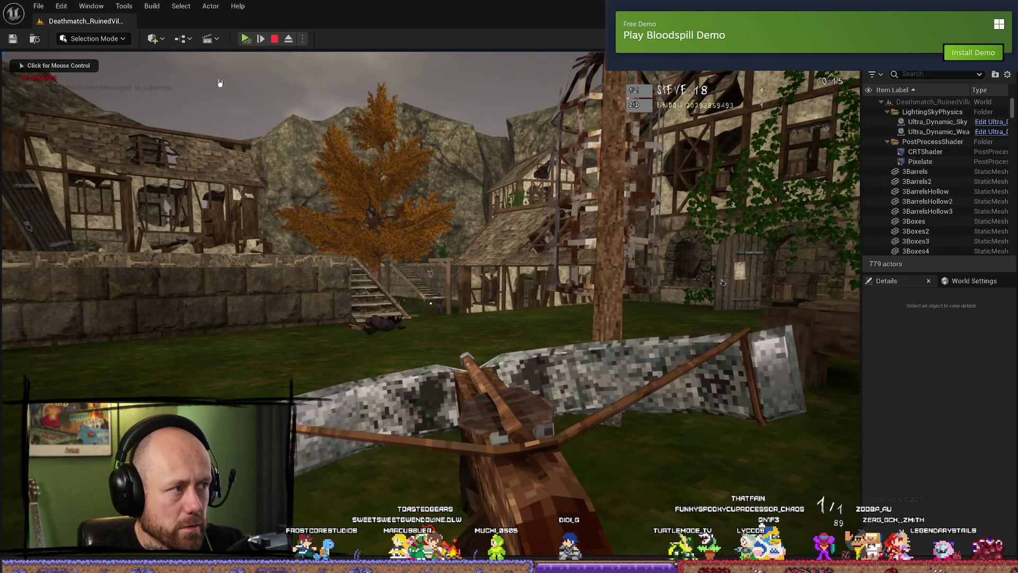
click(245, 39)
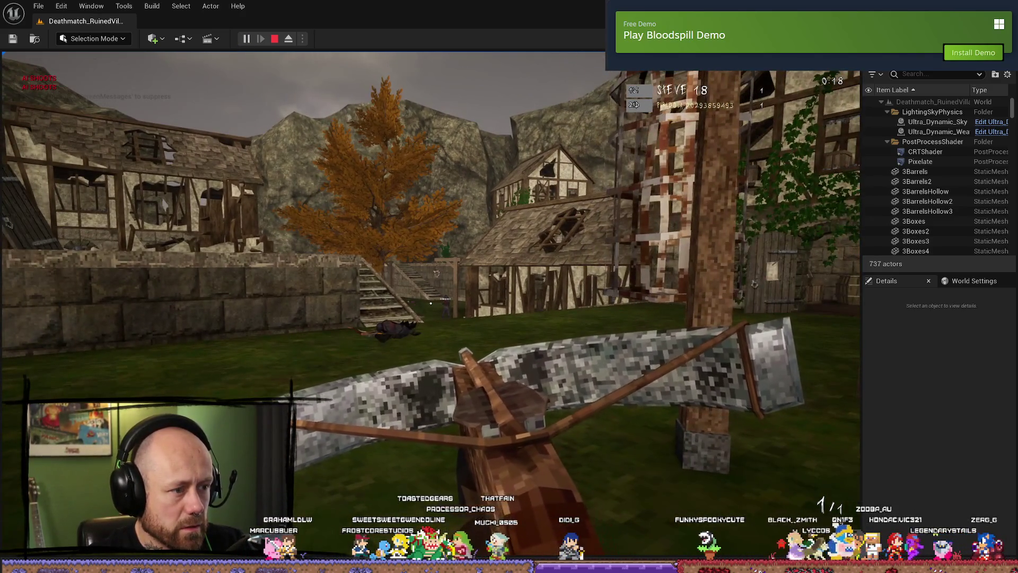
key(Pause)
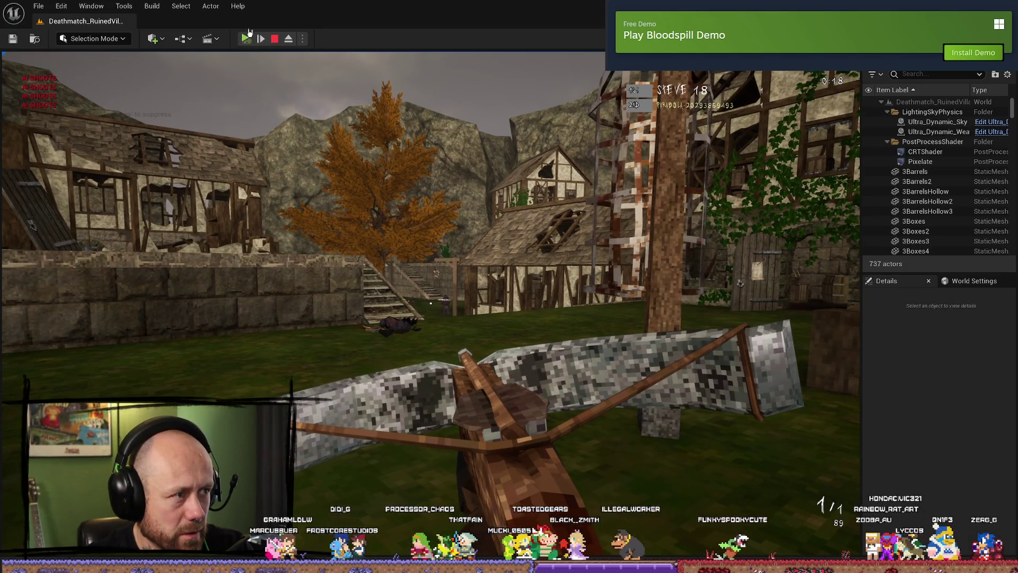
click(247, 38)
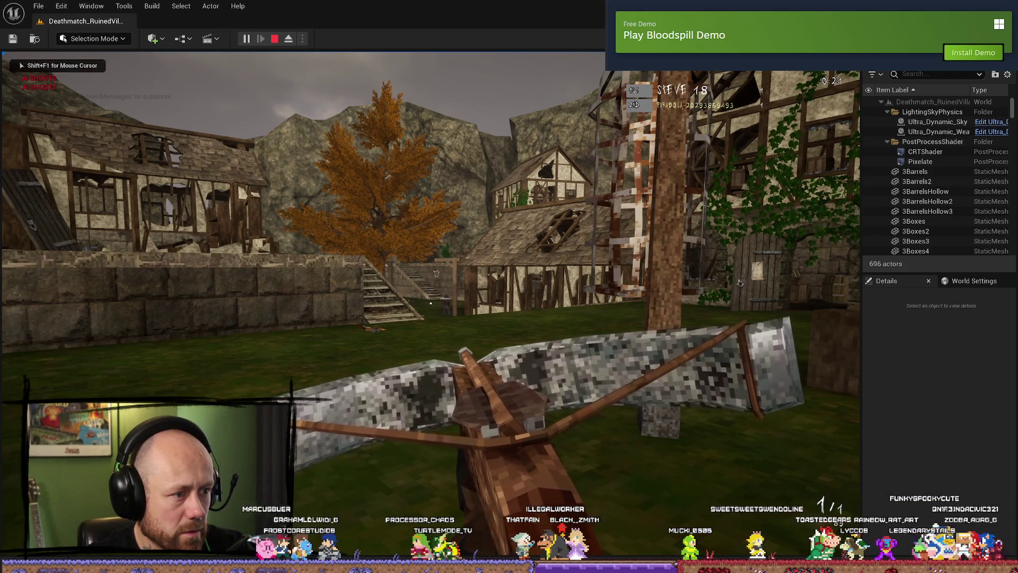
key(Pause)
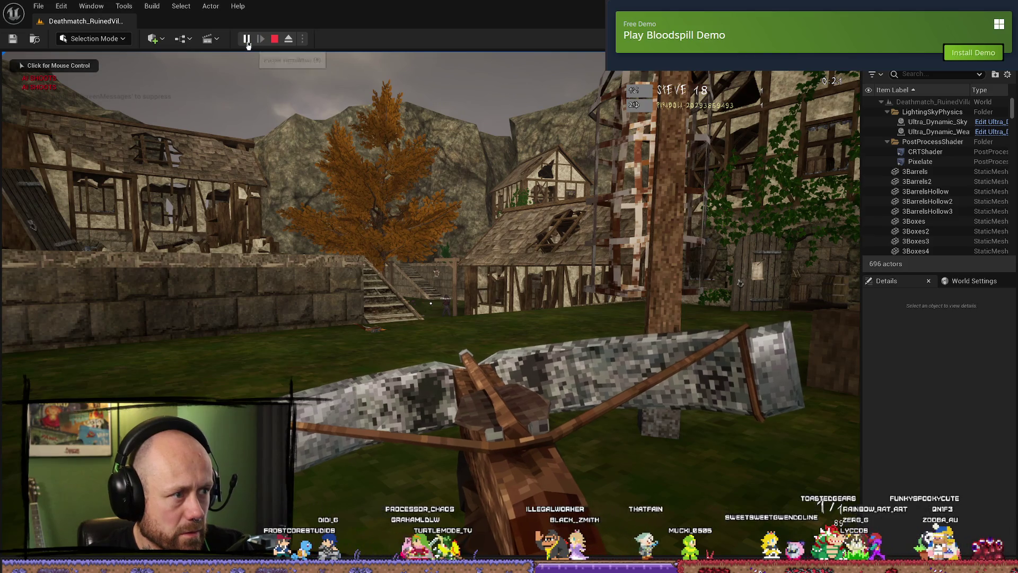
click(246, 38)
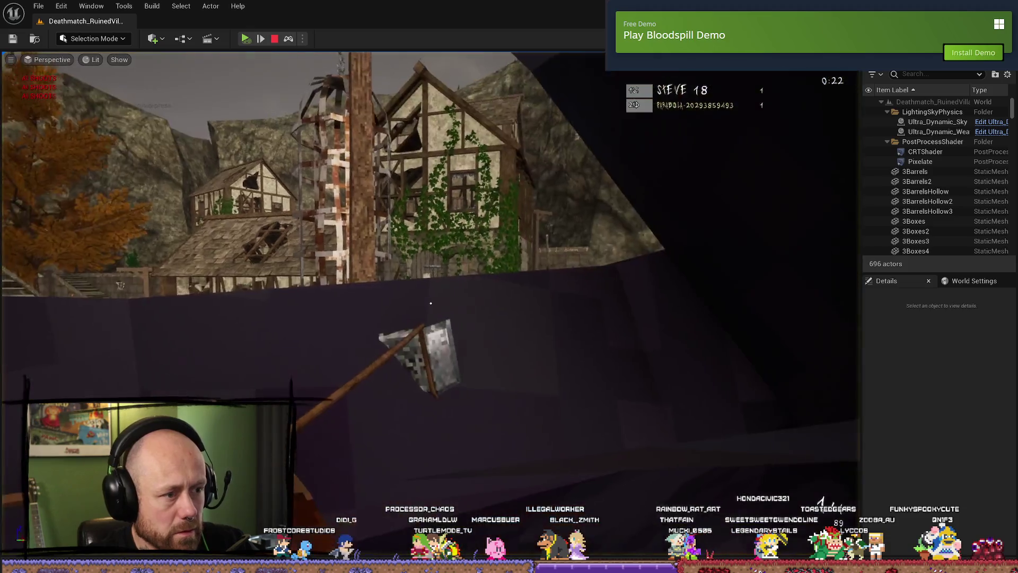
key(F8)
- Fly the detached camera up to the stone wall and tower, then stop the play session
mouse_move(430, 303)
mouse_down()
mouse_move(447, 265)
mouse_move(424, 340)
mouse_move(430, 286)
mouse_up()
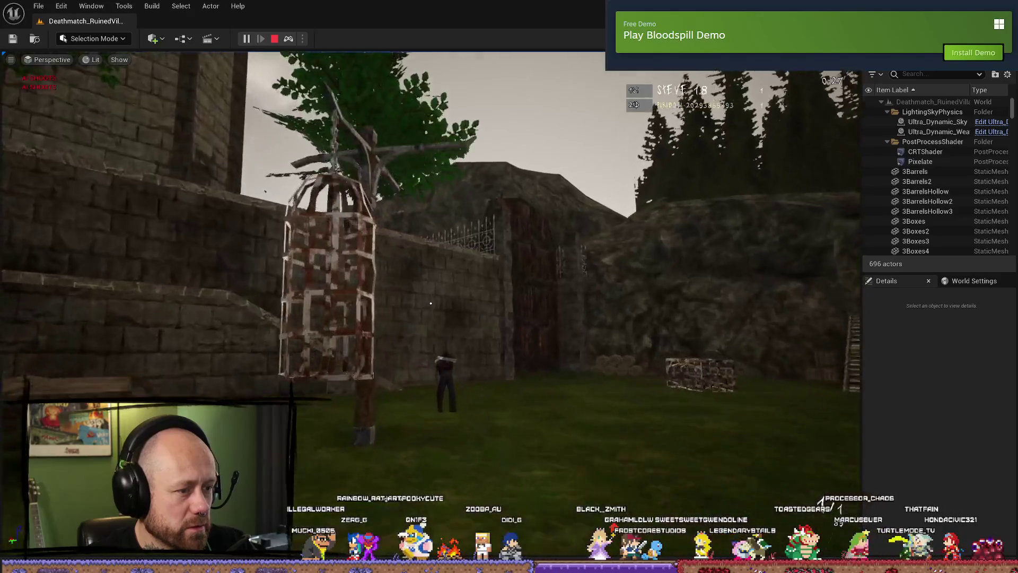
click(275, 38)
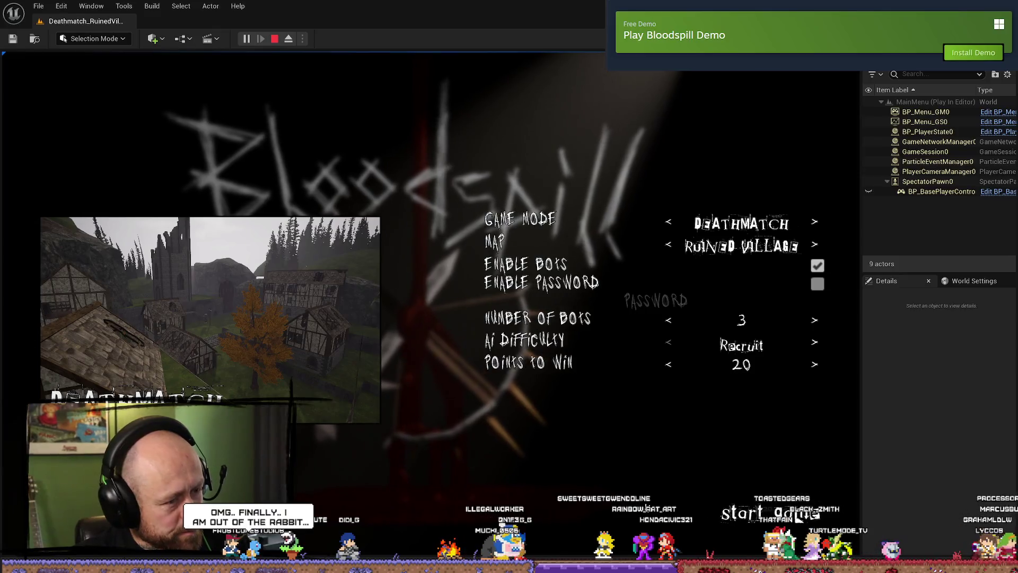
- Start the Ruined Village match, strafe and back up past the tree, then pause with Esc
click(795, 514)
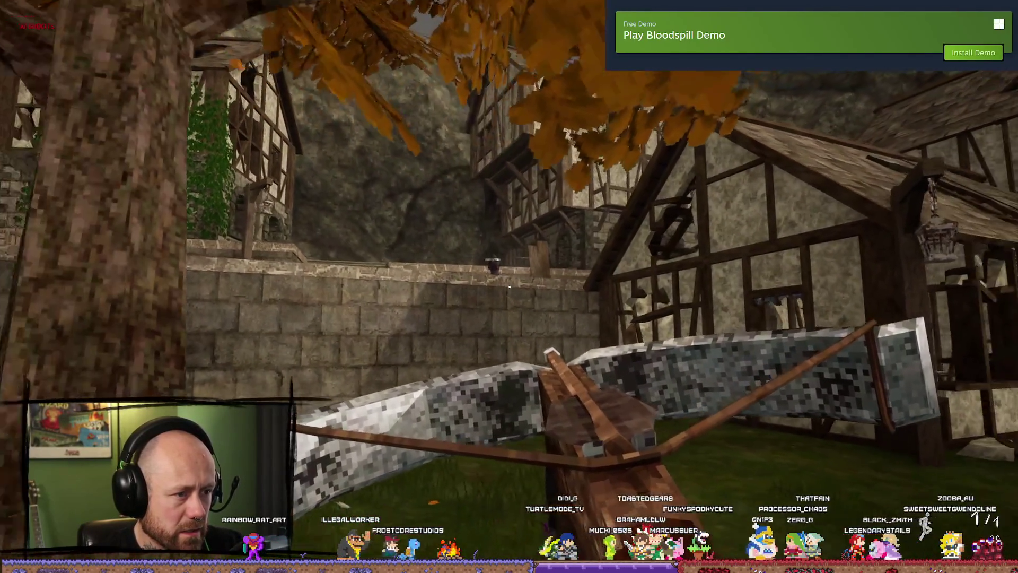
key(a)
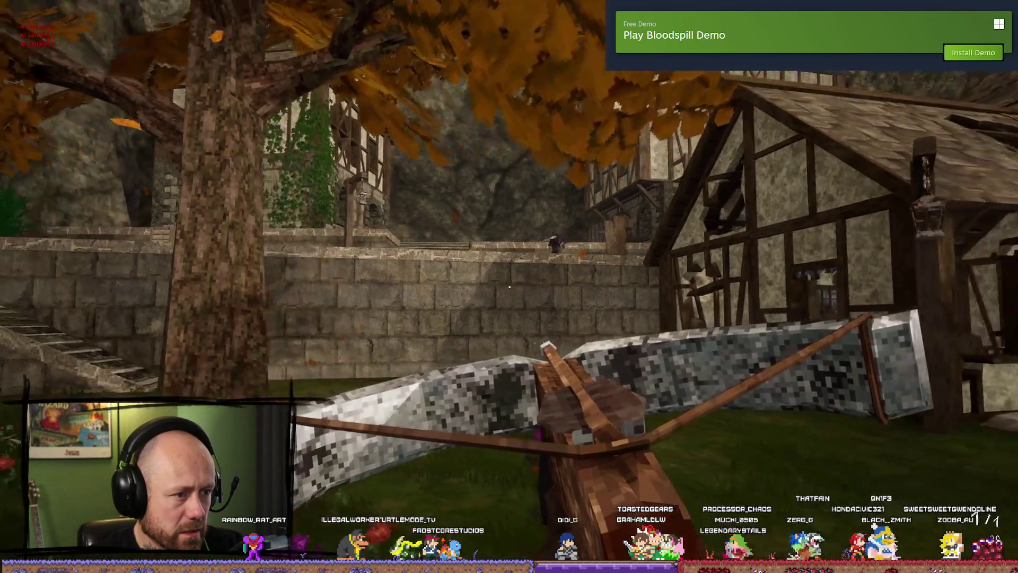
key(s)
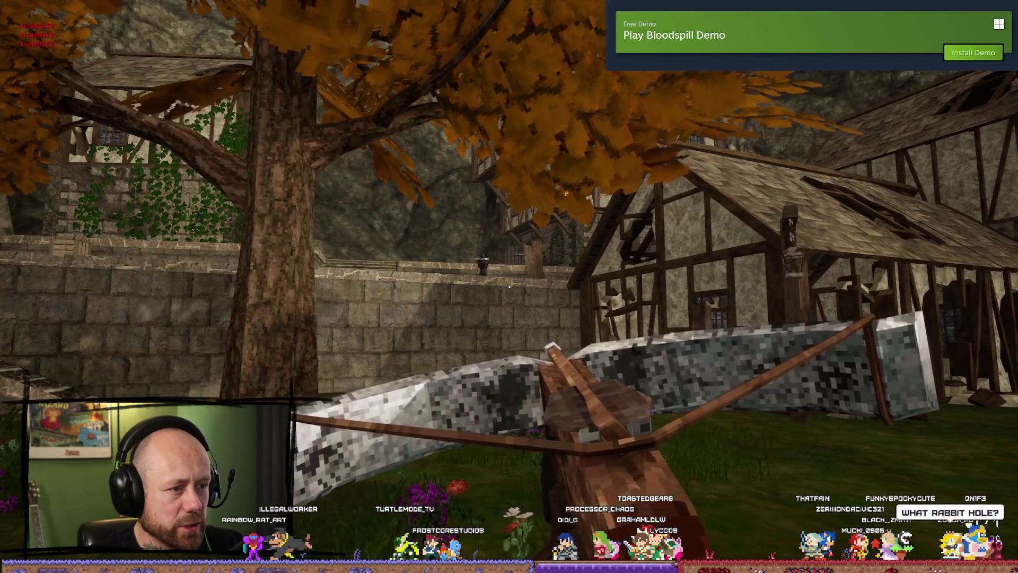
key(a)
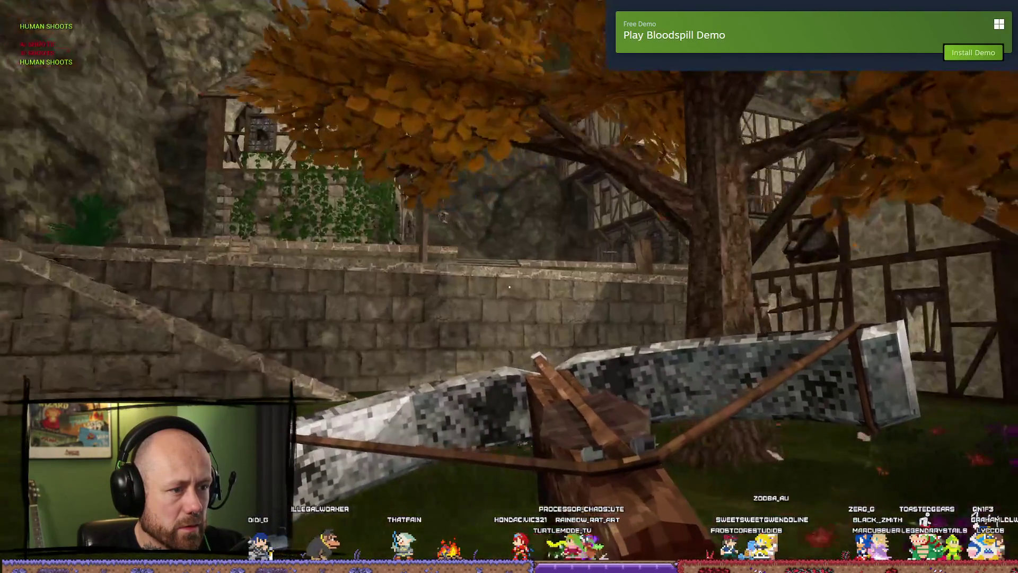
key(Escape)
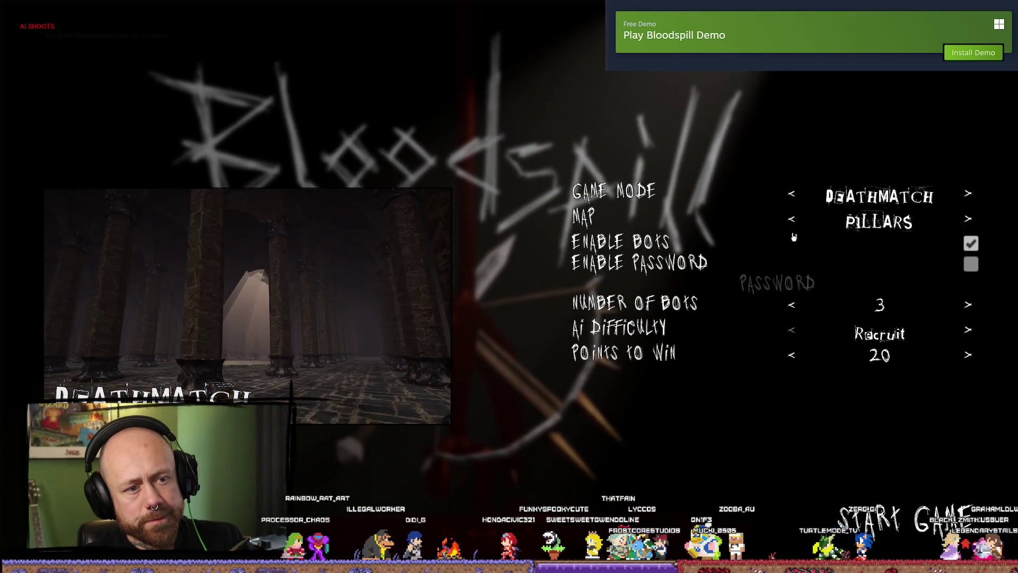
- Start the Pillars deathmatch and walk through the pillar hall toward the lit central platform
click(910, 513)
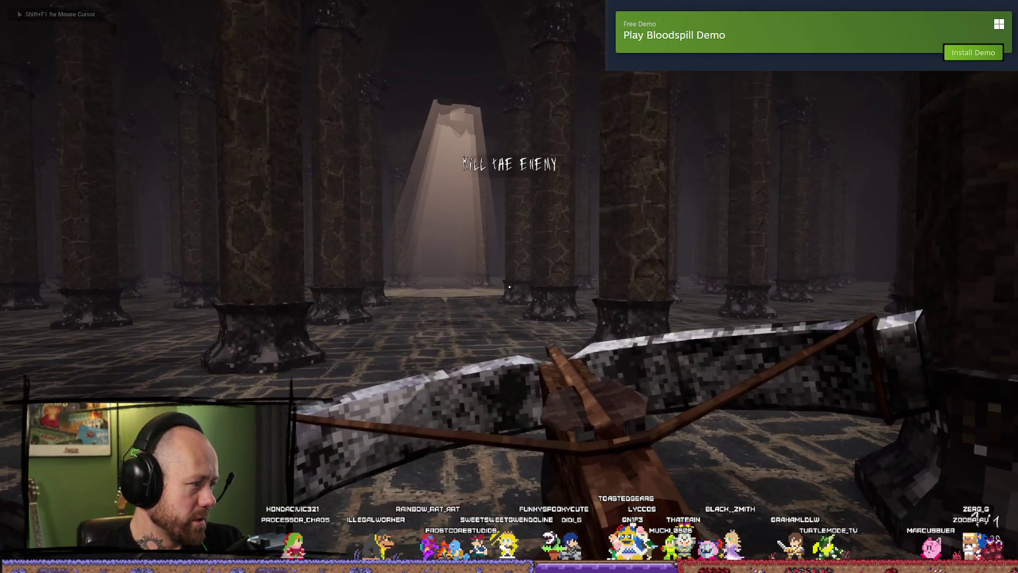
key(w)
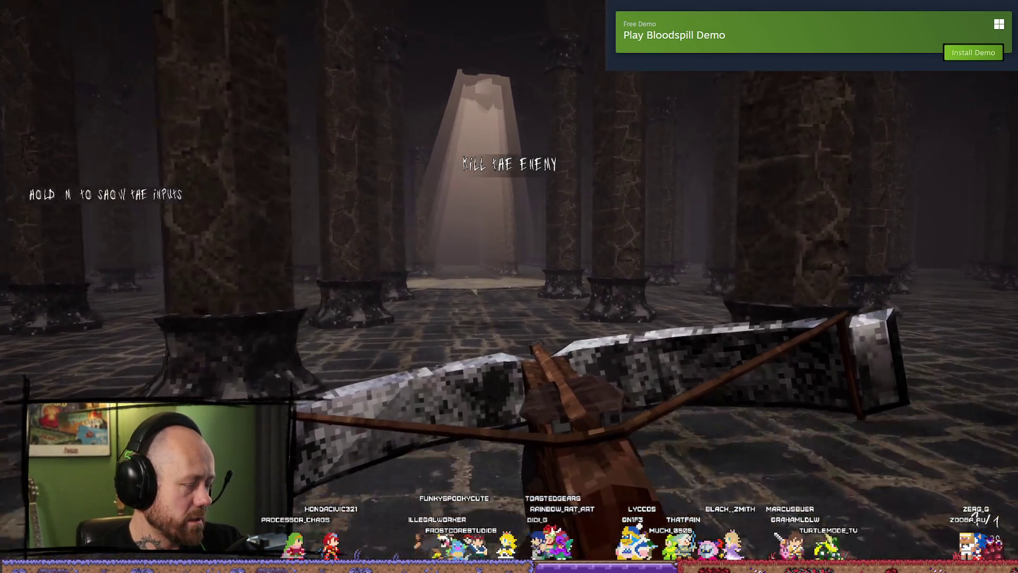
key(w)
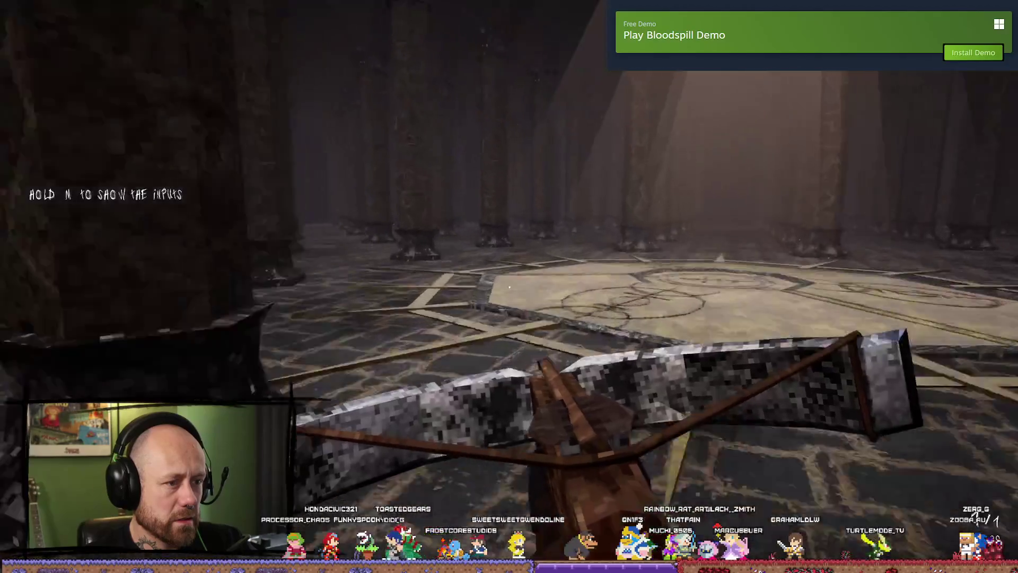
key(w)
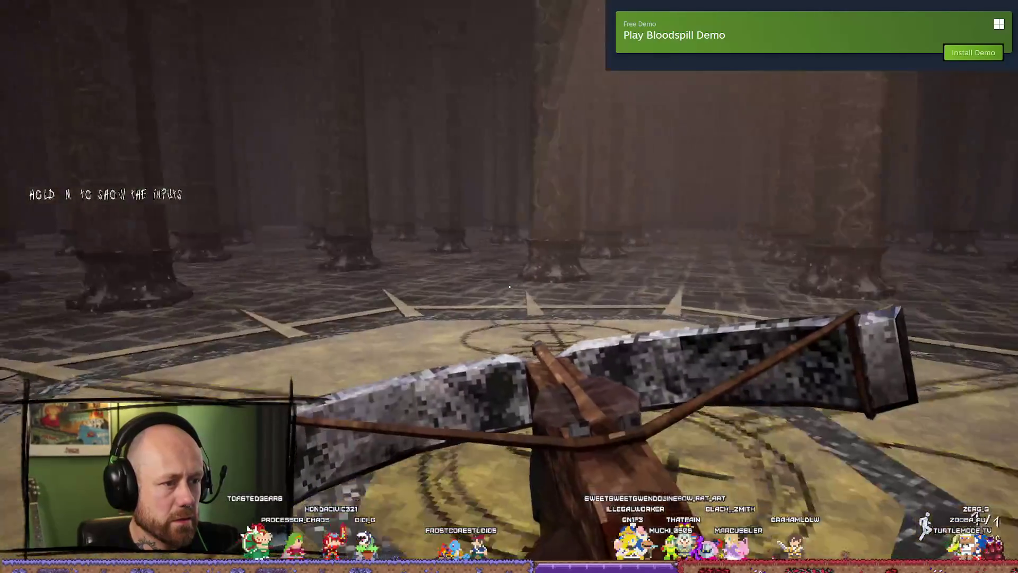
key(w)
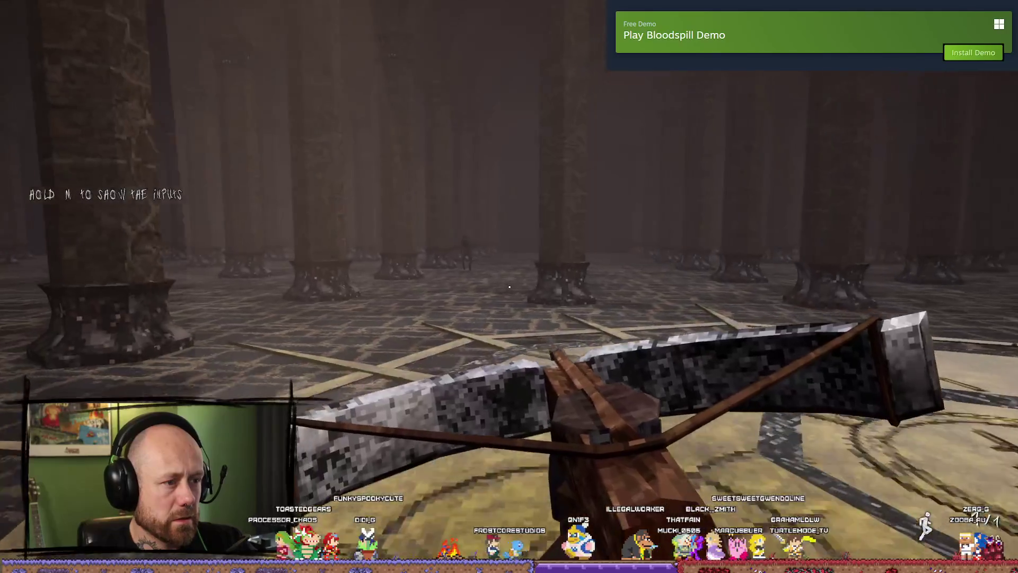
key(w)
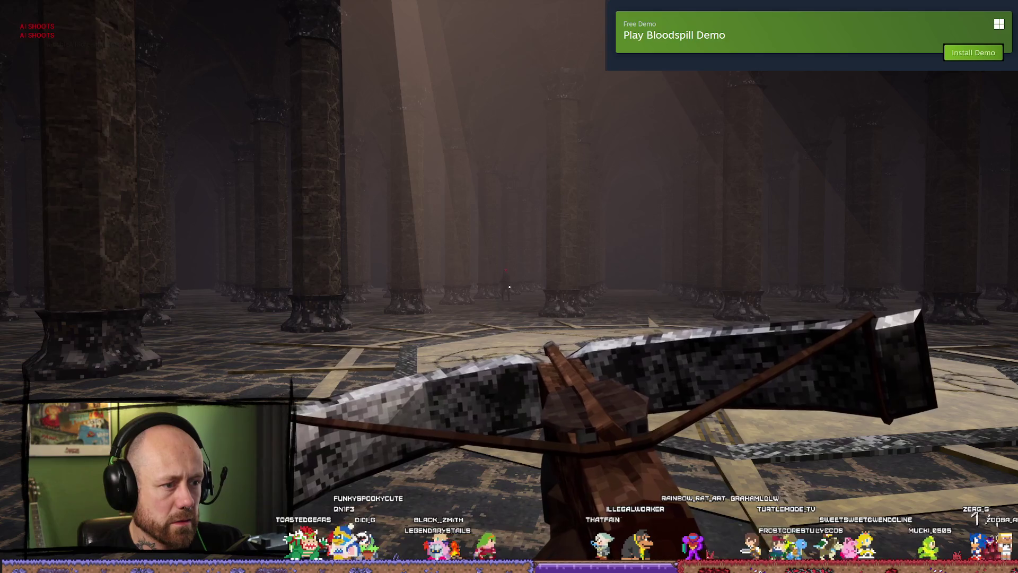
key(w)
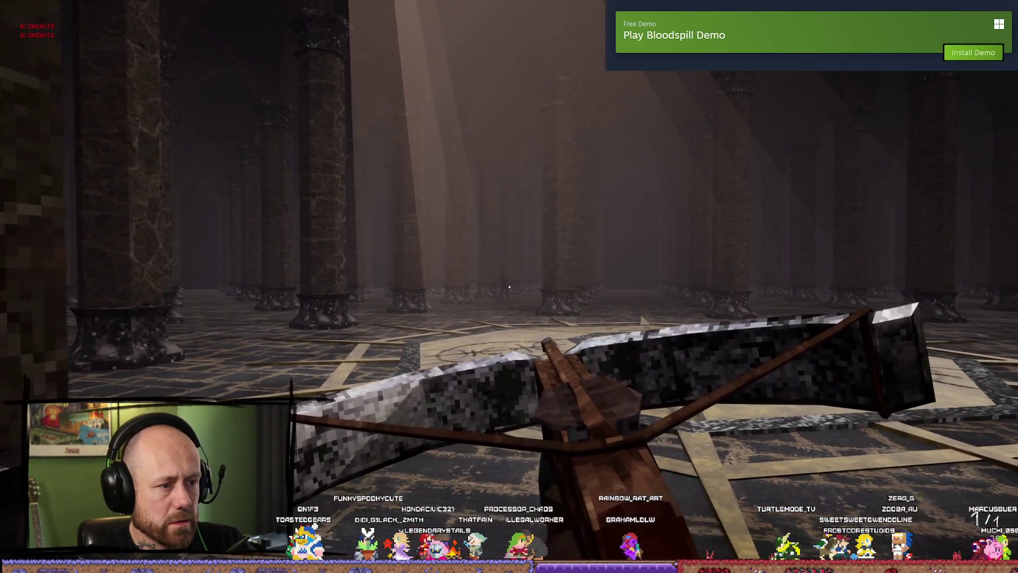
key(w)
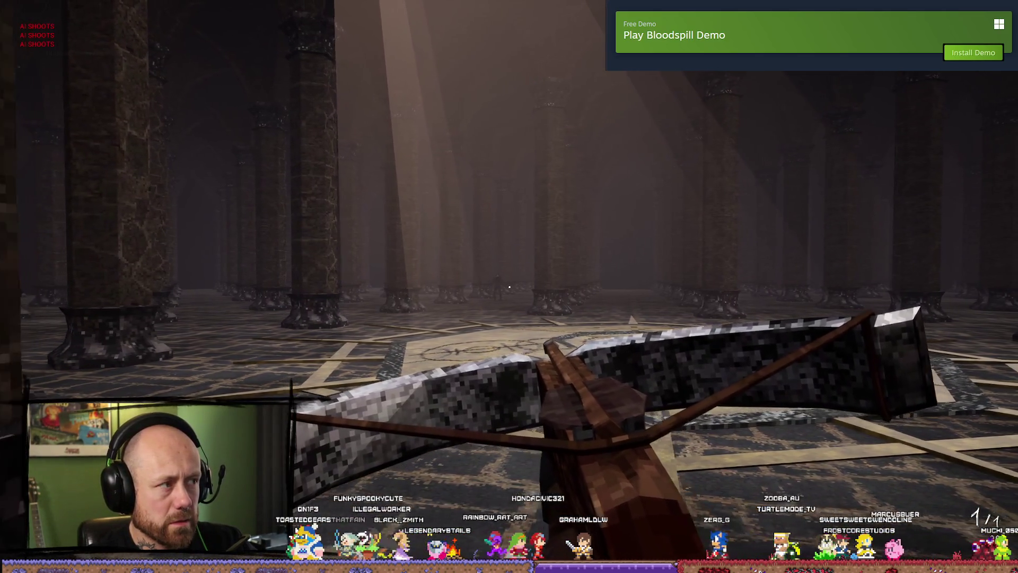
key(w)
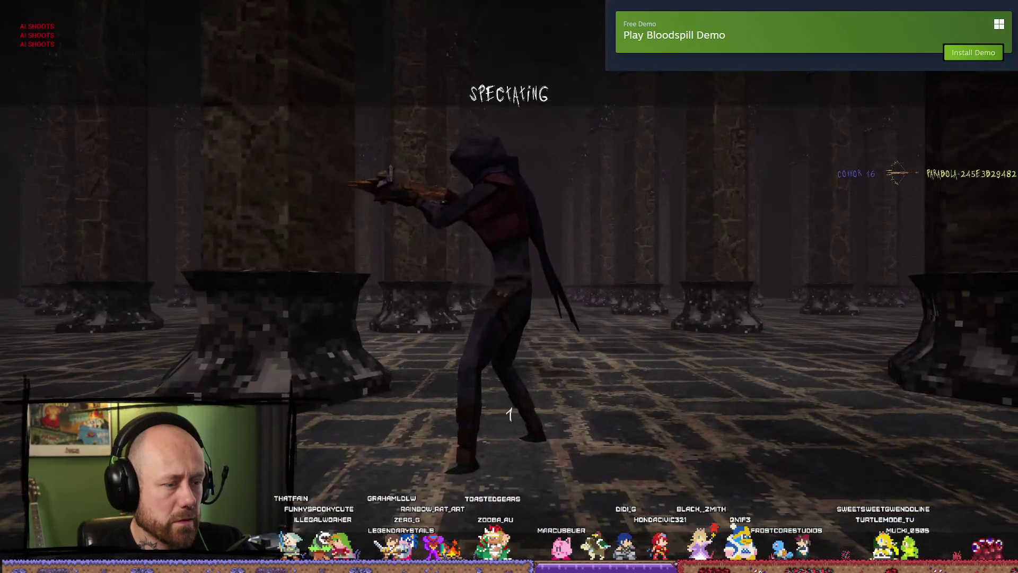
- Respawn after being killed, cross the hall past the floor sigil, then release to the editor and resume
click(509, 287)
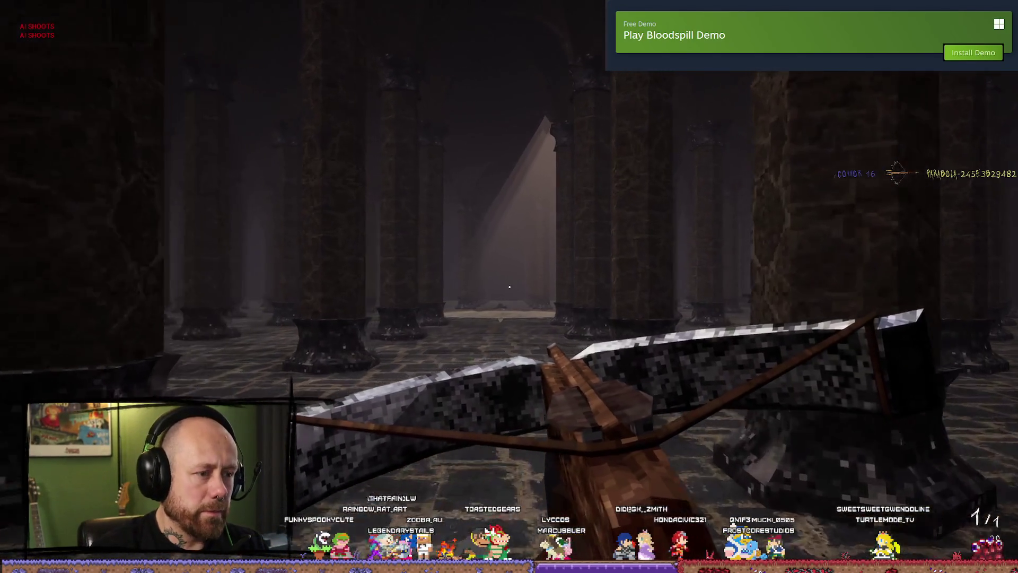
key(w)
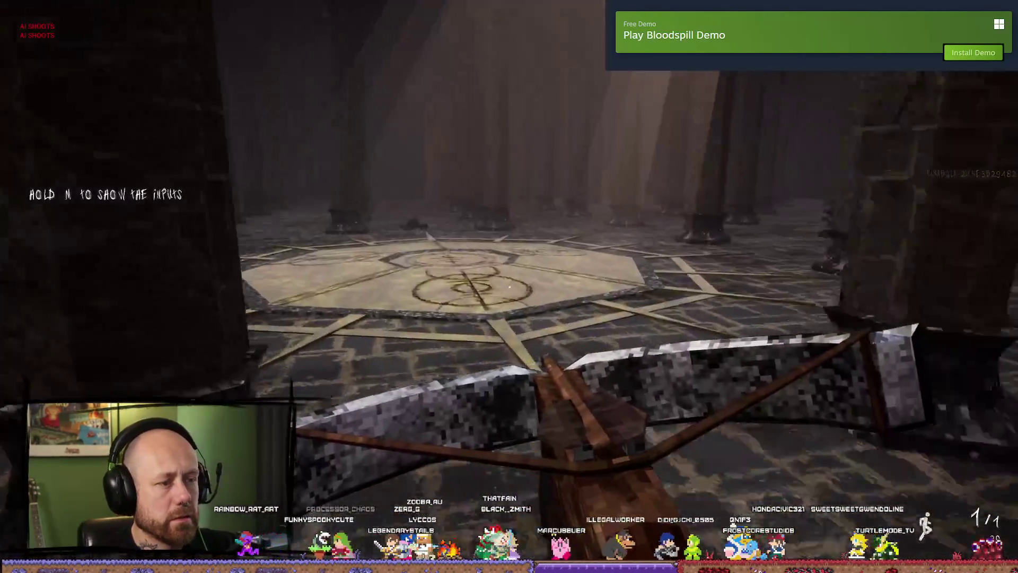
key(w)
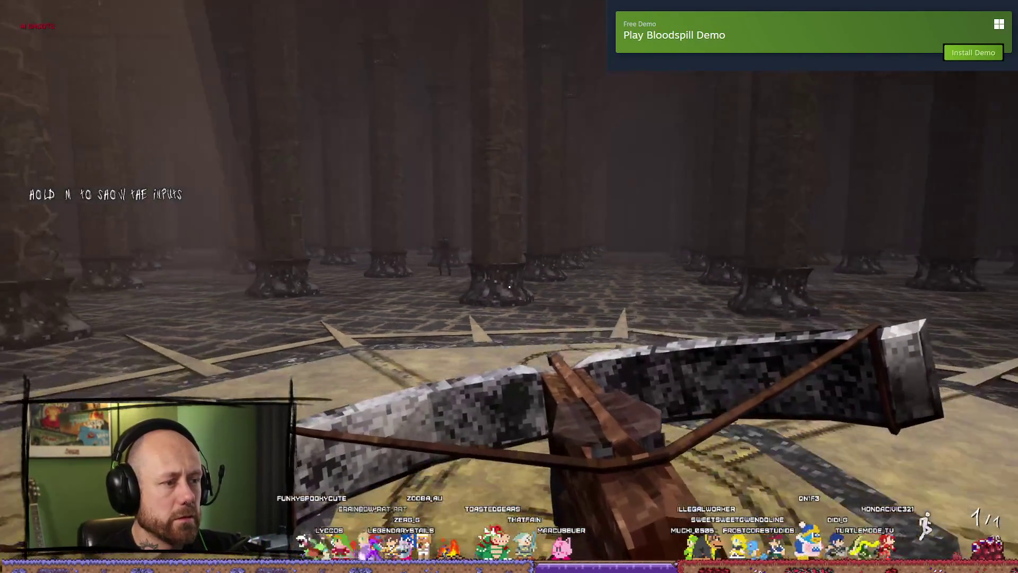
key(w)
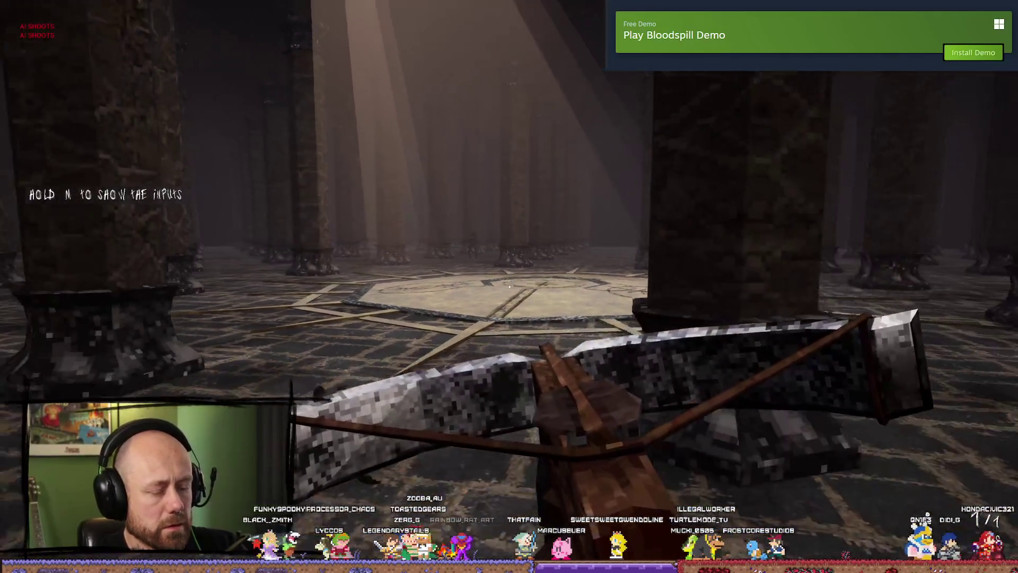
key(a)
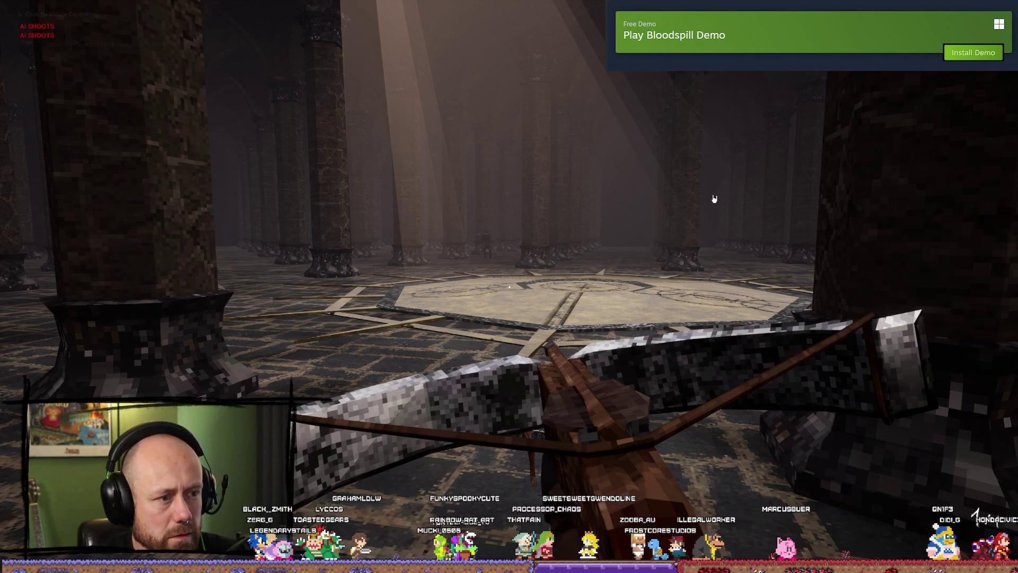
key(F11)
click(243, 35)
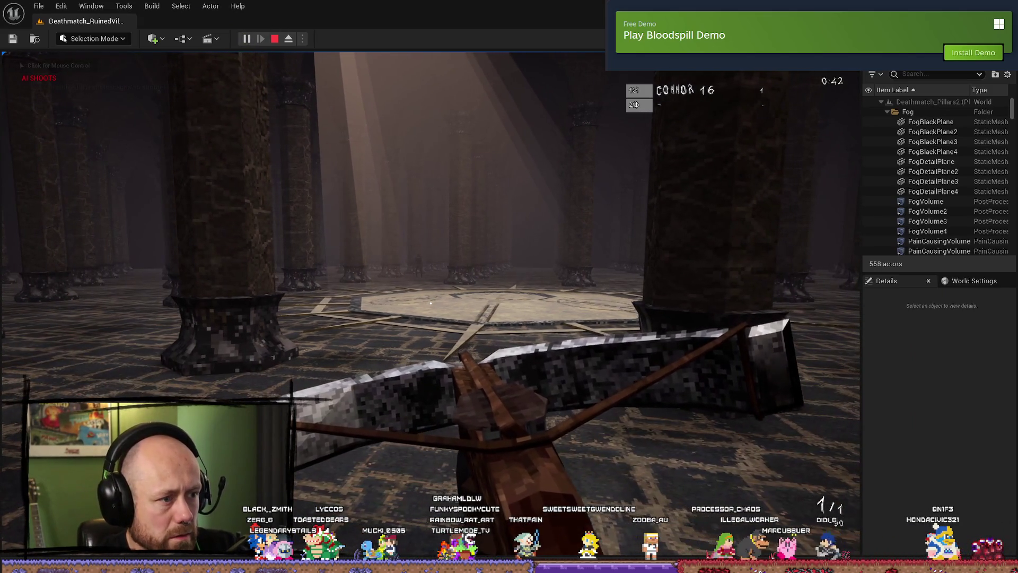
- Pause the playtest, advance it five single frames, then resume
click(246, 39)
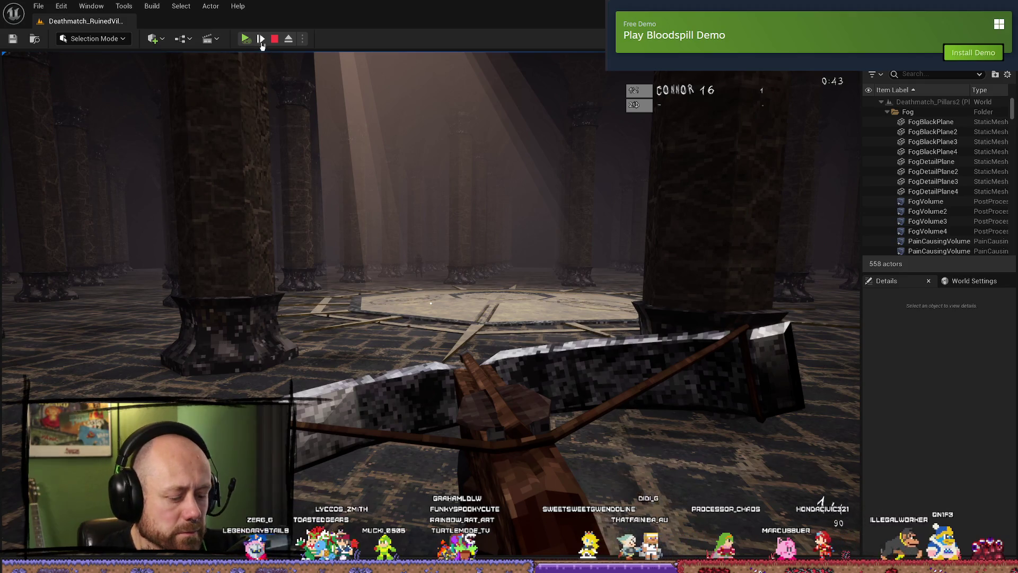
click(244, 40)
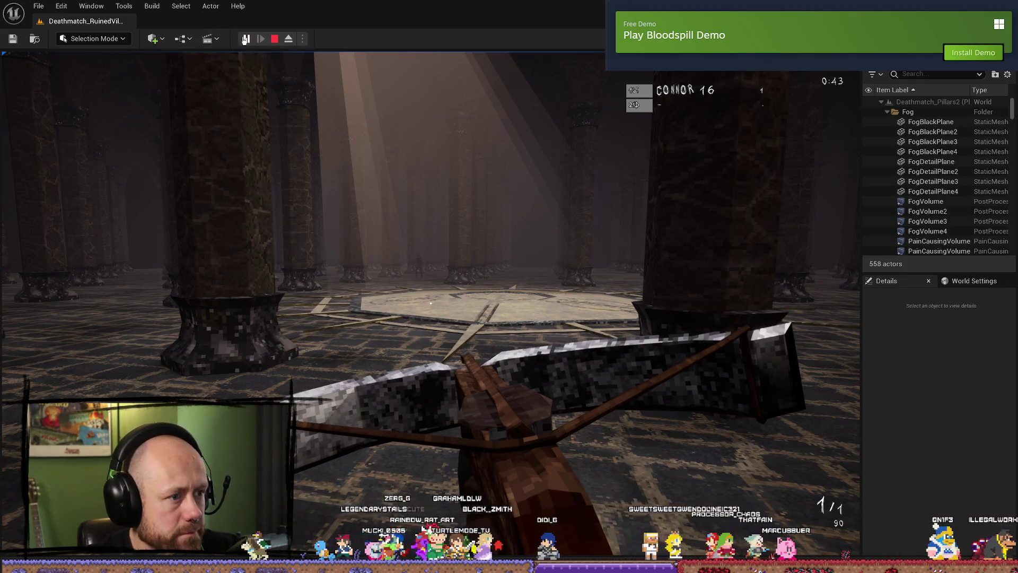
click(243, 40)
click(245, 39)
click(244, 39)
click(245, 40)
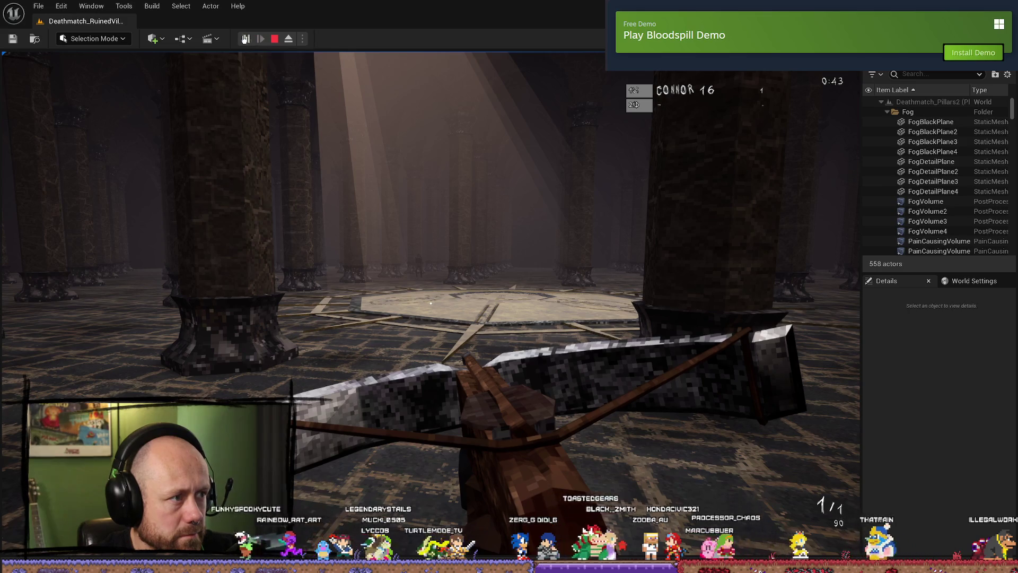
click(244, 39)
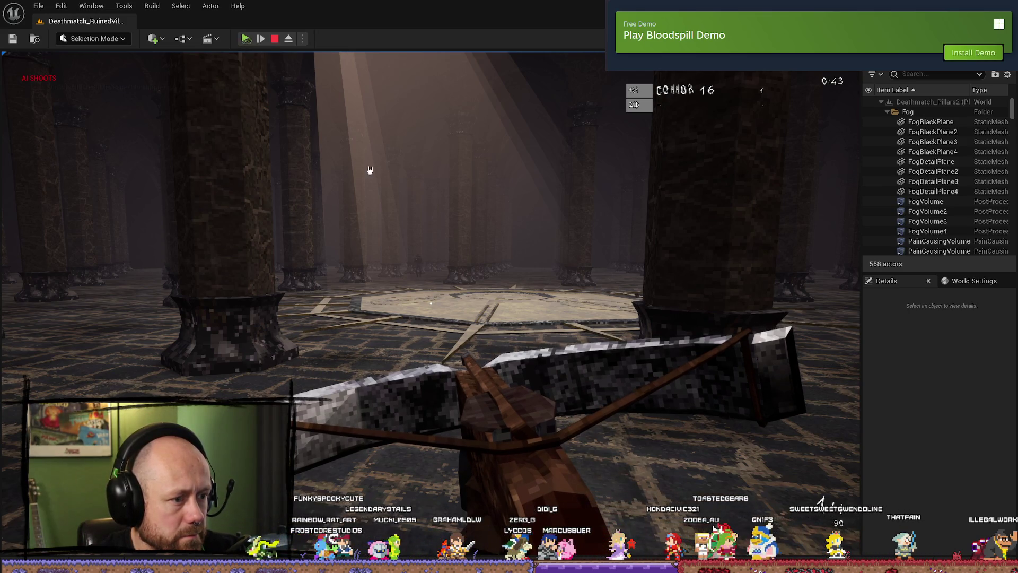
click(245, 39)
- Pause again and glance at the BP_BaseWeapon Spawn Bullet graph before resuming play
click(431, 303)
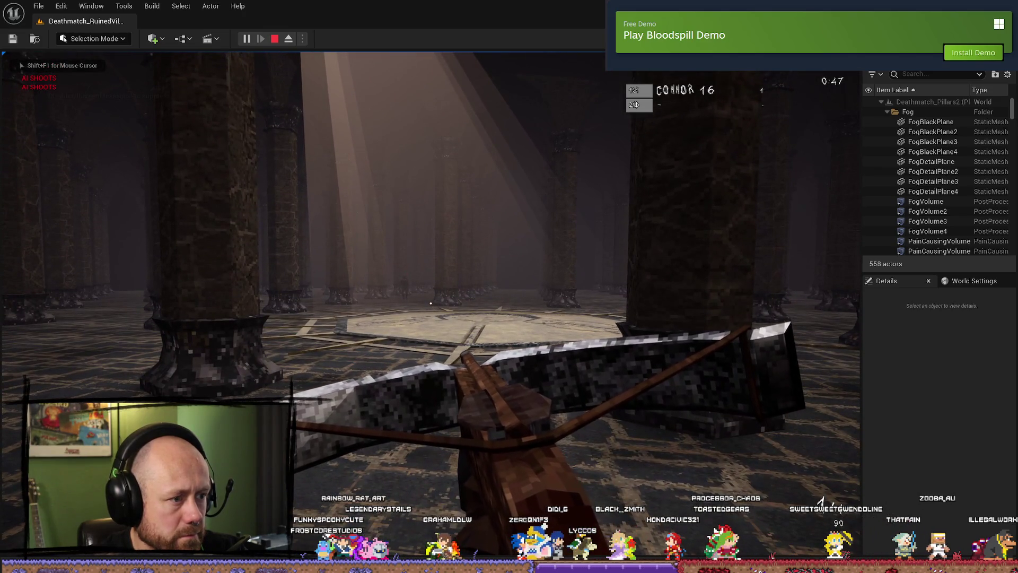
key(Pause)
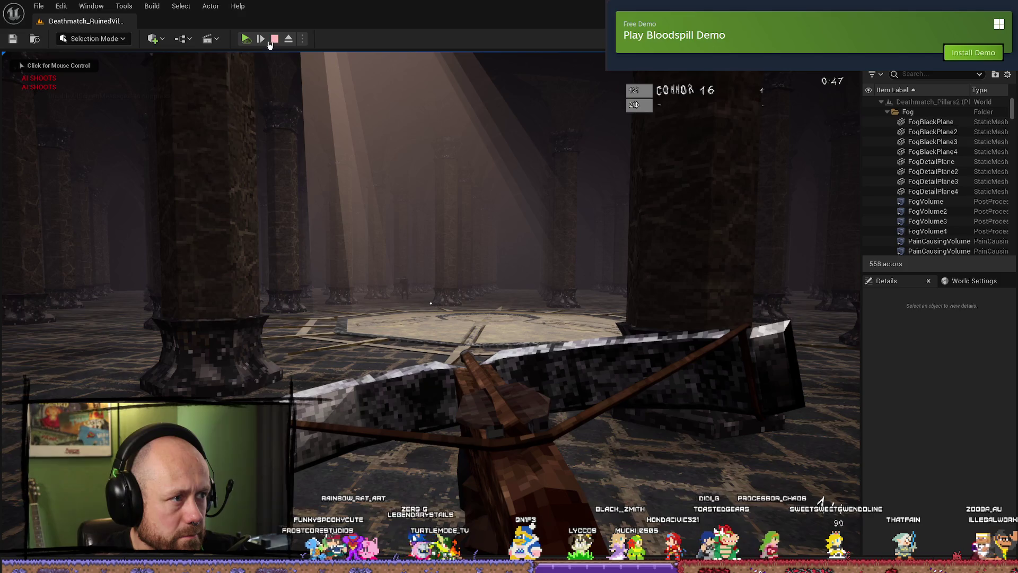
click(377, 164)
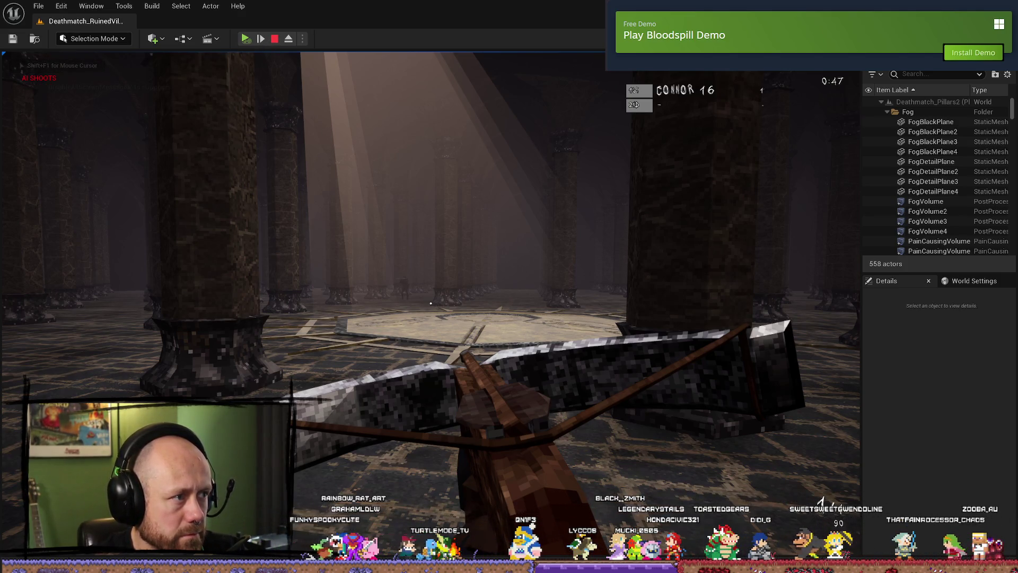
key(alt+Tab)
key(alt+Tab)
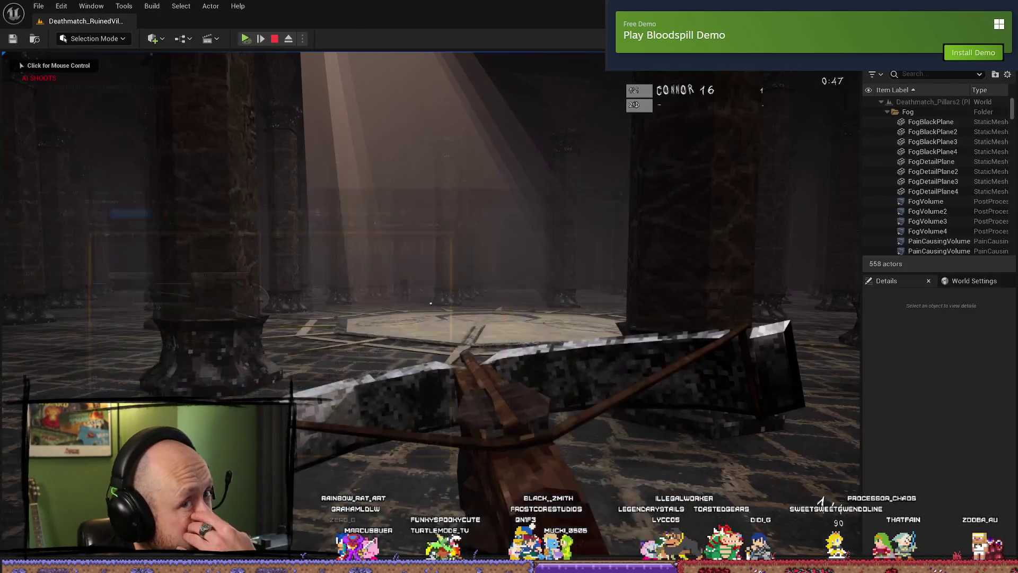
click(509, 263)
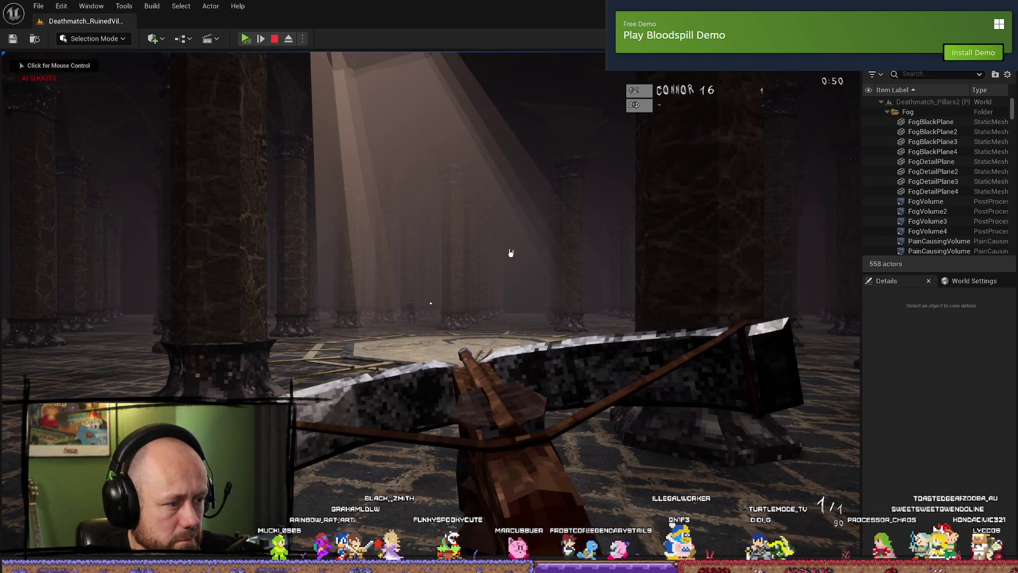
click(246, 39)
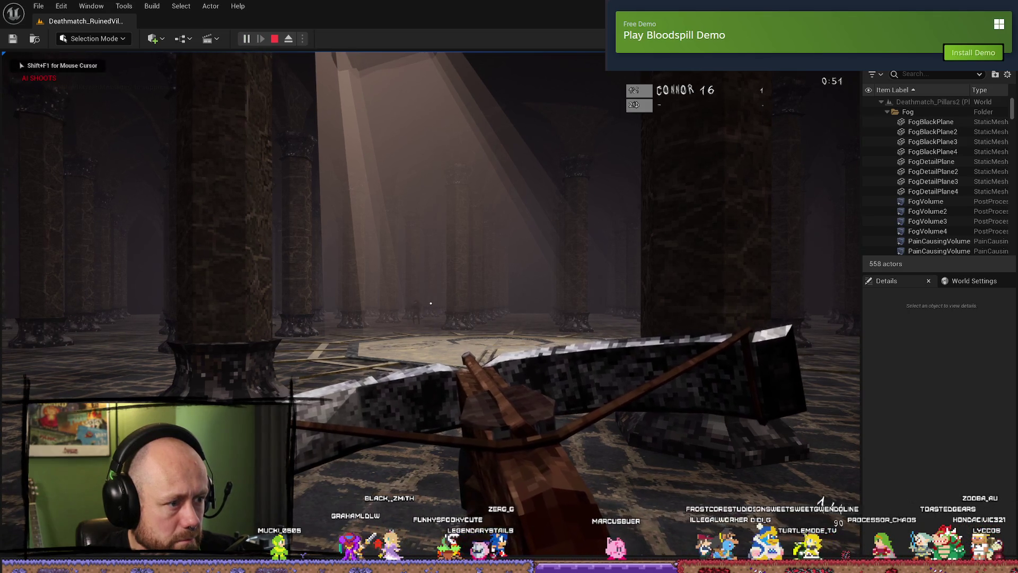
- Fight toward the octagonal platform, respawn after dying, and bring up the pause menu
key(w)
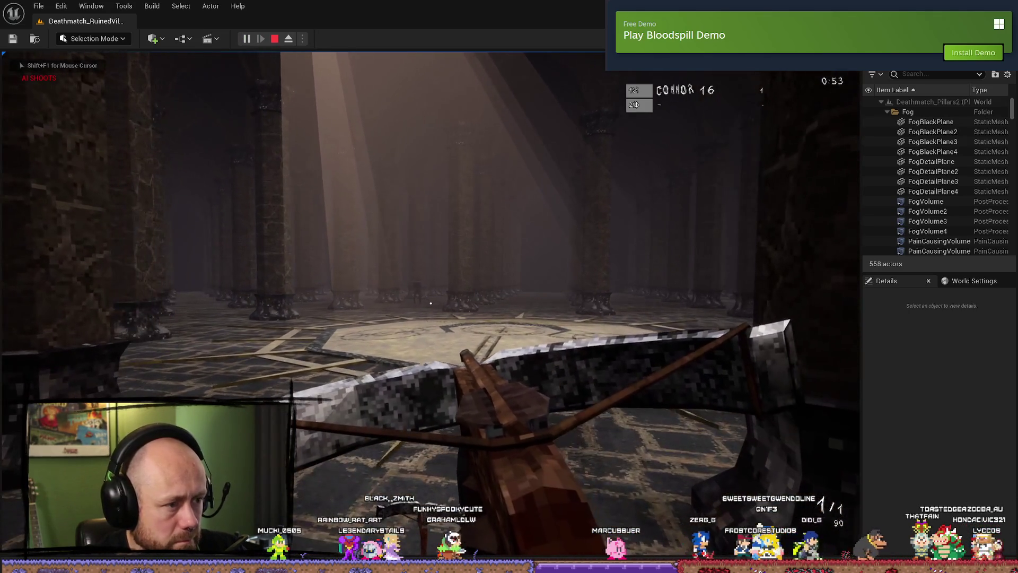
key(w)
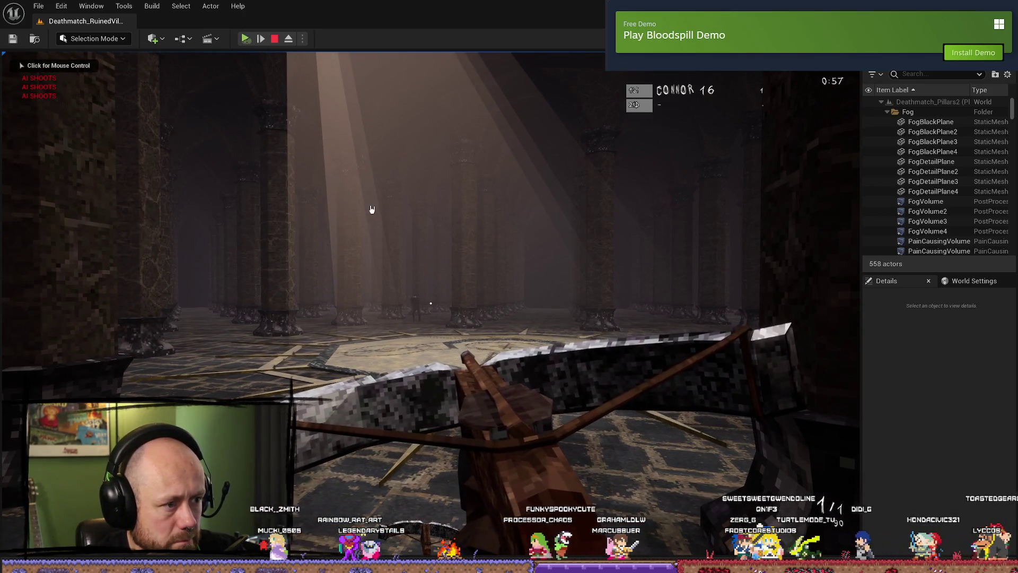
click(247, 39)
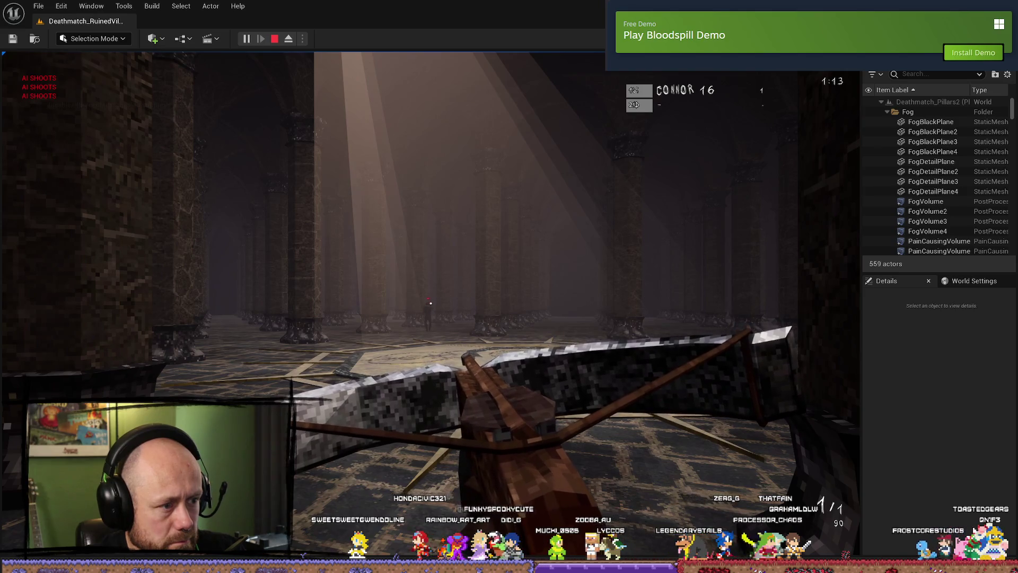
key(w)
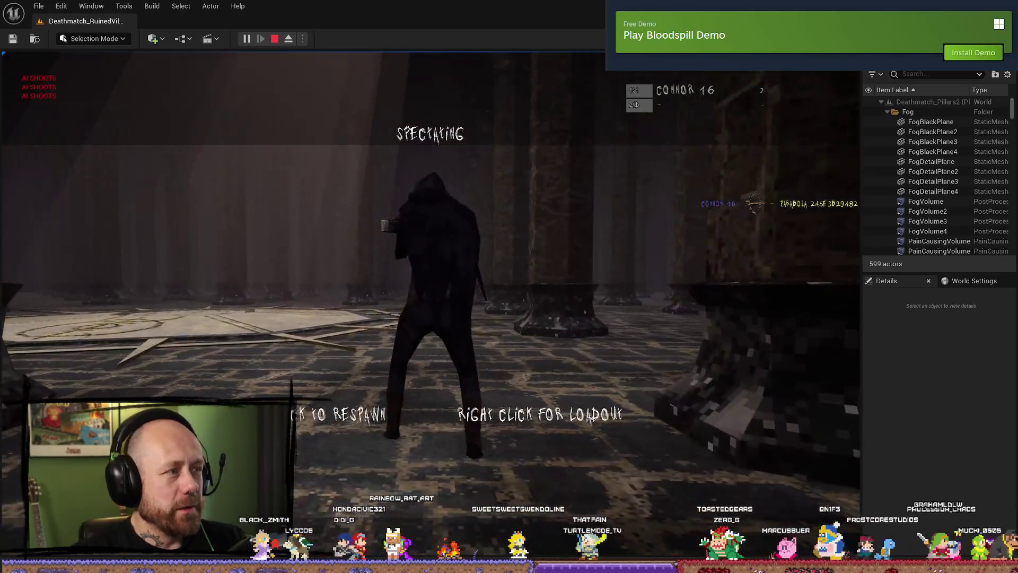
click(430, 415)
key(Escape)
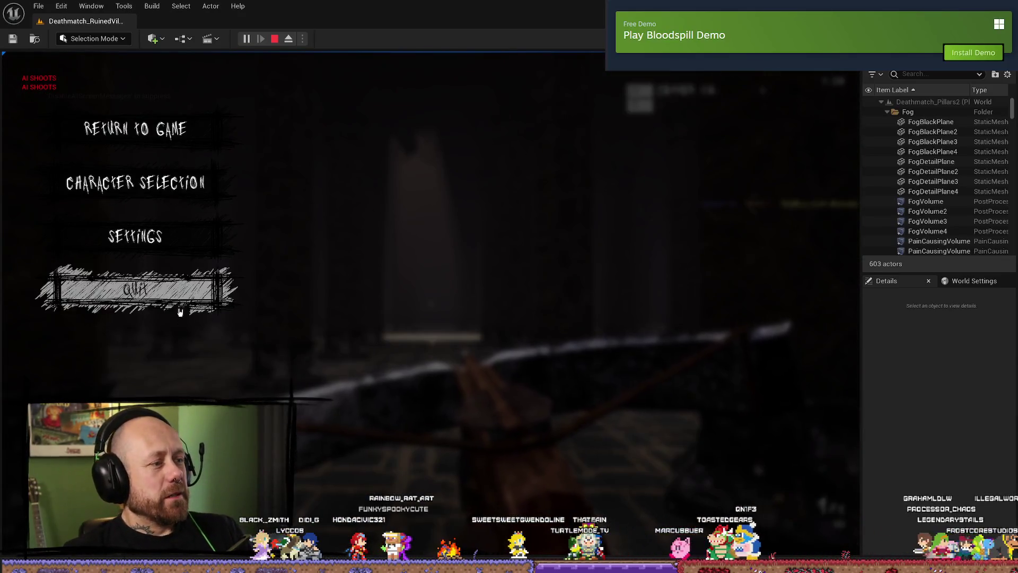
- Quit the match, stop the play session, and browse to the FPS folder in the Content Drawer
click(180, 312)
click(332, 354)
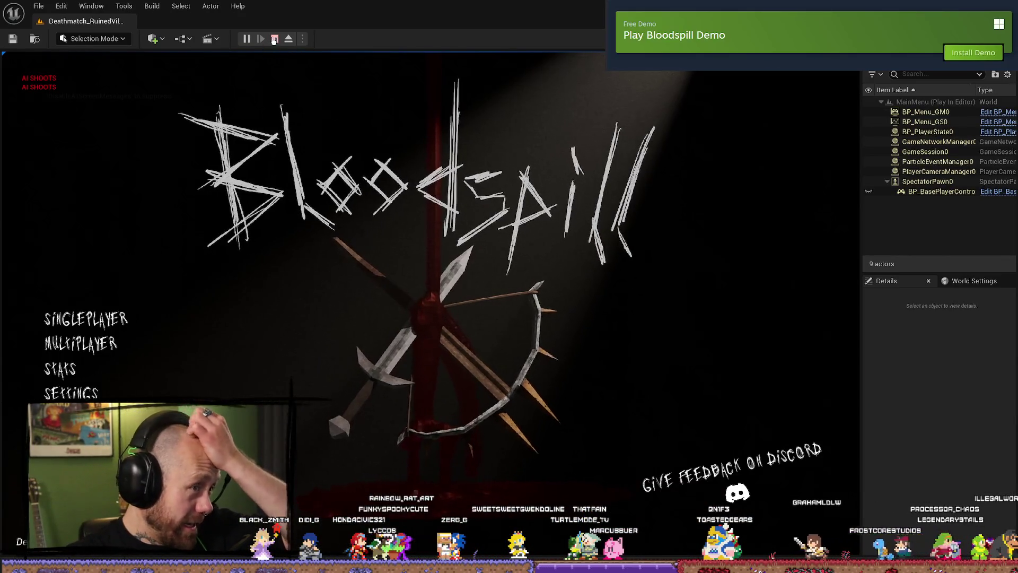
click(274, 40)
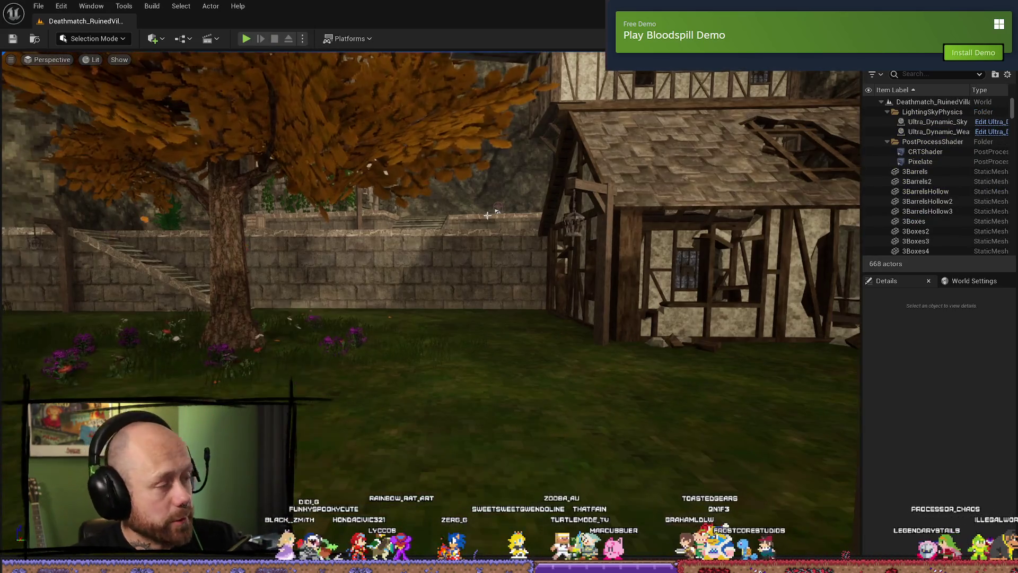
key(ctrl+space)
click(42, 395)
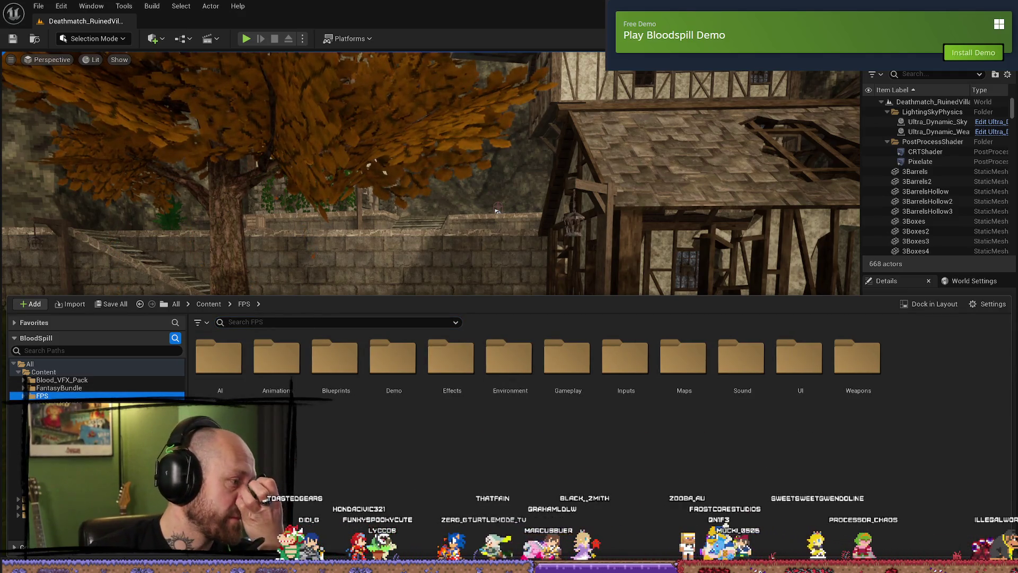
- Open BP_BaseWeapon's Fire Weapon graph and select the Spawn Bullet node
key(alt+Tab)
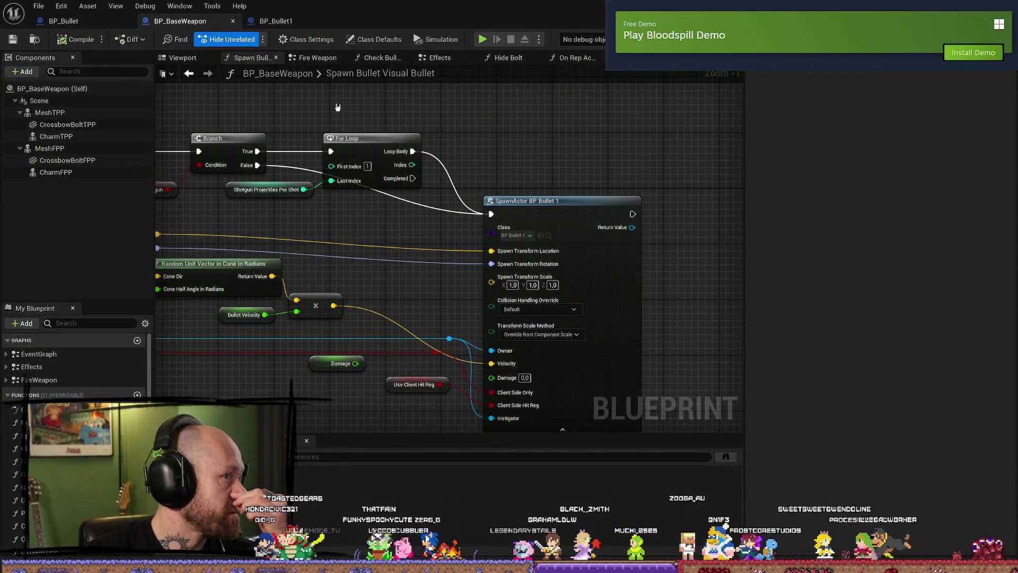
key(ctrl+space)
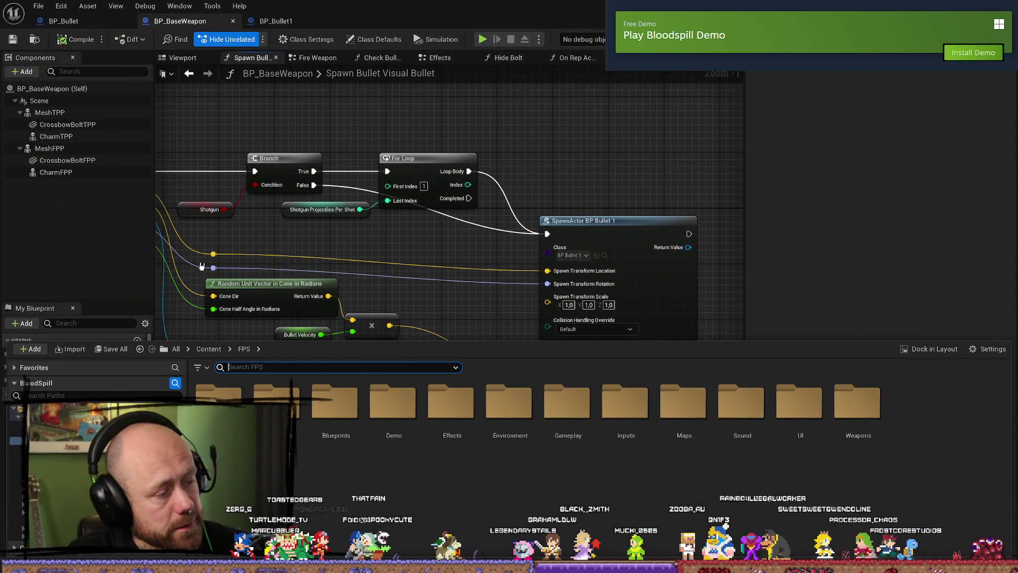
click(64, 21)
click(198, 22)
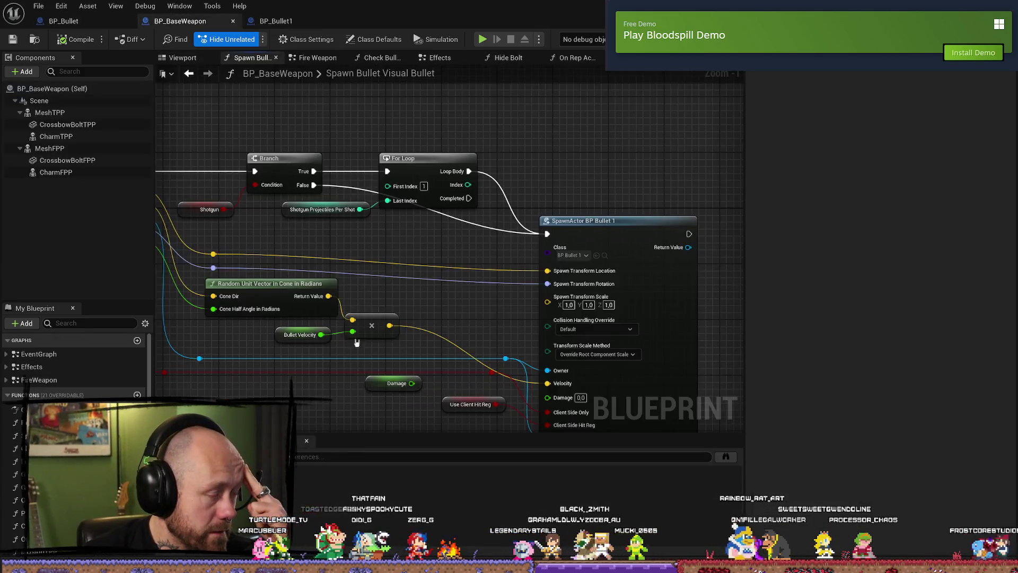
scroll(356, 342, down, 2)
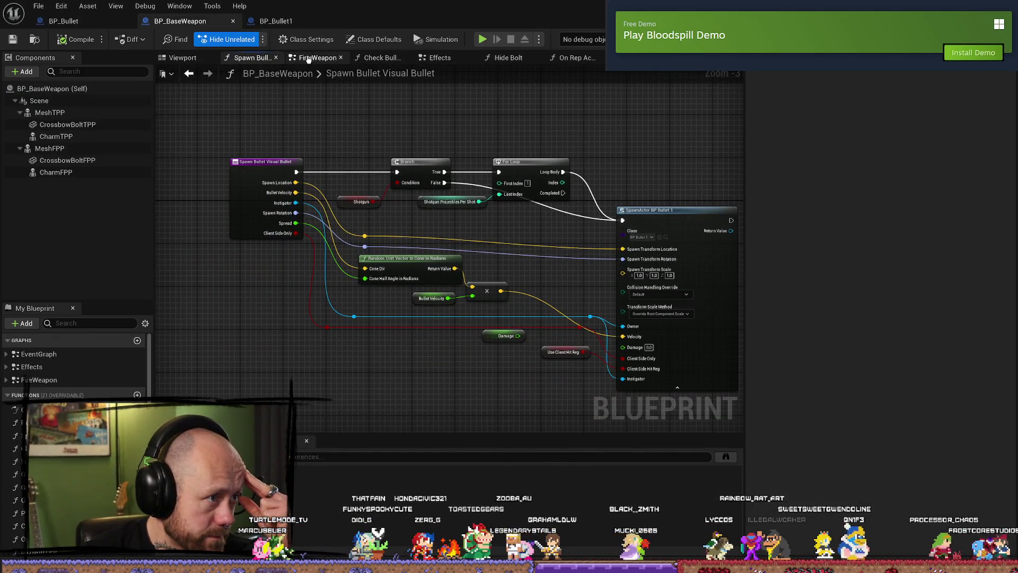
click(317, 57)
drag(566, 106, 475, 226)
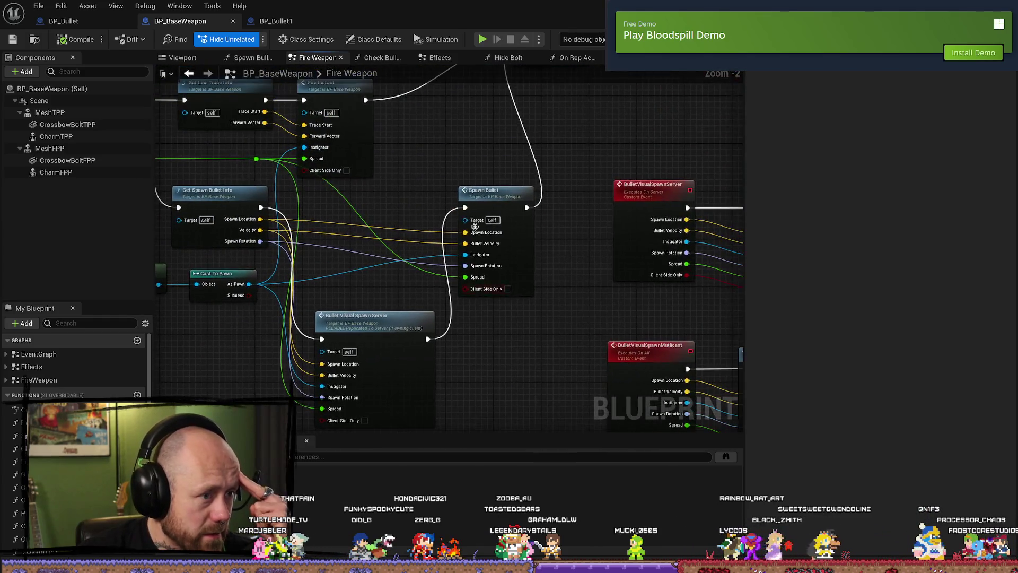
right_click(472, 176)
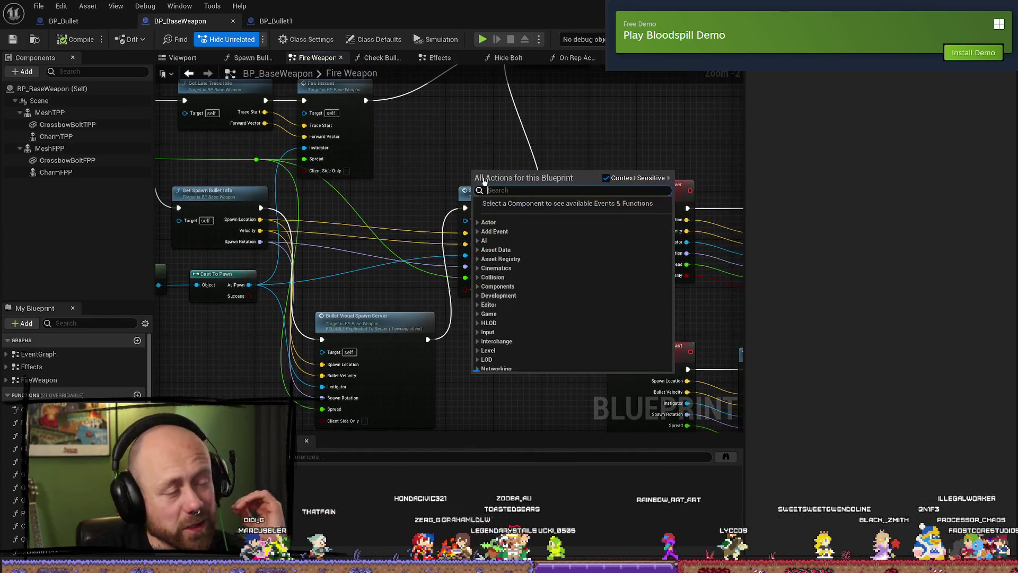
key(Escape)
click(501, 193)
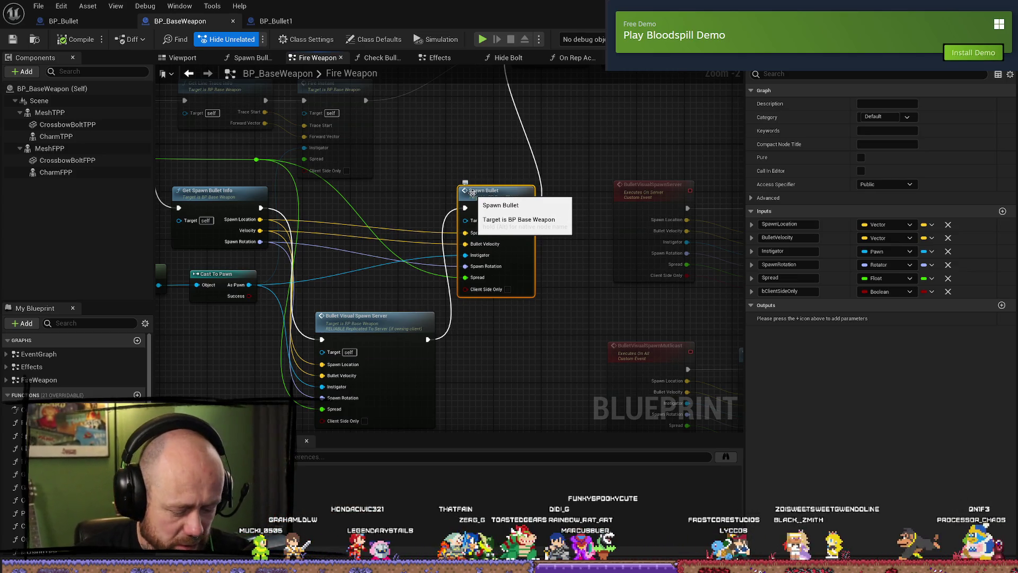
- Inspect the Bullet Visual Spawn Server and multicast spawn event nodes, then save BP_BaseWeapon
drag(415, 210, 416, 182)
click(381, 297)
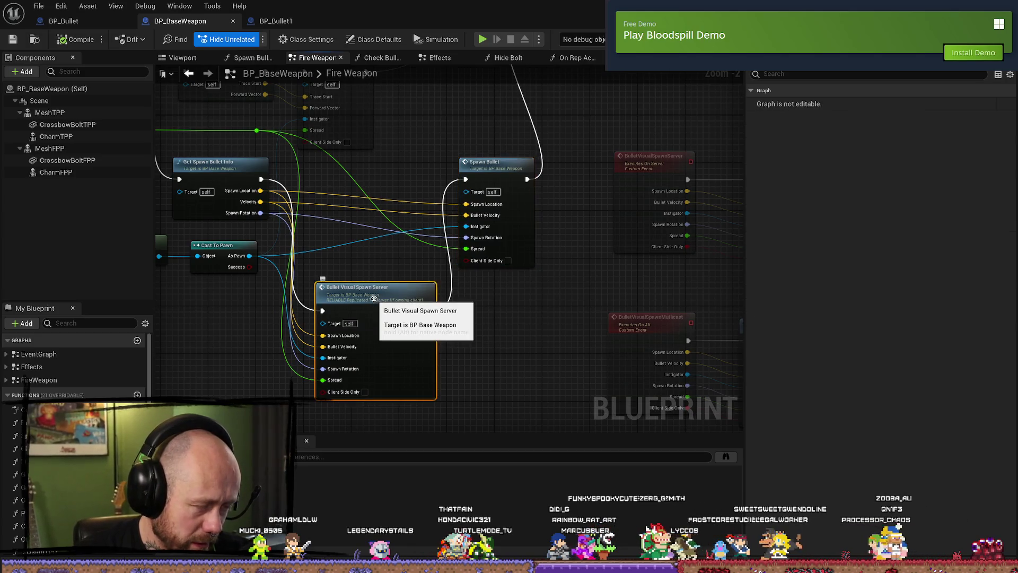
mouse_move(555, 327)
mouse_down()
mouse_move(516, 226)
mouse_move(508, 151)
mouse_up()
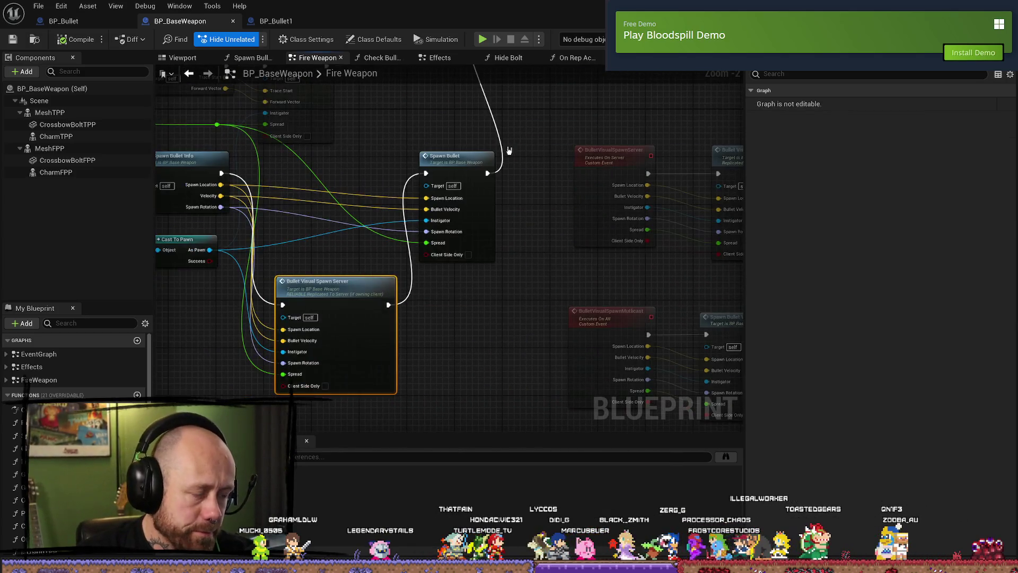
drag(465, 321, 385, 294)
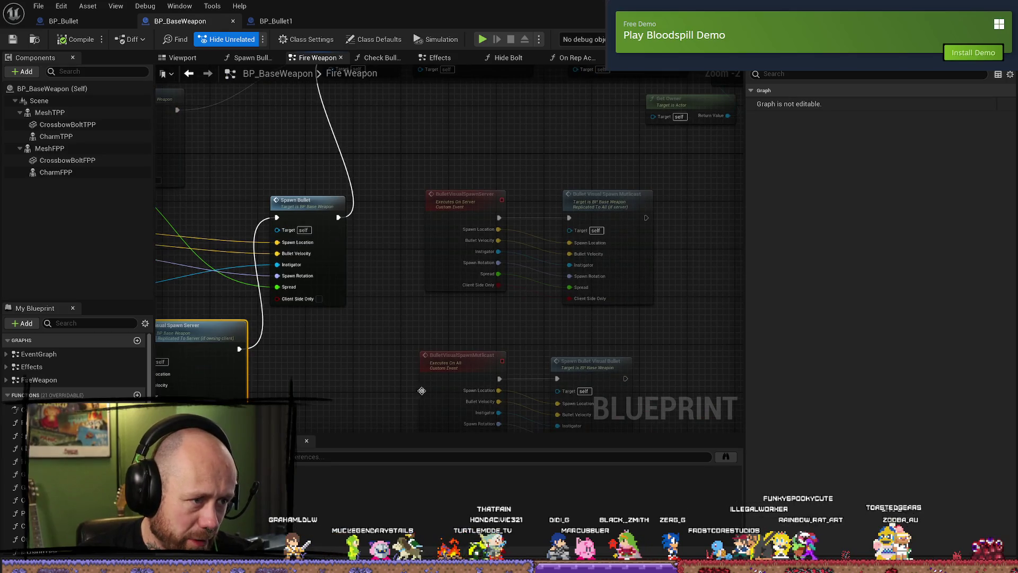
drag(356, 377, 361, 278)
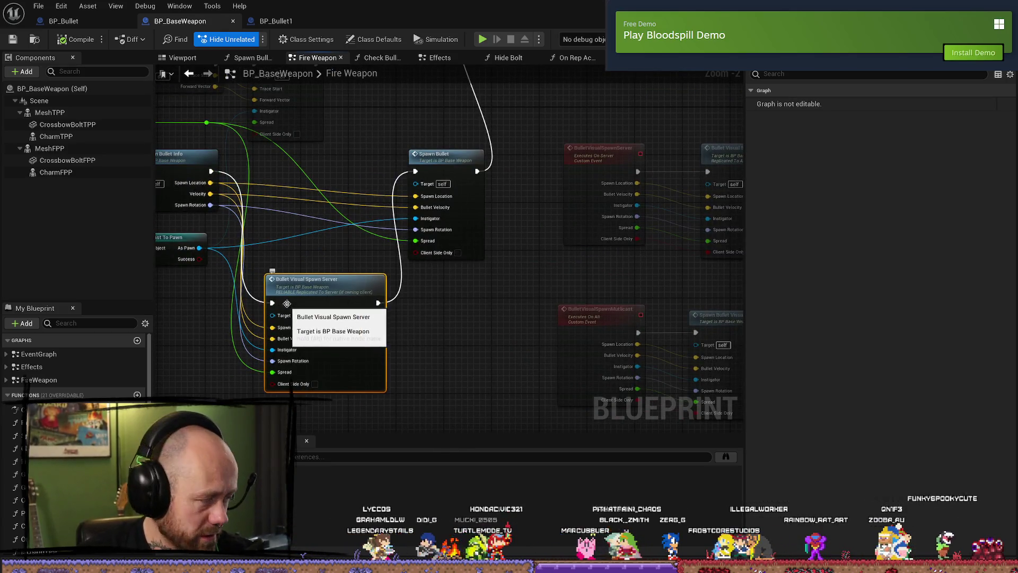
click(13, 39)
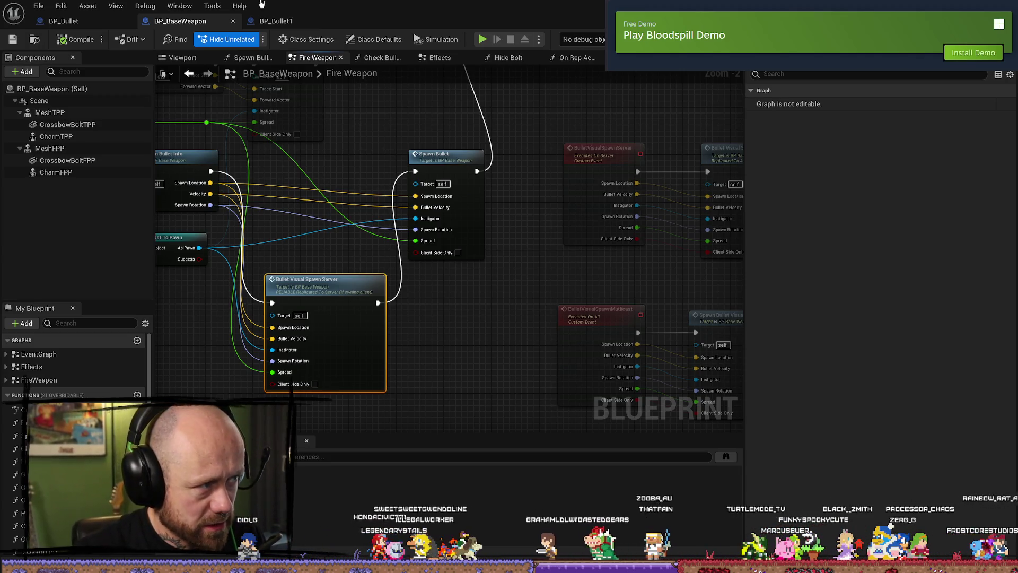
click(38, 6)
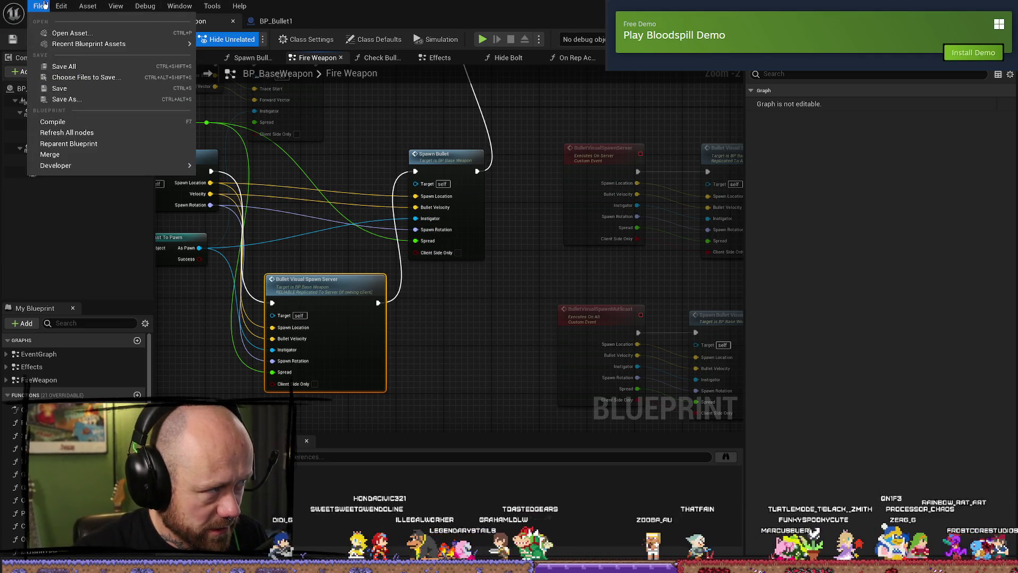
- Save BP_BaseWeapon via File > Save, look over the Fire Weapon graph, and save again with Ctrl+S
click(62, 88)
mouse_move(408, 147)
mouse_down()
mouse_move(491, 130)
mouse_move(484, 154)
mouse_move(444, 111)
mouse_move(385, 314)
mouse_up()
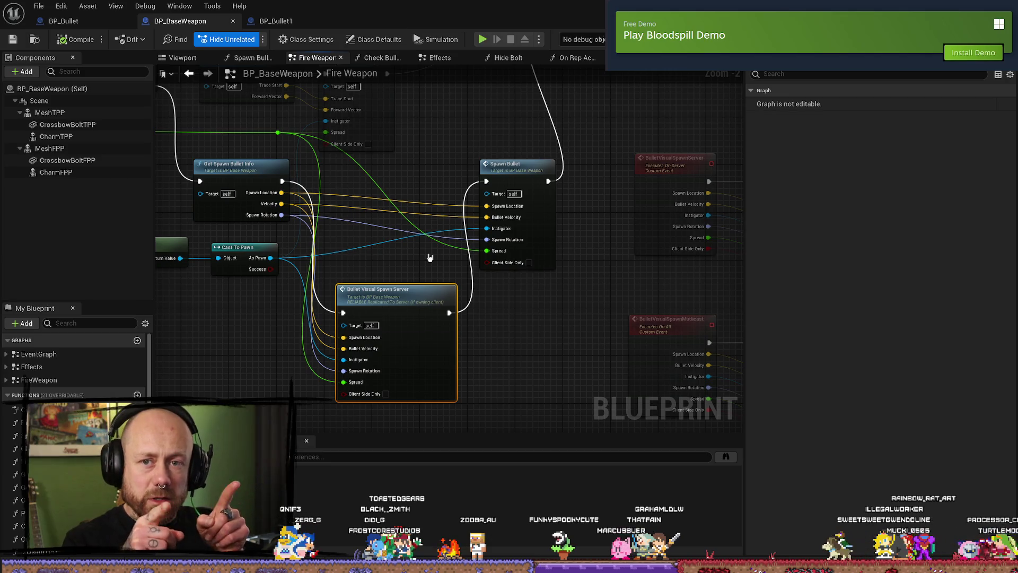
mouse_move(531, 324)
mouse_down()
mouse_move(543, 302)
mouse_move(565, 348)
mouse_up()
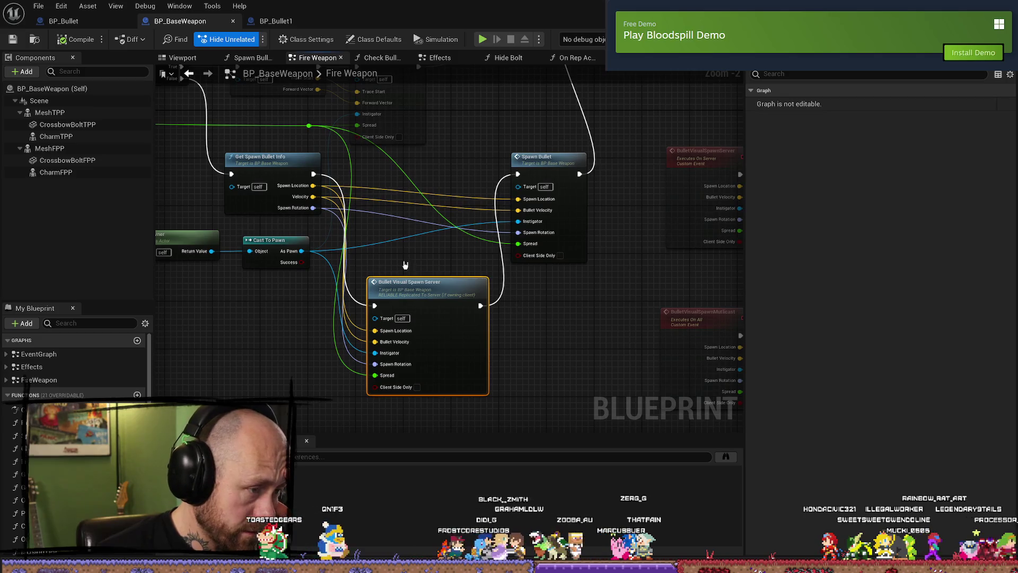
key(ctrl+s)
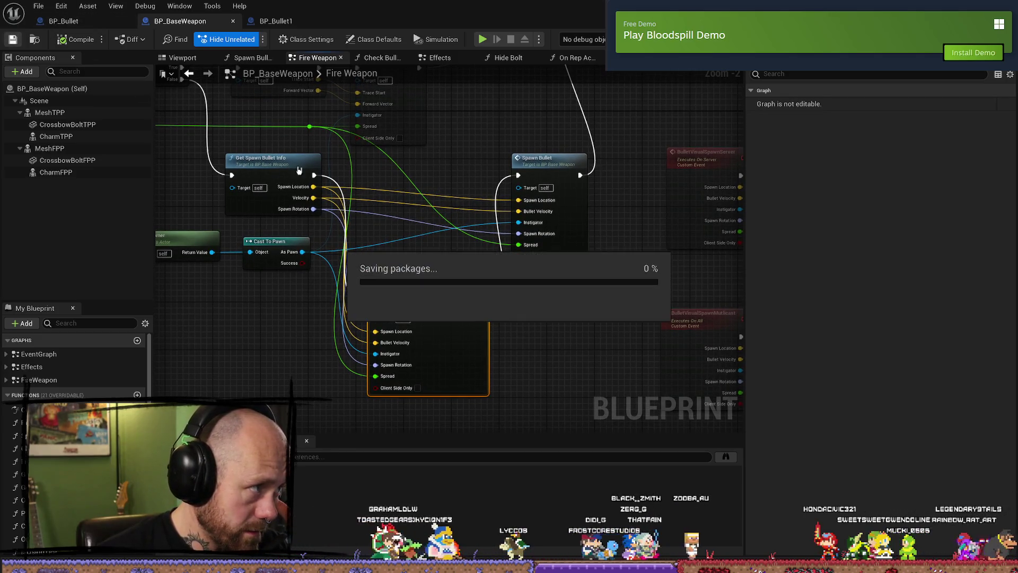
drag(428, 265, 426, 251)
drag(601, 272, 593, 303)
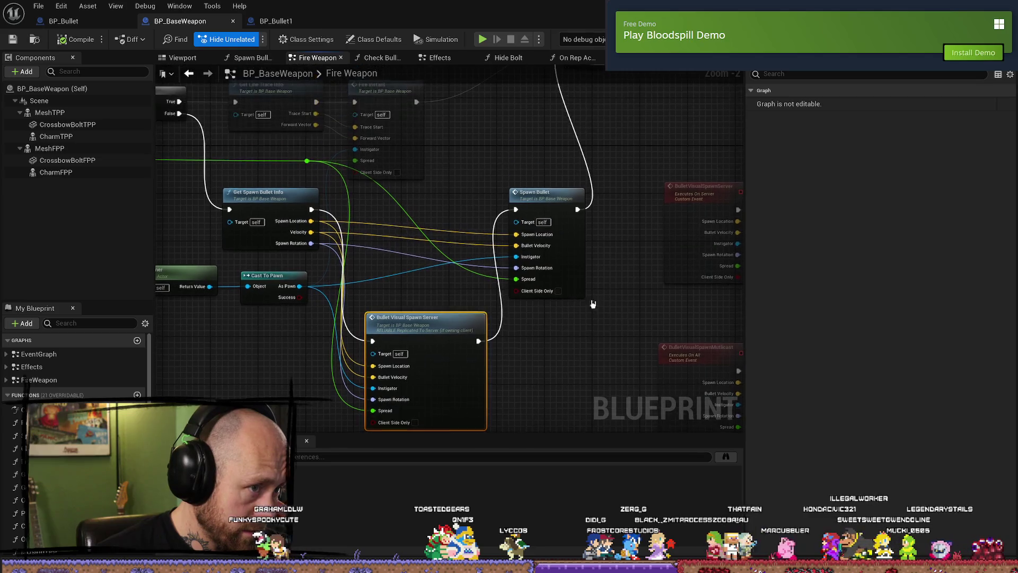
- Check the BP_Bullet and BP_Bullet1 tabs, then search 'character' in the Content Drawer and open BP_PlayerCharacter
click(75, 22)
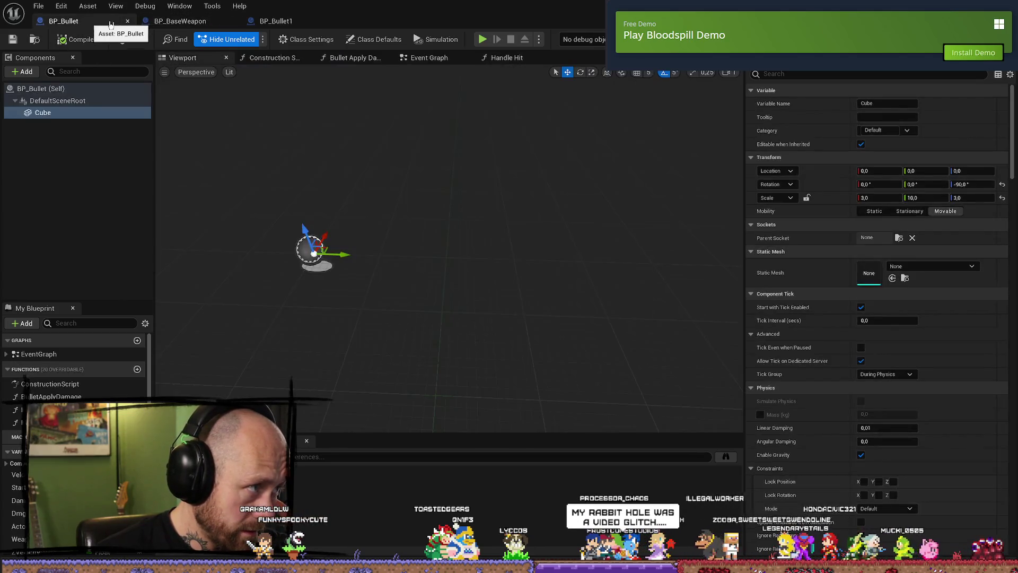
click(283, 22)
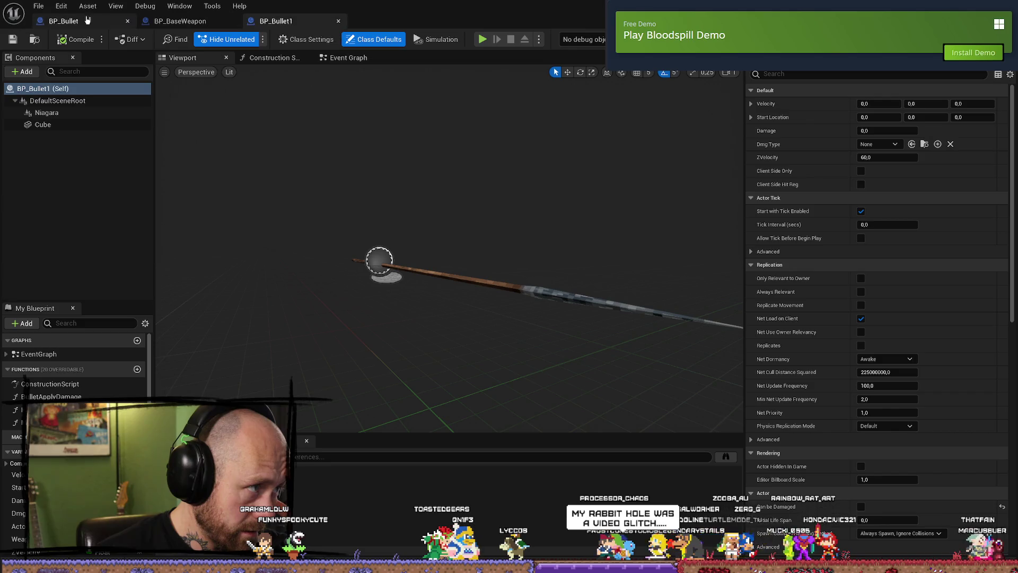
key(alt+Tab)
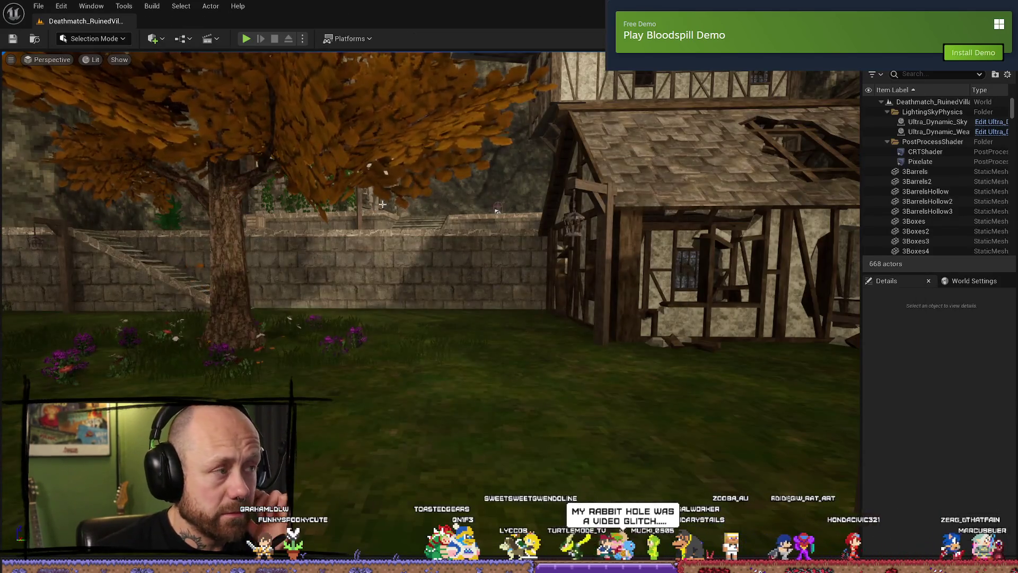
key(ctrl+space)
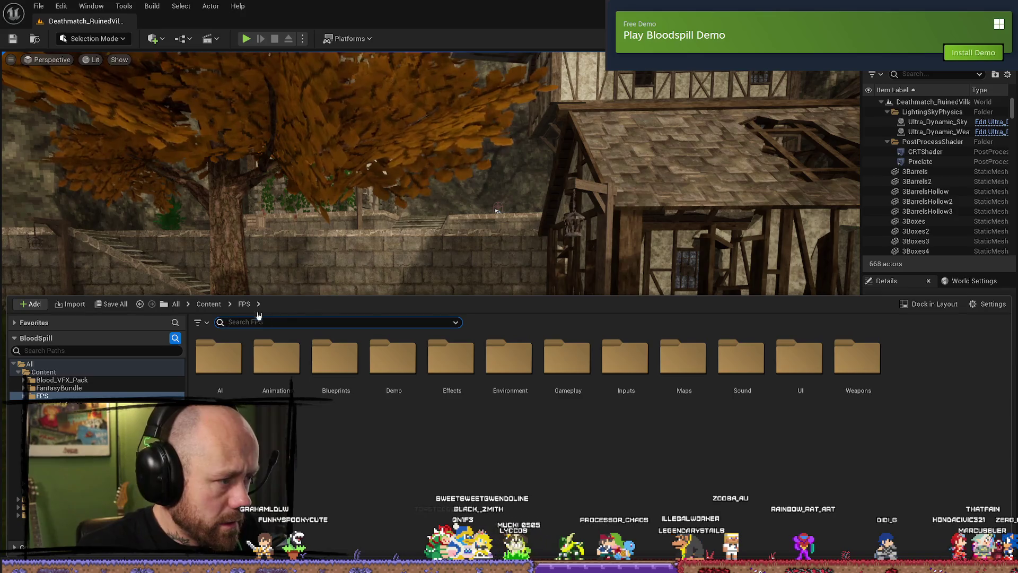
text(character)
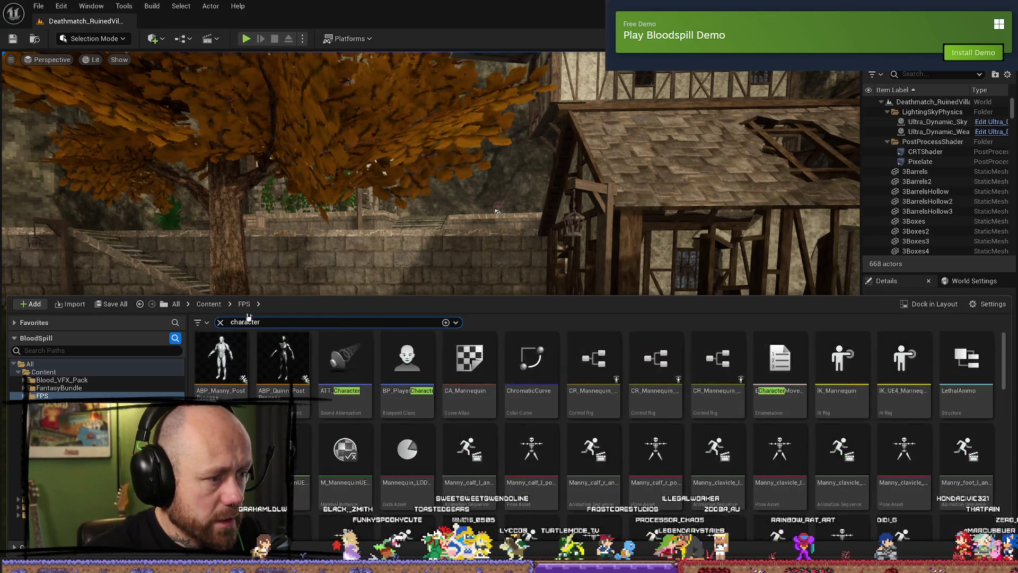
double_click(409, 361)
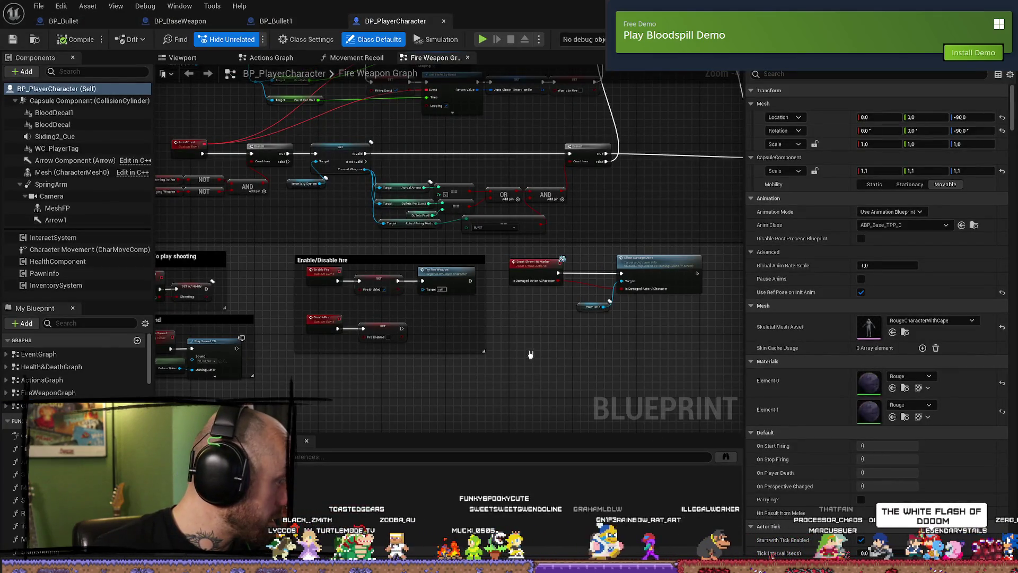
- In the Fire Weapon Graph's AI spread Select node, set Recruit to 1,5 and Regular to 1,0
drag(529, 355, 522, 361)
scroll(304, 205, down, 8)
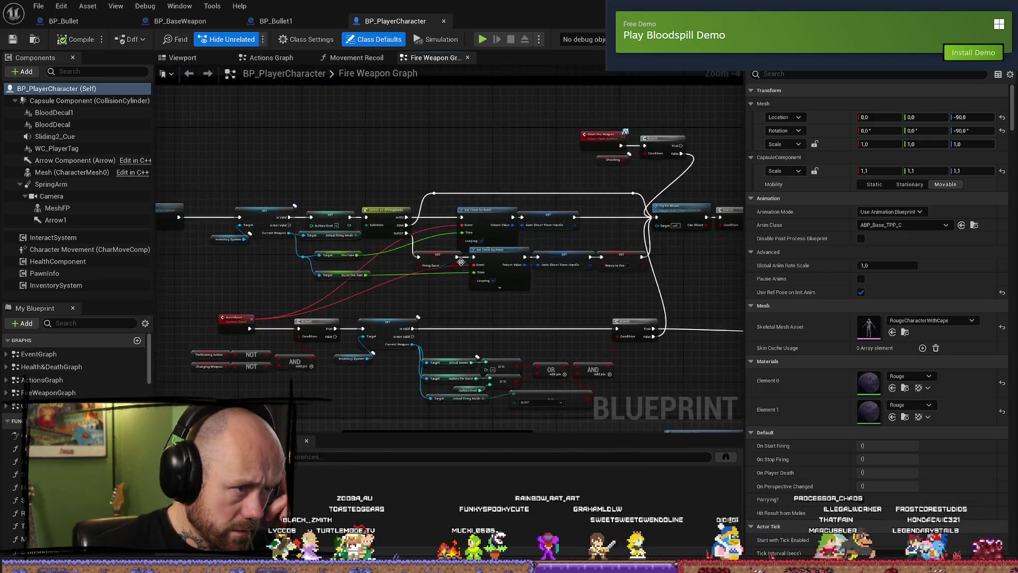
scroll(575, 175, up, 12)
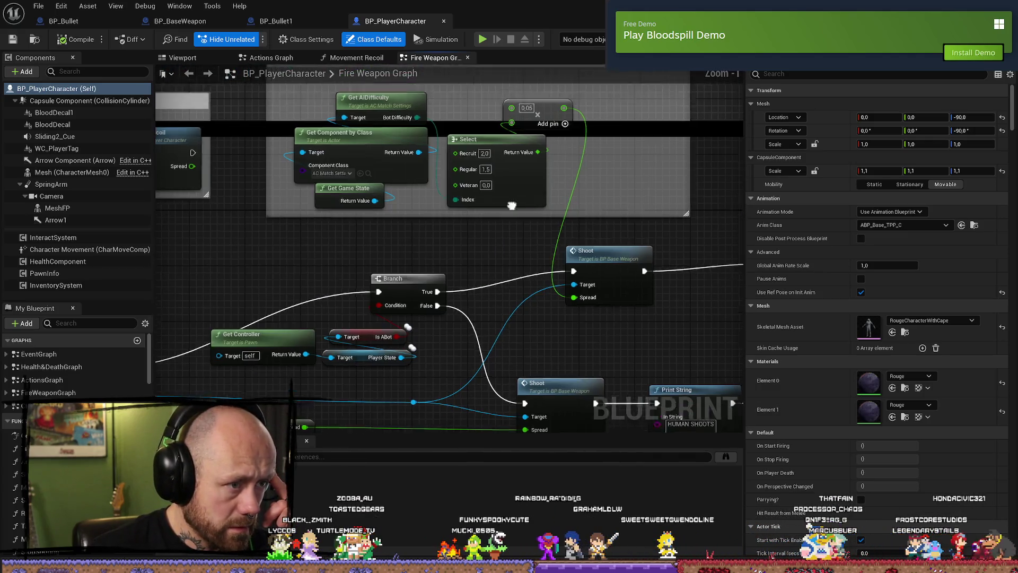
text(1)
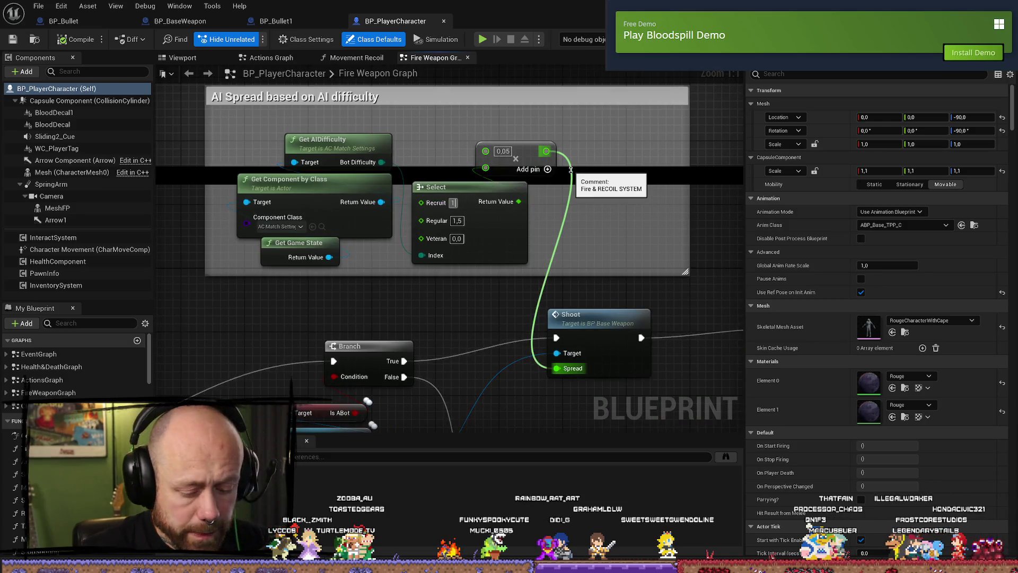
text(,5)
key(Return)
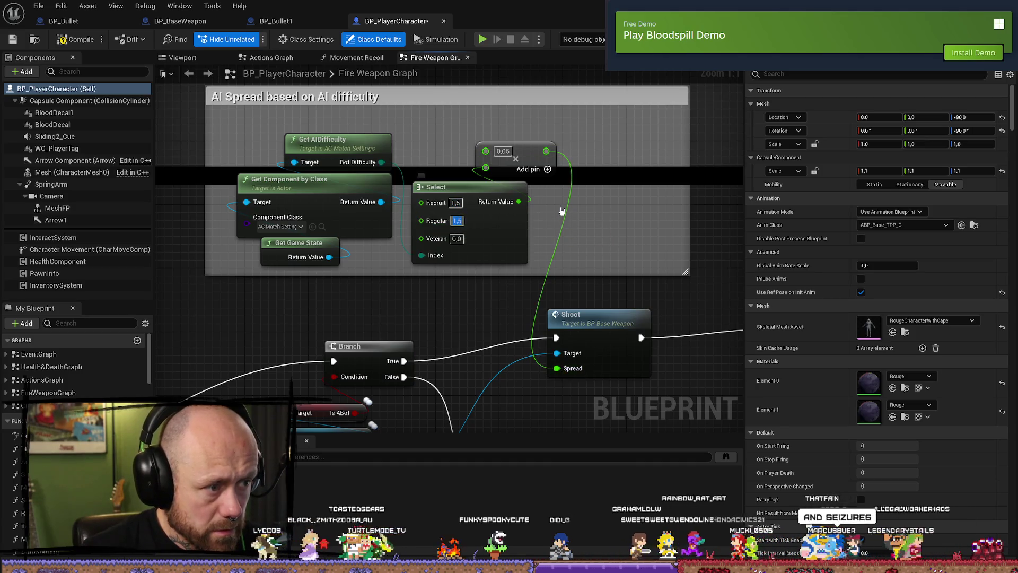
text(1)
key(Return)
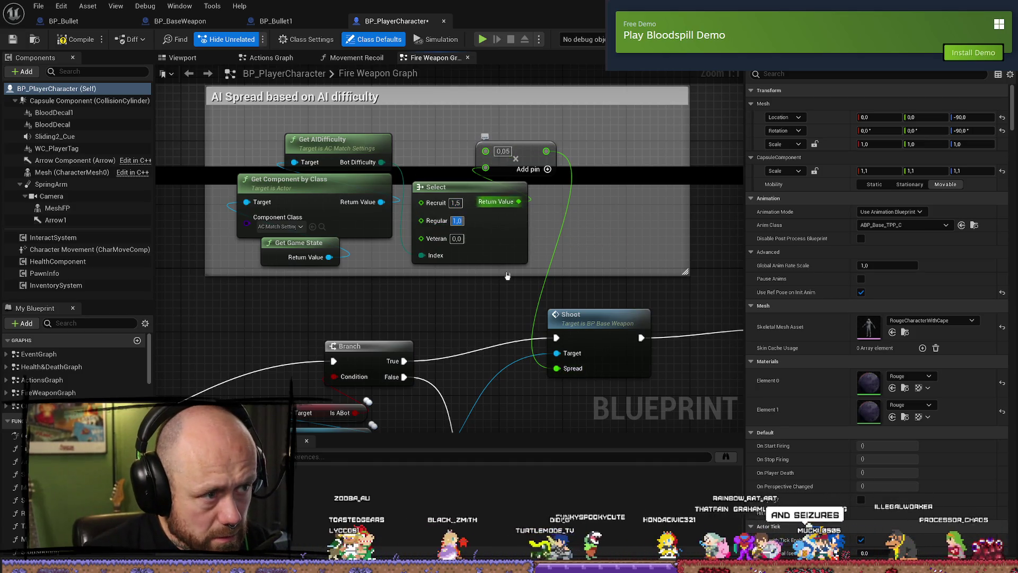
- Compile and save BP_PlayerCharacter, then go back to the Ruined Village level editor
key(F7)
click(38, 6)
key(ctrl+s)
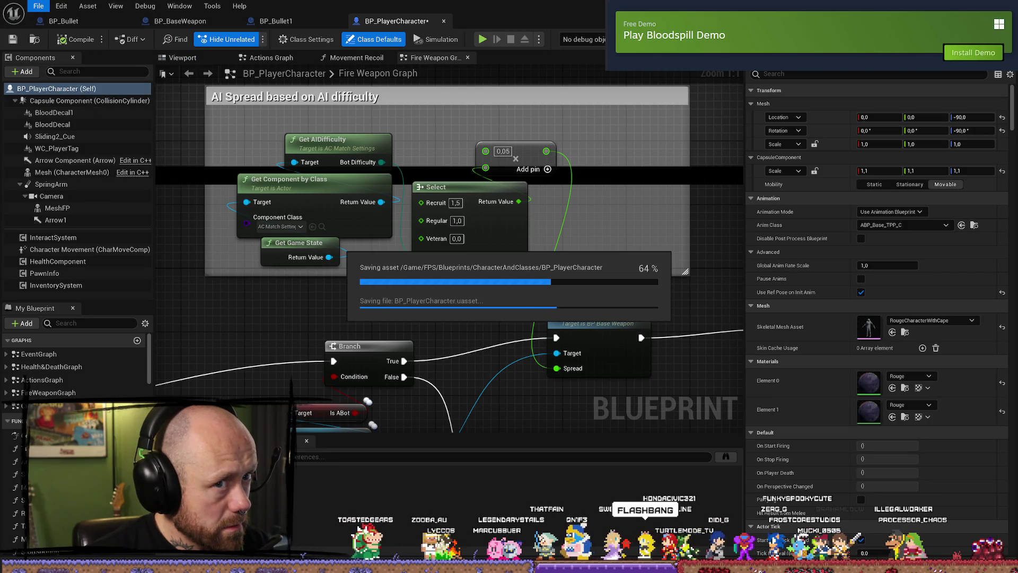
key(alt+Tab)
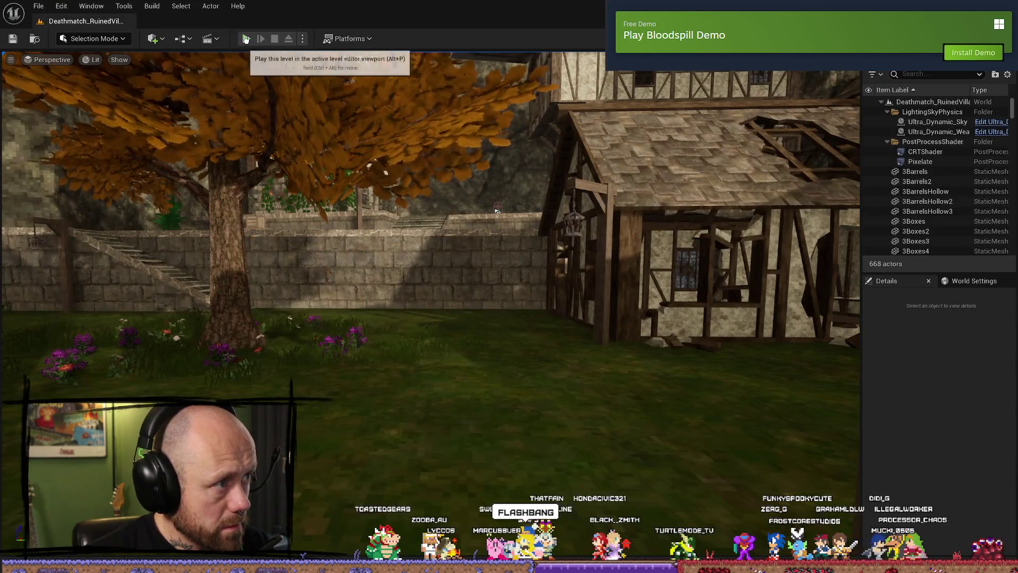
- Start Play in Editor, then quit the running match to the main menu
key(alt+p)
key(Escape)
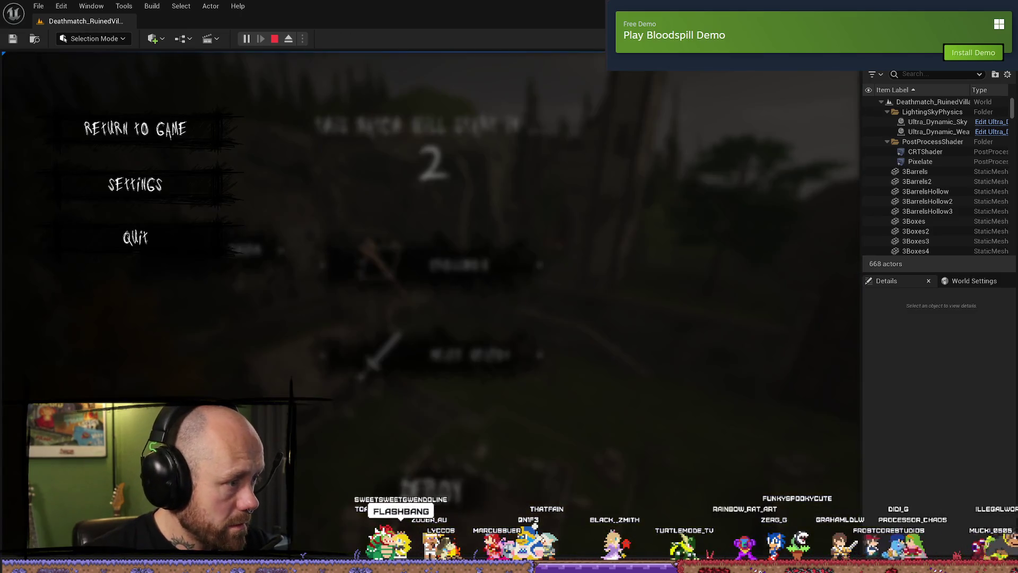
click(159, 240)
click(357, 373)
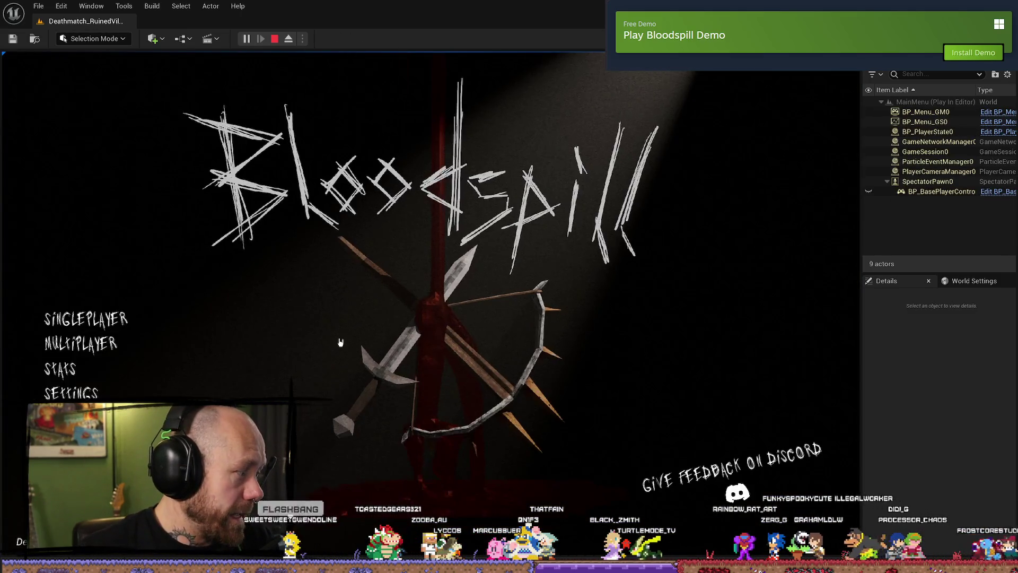
- Start a singleplayer Deathmatch on Pillars with 1 bot and move into the arena
click(123, 323)
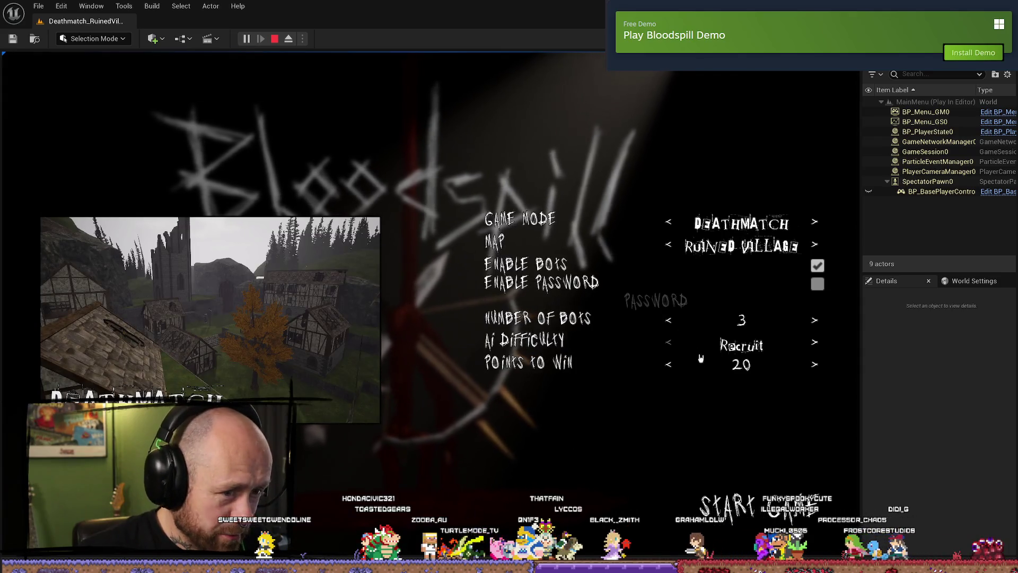
click(669, 319)
click(669, 320)
click(669, 244)
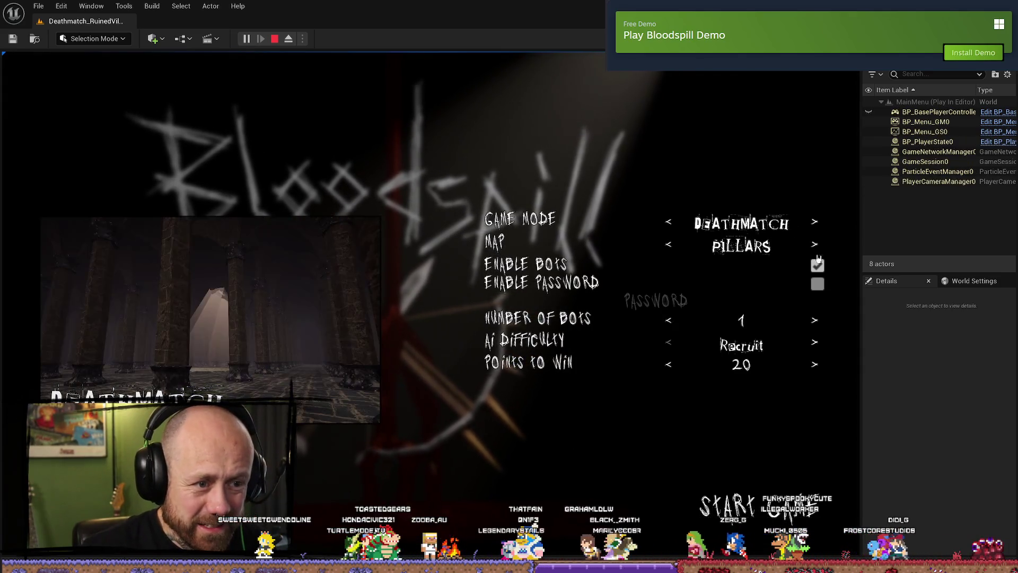
click(743, 509)
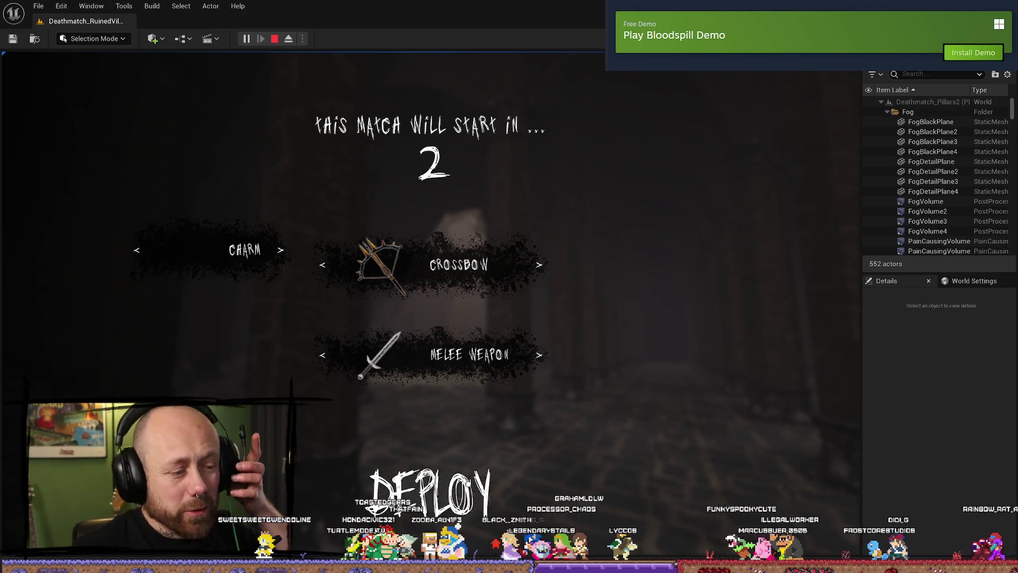
key(w)
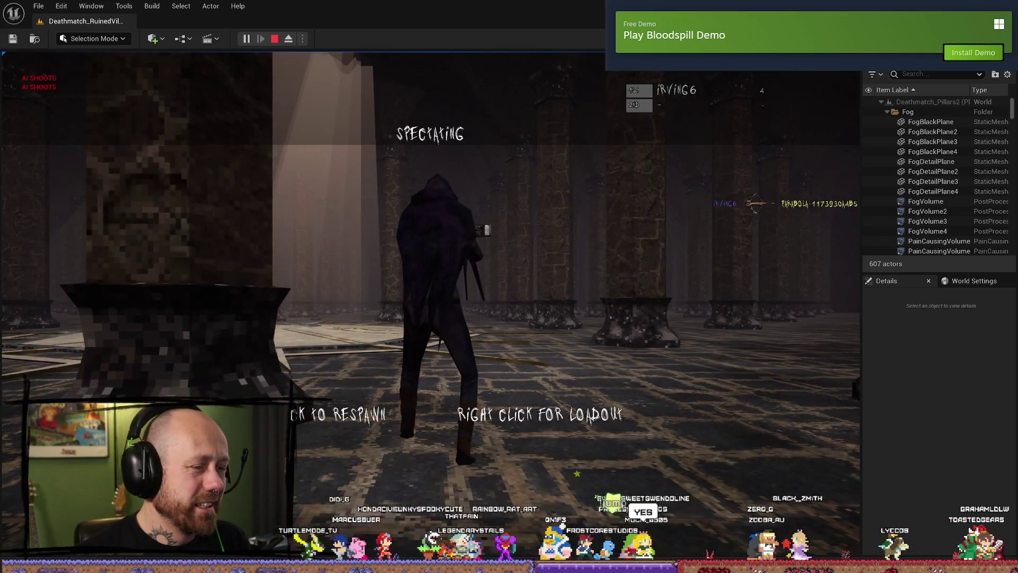
- Respawn with the crossbow, land a headshot on the bot, then pause and choose Quit
click(431, 305)
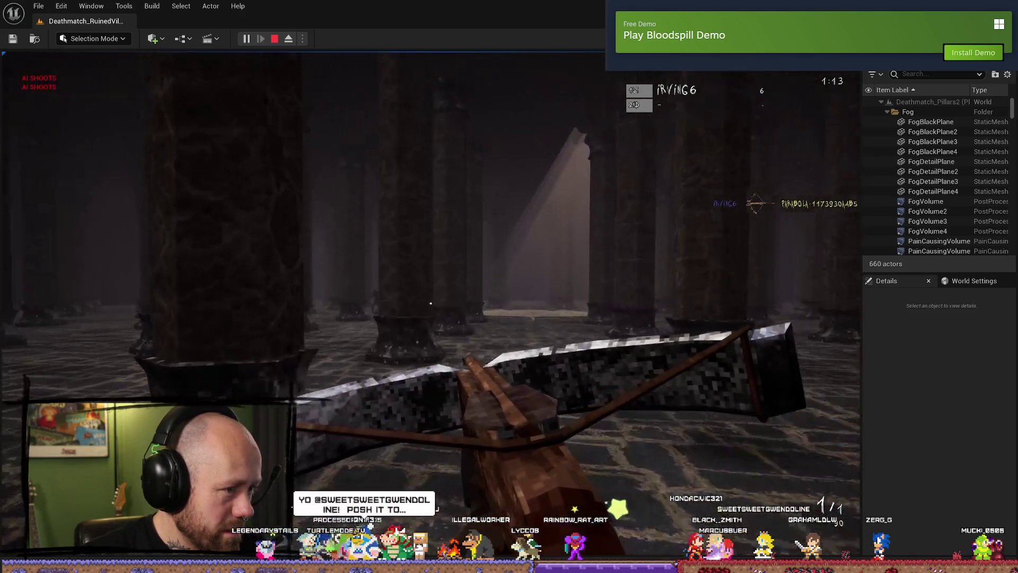
click(431, 303)
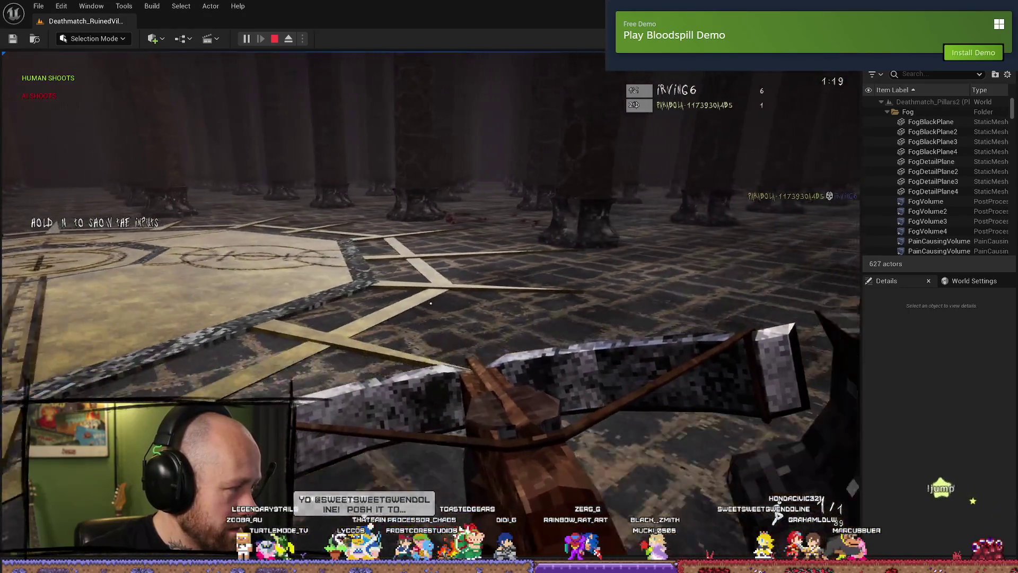
key(Escape)
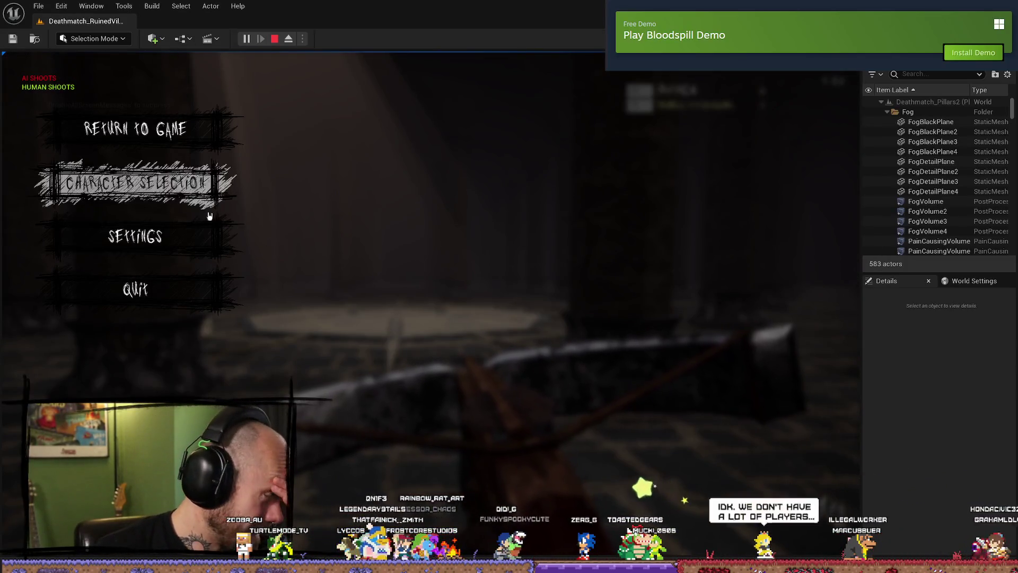
click(172, 295)
- Leave the match and look at the multiplayer options before returning to the main menu
click(380, 350)
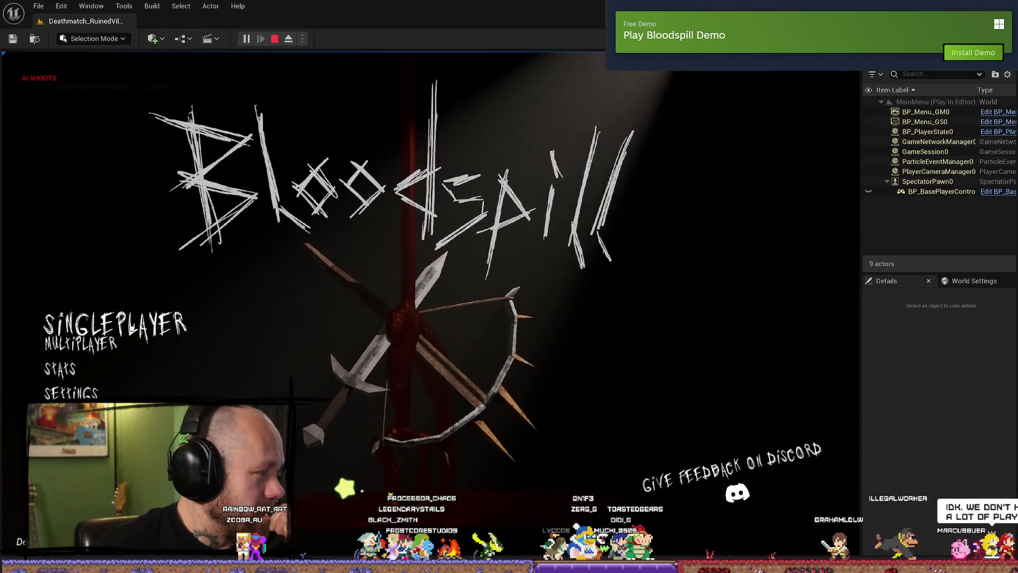
click(85, 344)
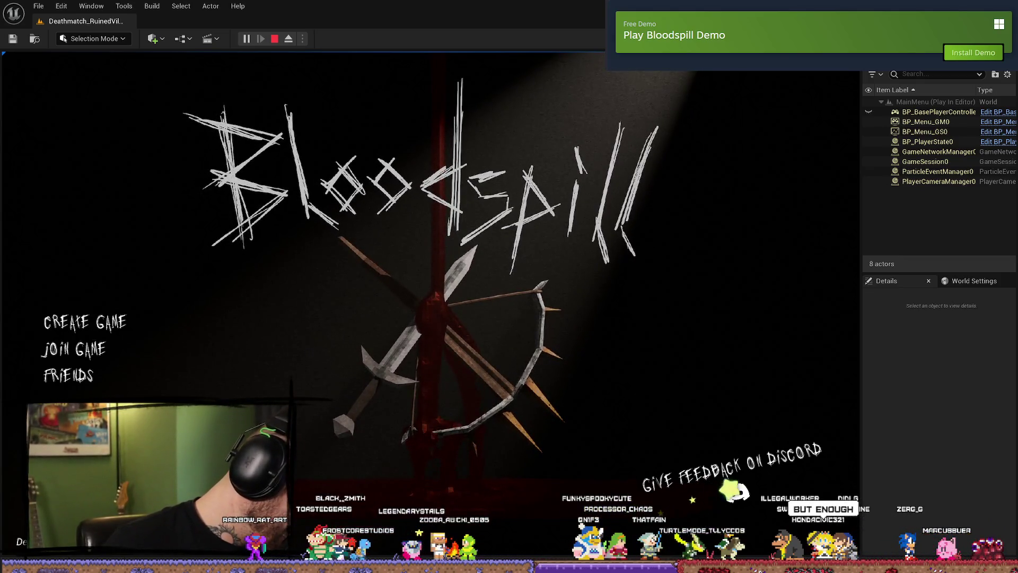
key(Escape)
- In singleplayer setup, cycle the game mode back to Deathmatch, choose Pillars, and start
click(84, 324)
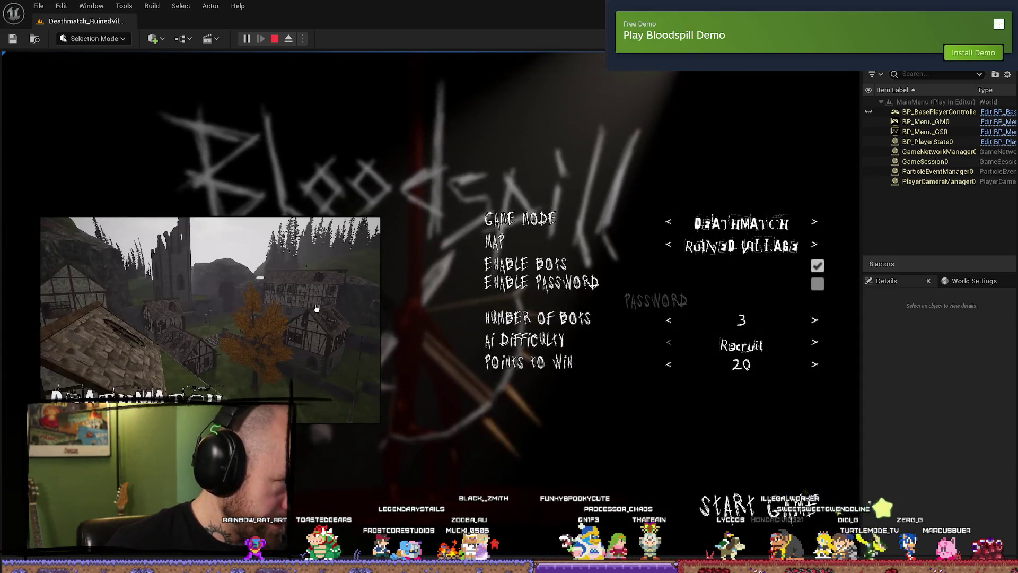
click(669, 221)
click(668, 221)
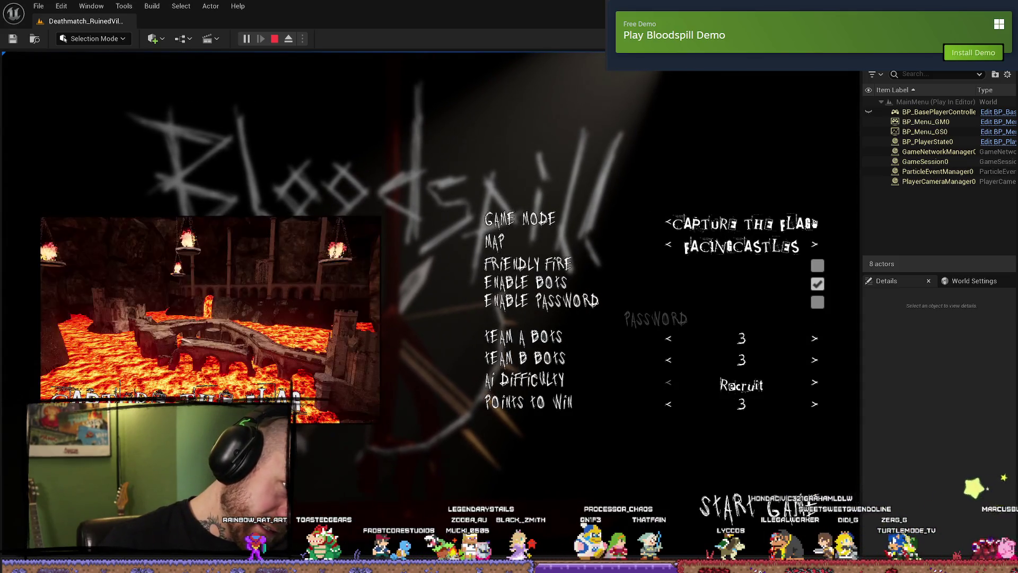
click(815, 222)
click(814, 222)
click(815, 244)
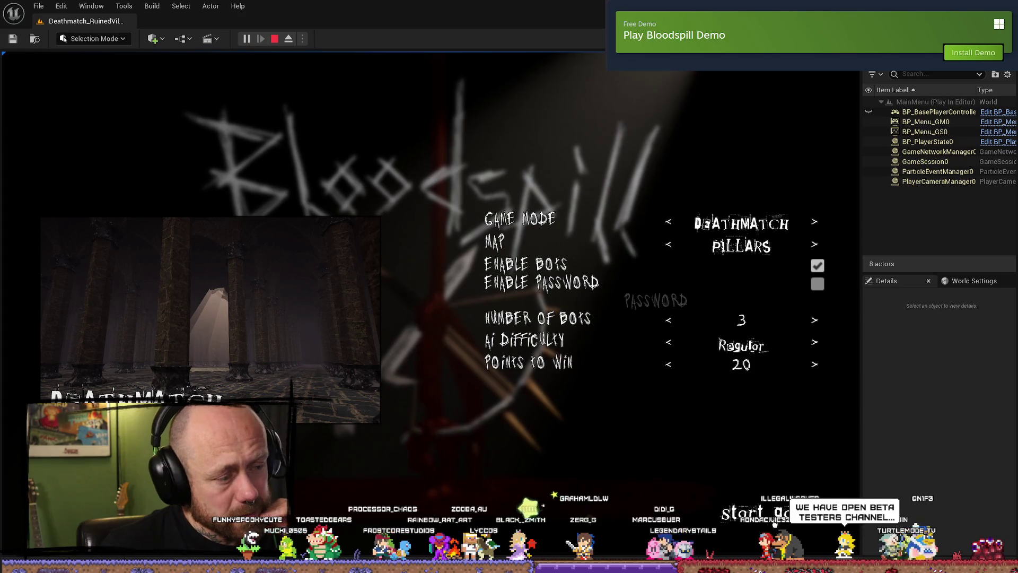
click(774, 523)
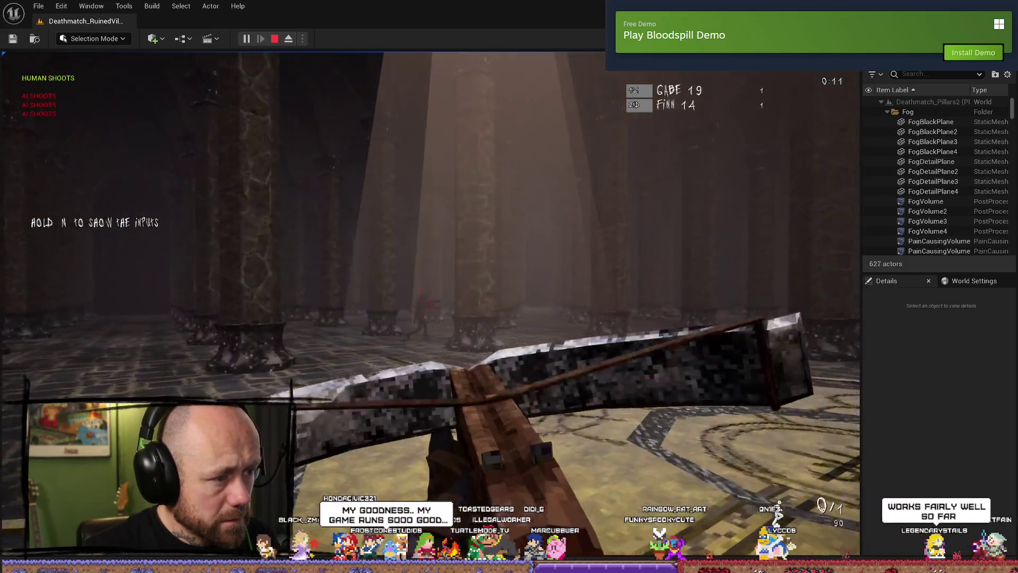
- Fire the crossbow at a bot, respawn after dying, and pause the game
click(431, 303)
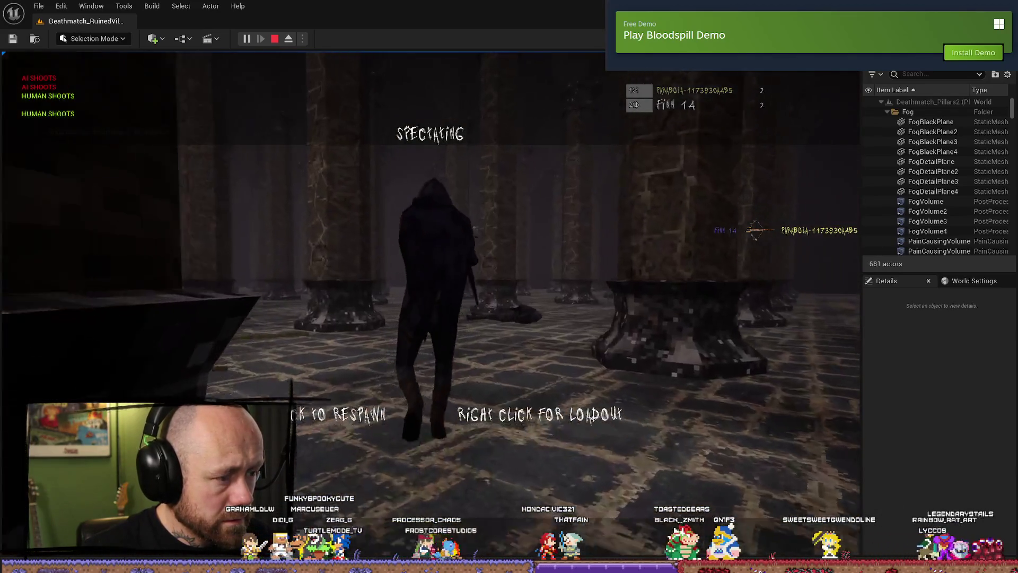
click(430, 303)
key(Escape)
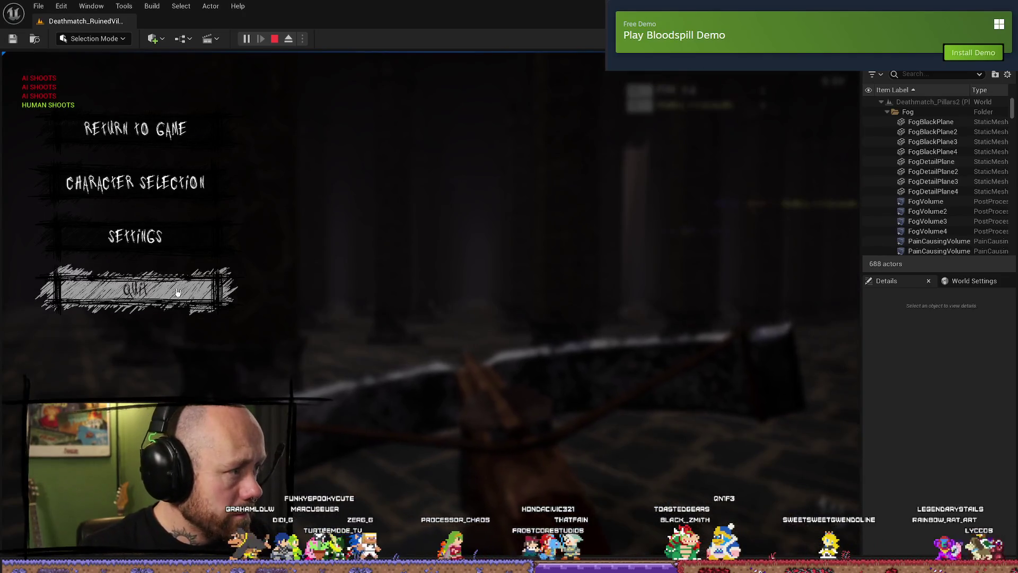
- Leave the match and start a new singleplayer Deathmatch on Pillars
click(148, 290)
click(404, 366)
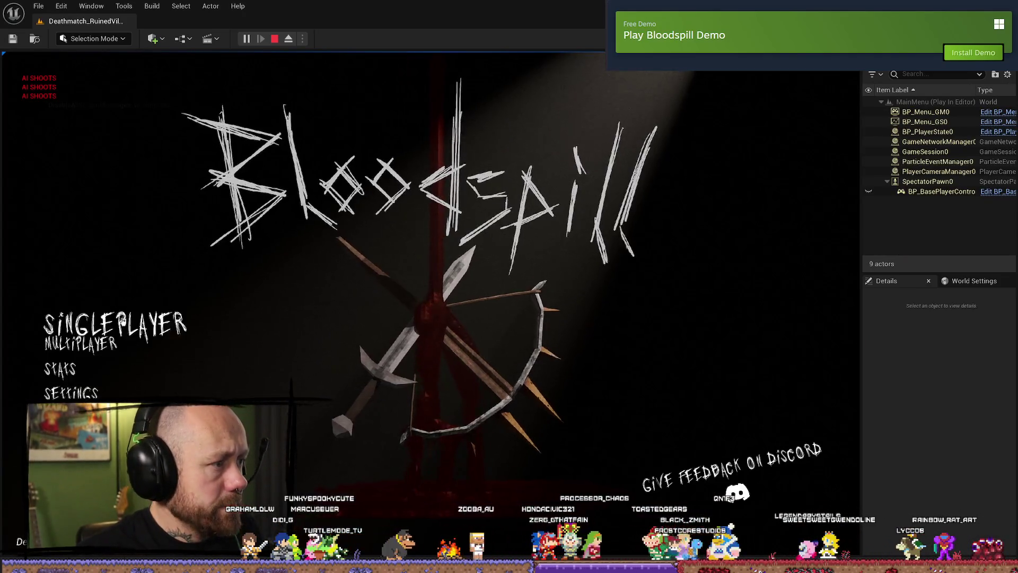
click(79, 302)
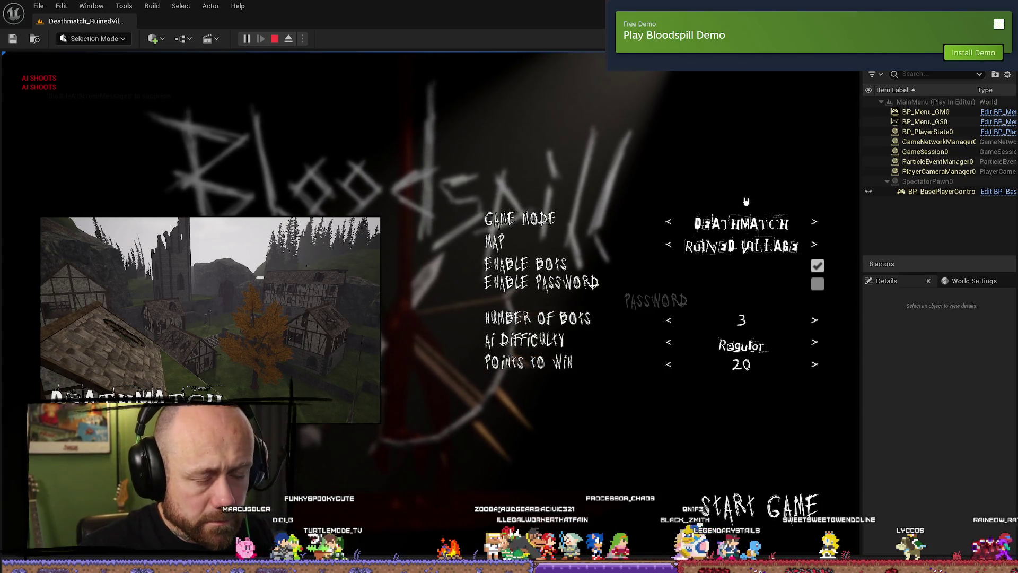
click(815, 221)
click(814, 221)
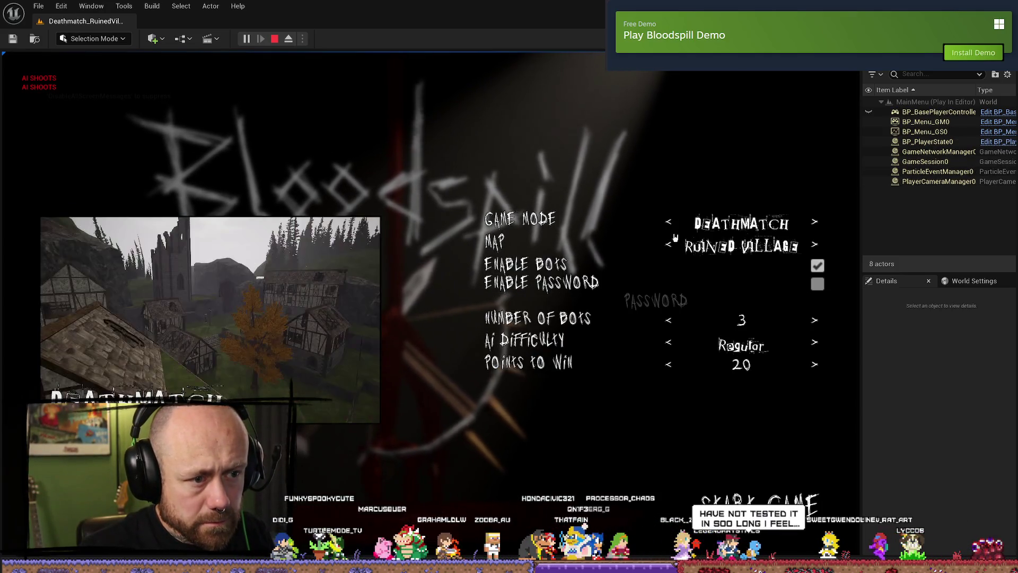
click(814, 245)
click(815, 246)
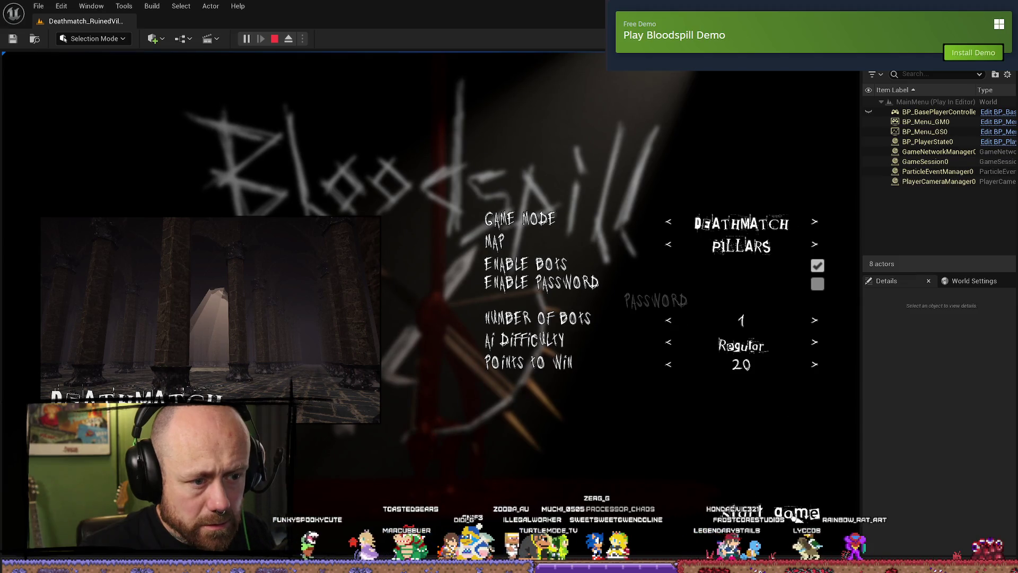
click(799, 515)
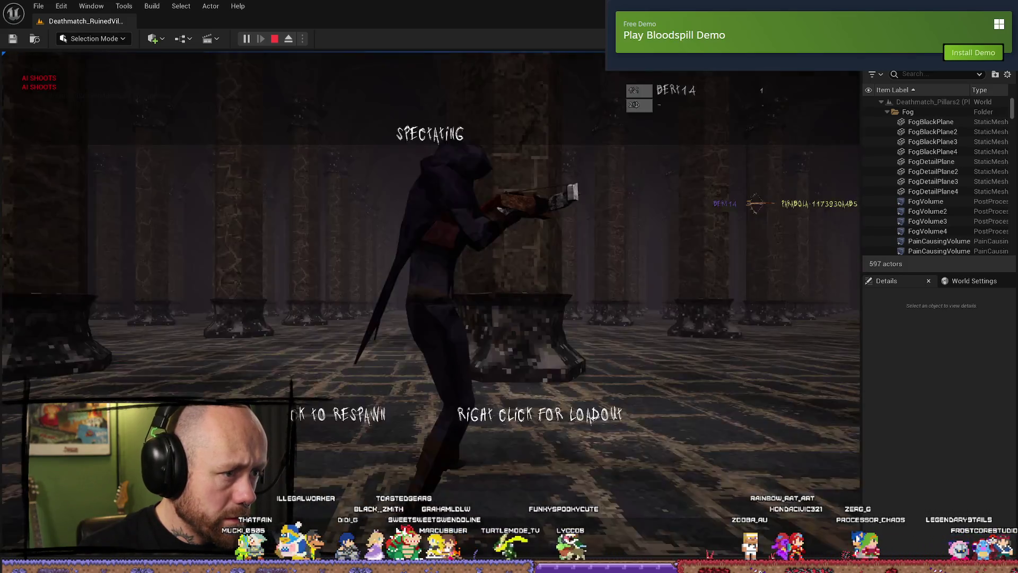
- Respawn with the crossbow and walk across the floor emblem toward the pillars
click(430, 414)
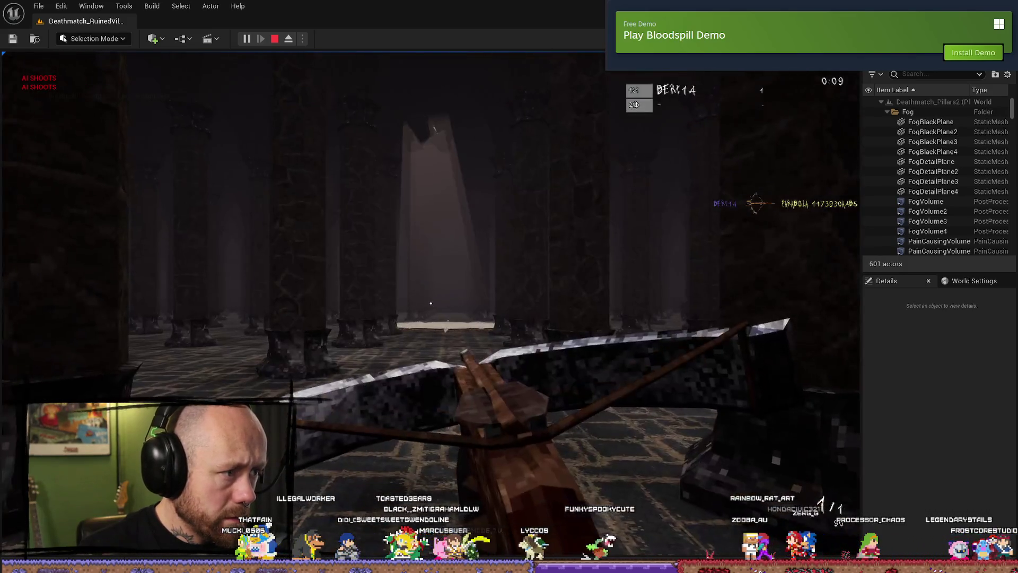
key(w)
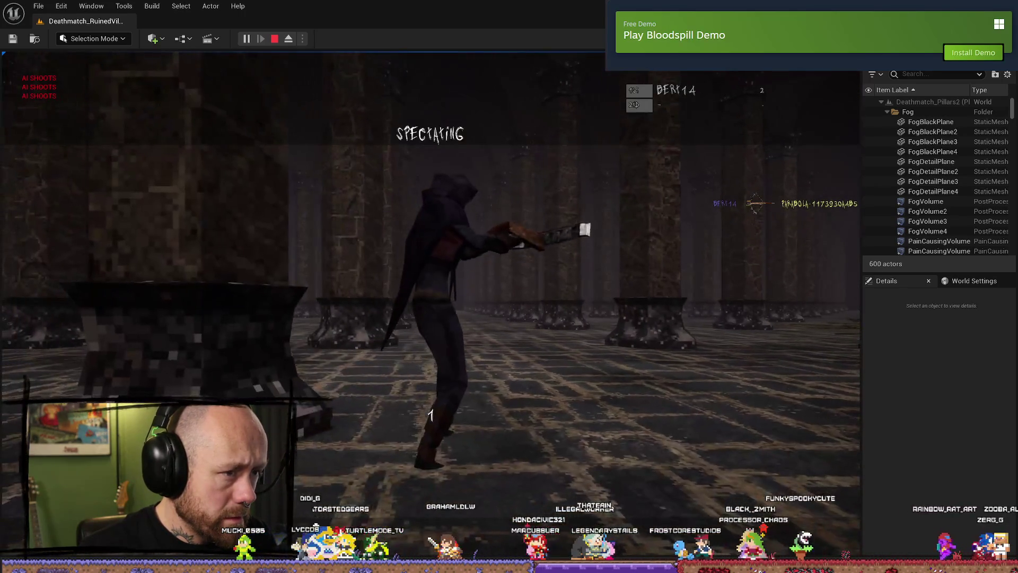
click(430, 255)
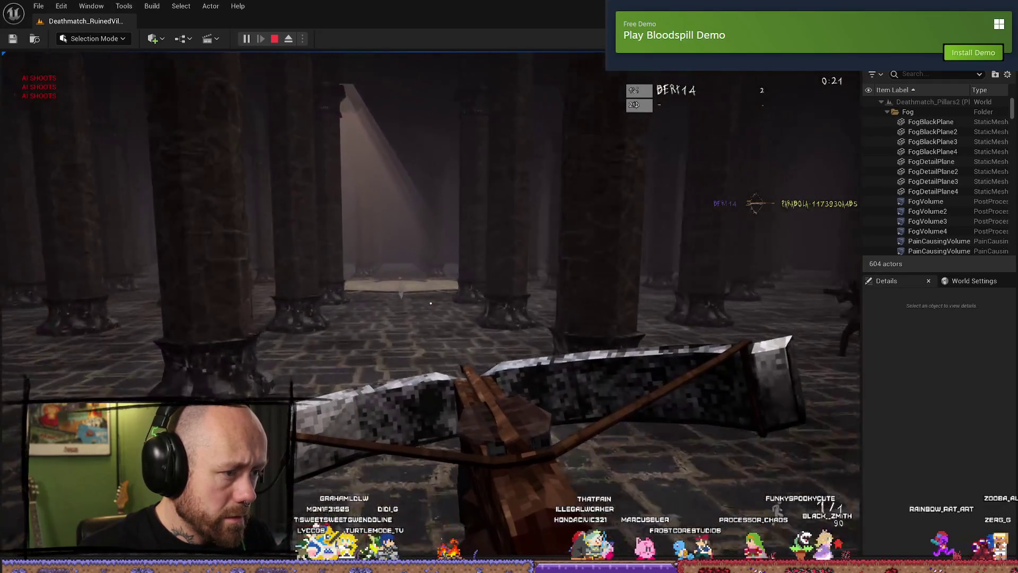
key(w)
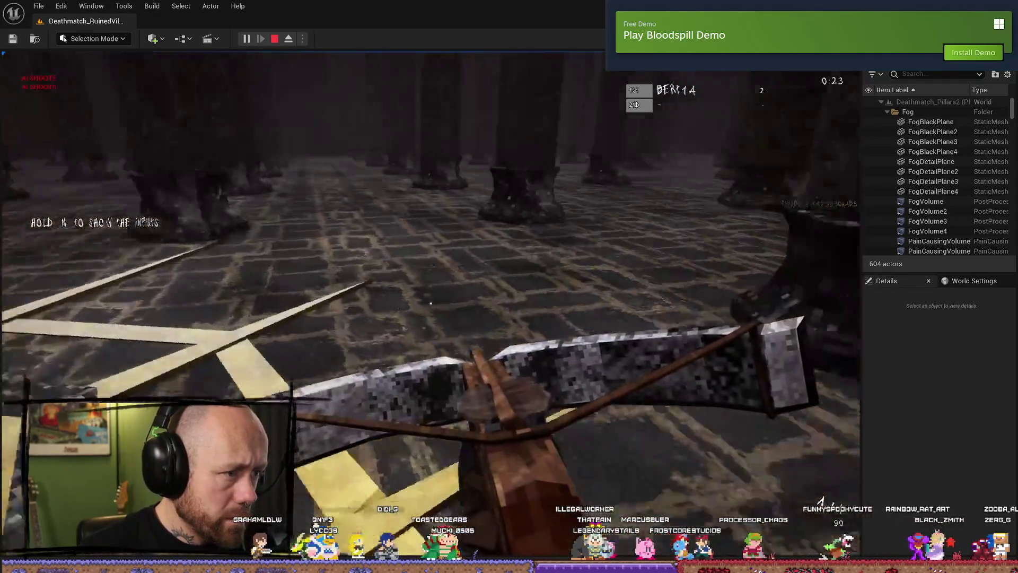
key(w)
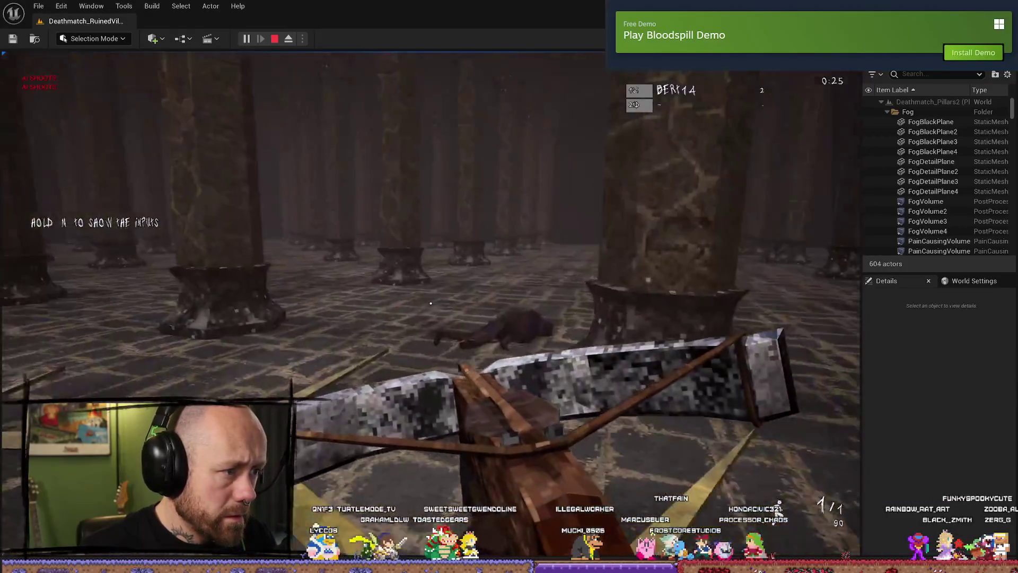
key(w)
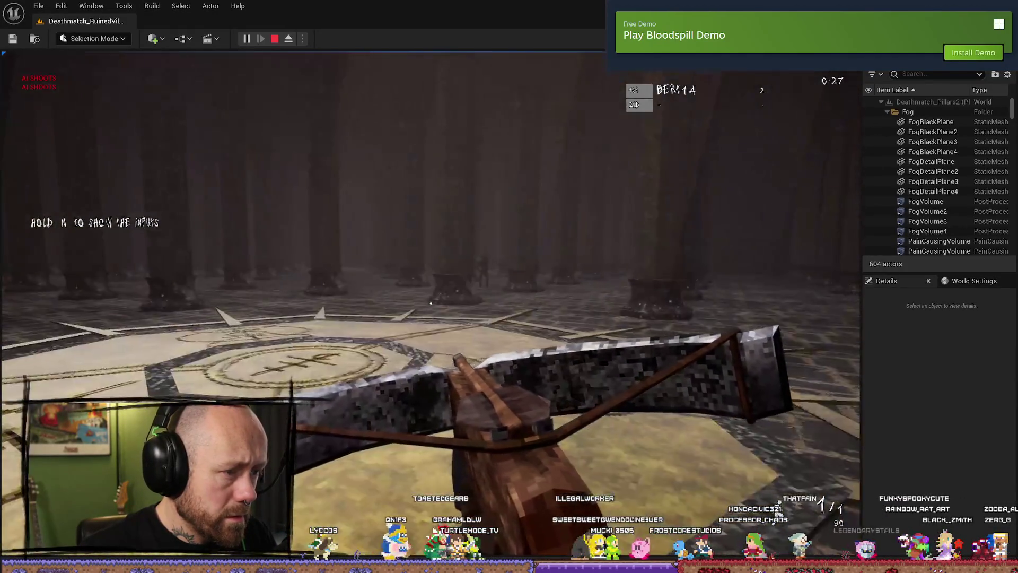
key(w)
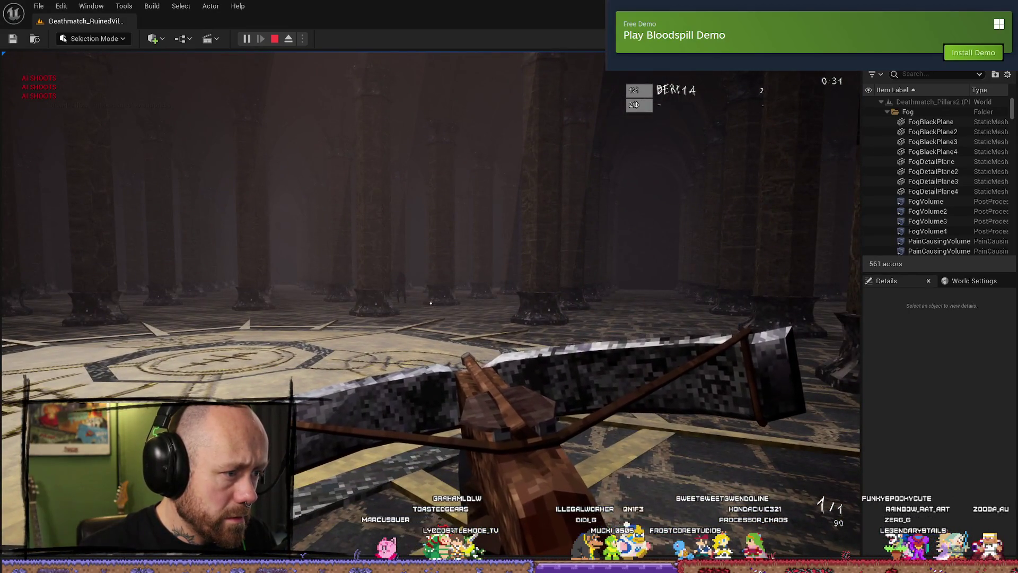
key(w)
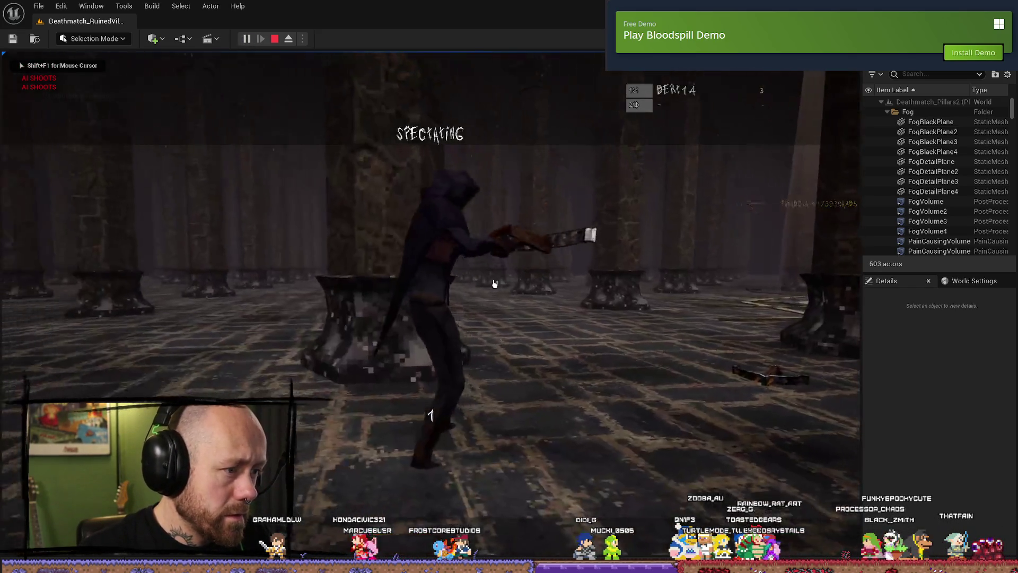
- Pause and leave the match, returning to the main menu's game setup
key(Escape)
click(176, 235)
click(318, 370)
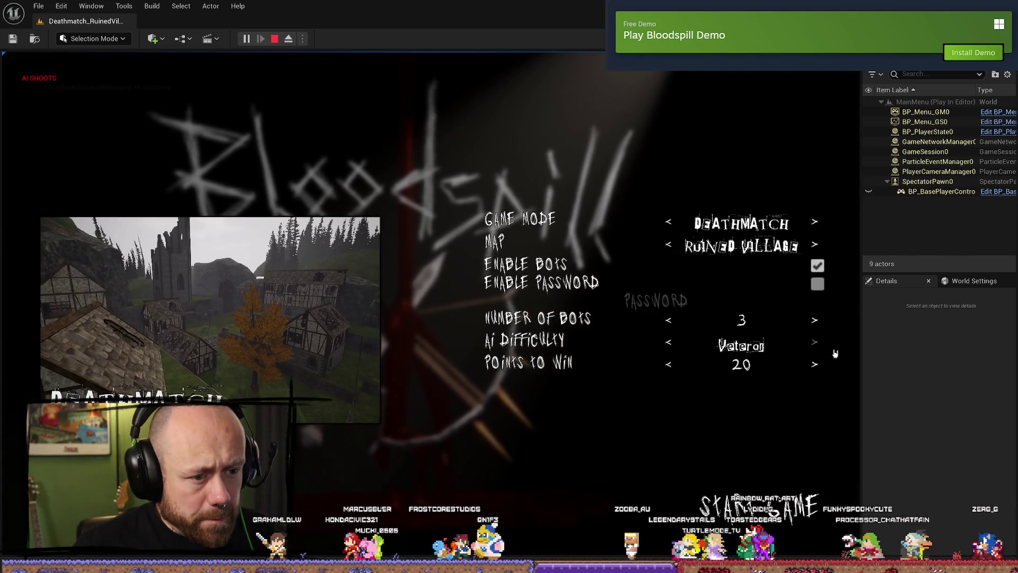
- Start a deathmatch on Ruined Village, then immediately quit back to the main menu
click(797, 515)
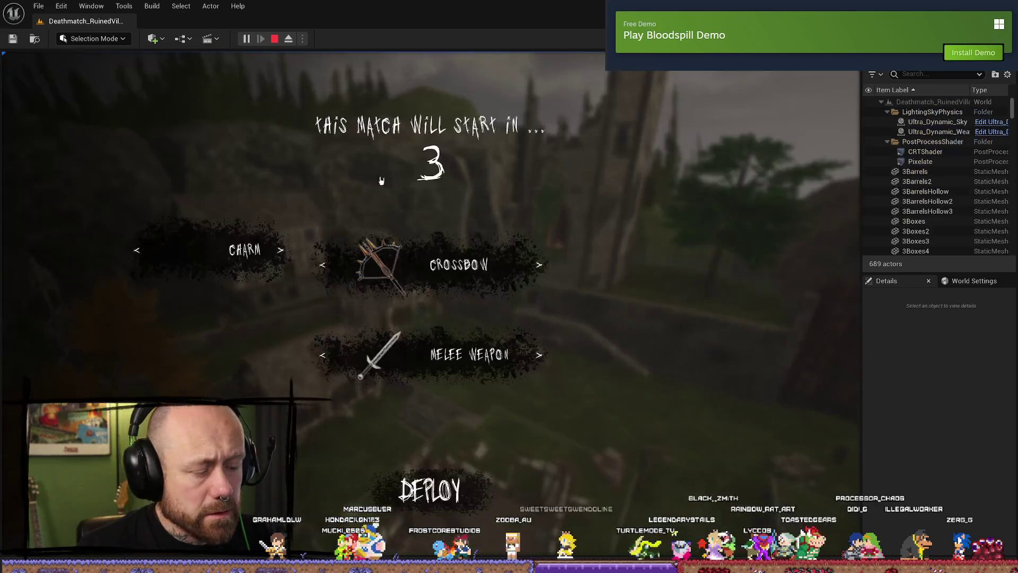
key(Escape)
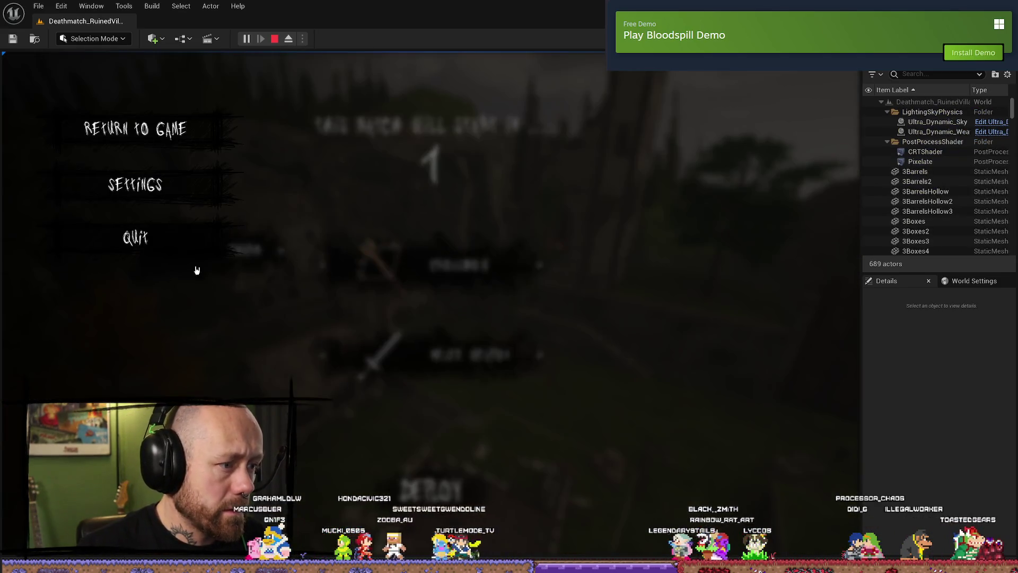
click(139, 234)
click(331, 352)
- In singleplayer setup switch the map to Pillars, start the match, and deploy
click(85, 319)
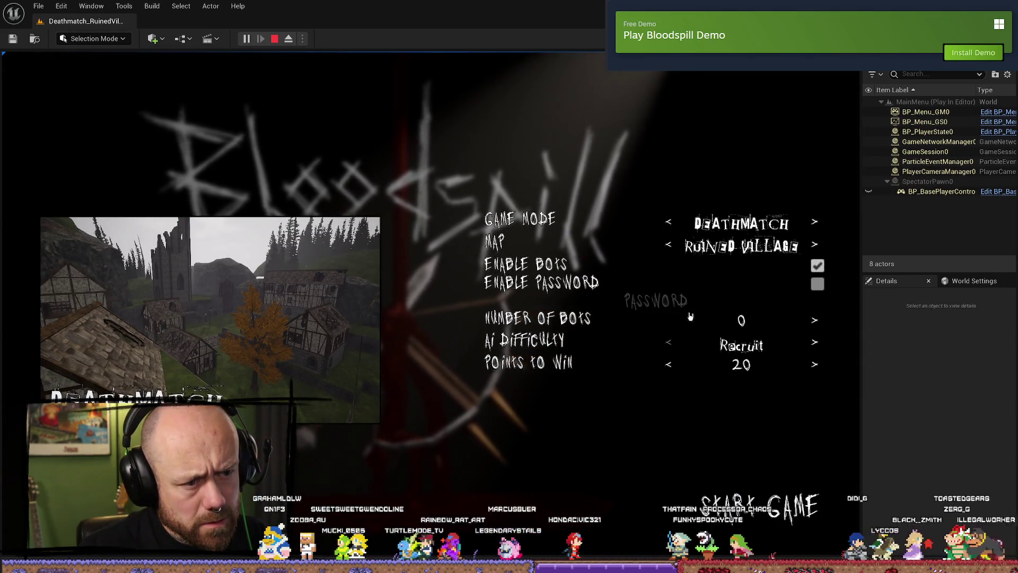
click(815, 245)
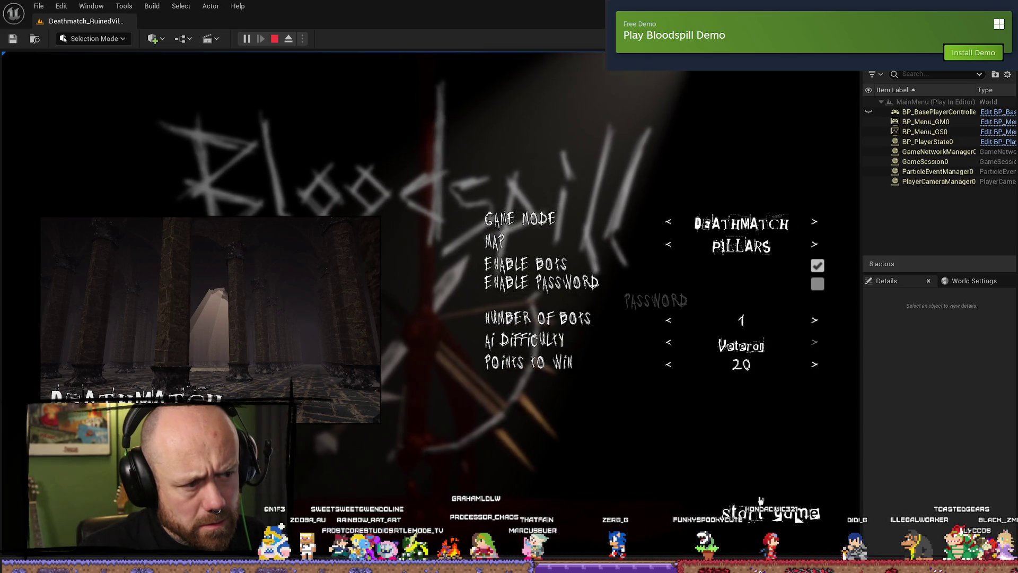
click(802, 521)
click(431, 423)
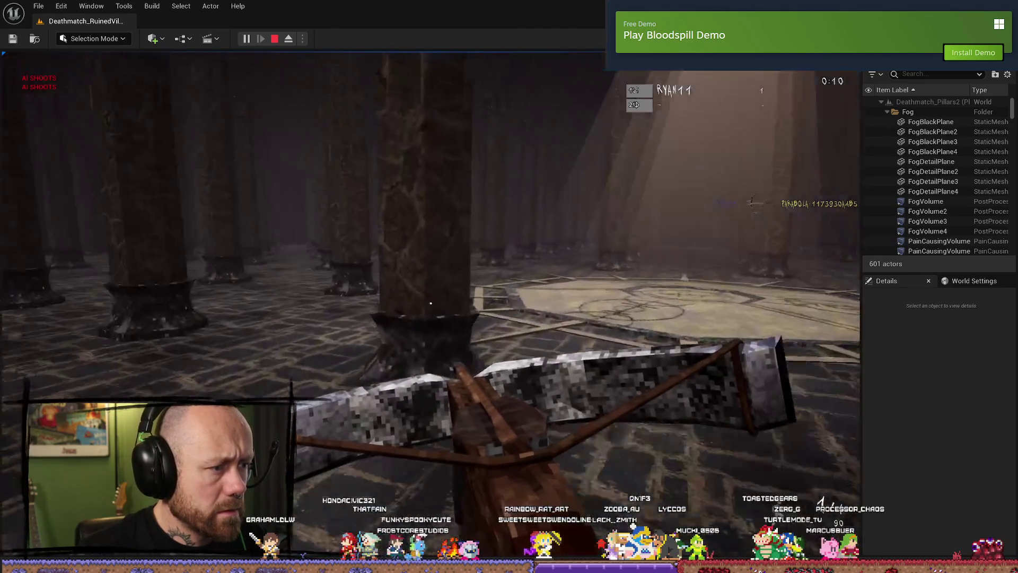
- Walk toward the central octagonal platform, respawn with the crossbow after dying, then pause
key(w)
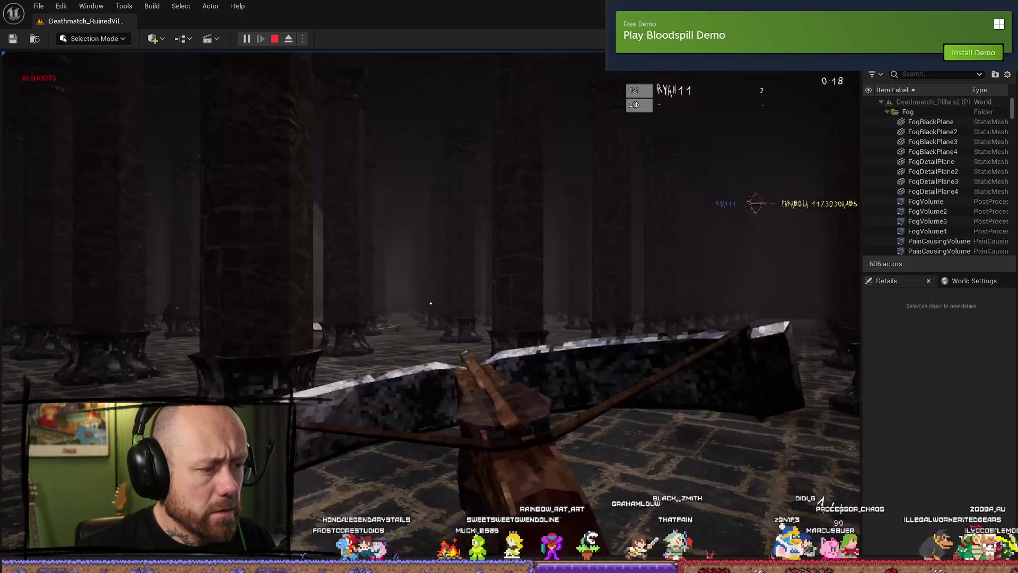
key(w)
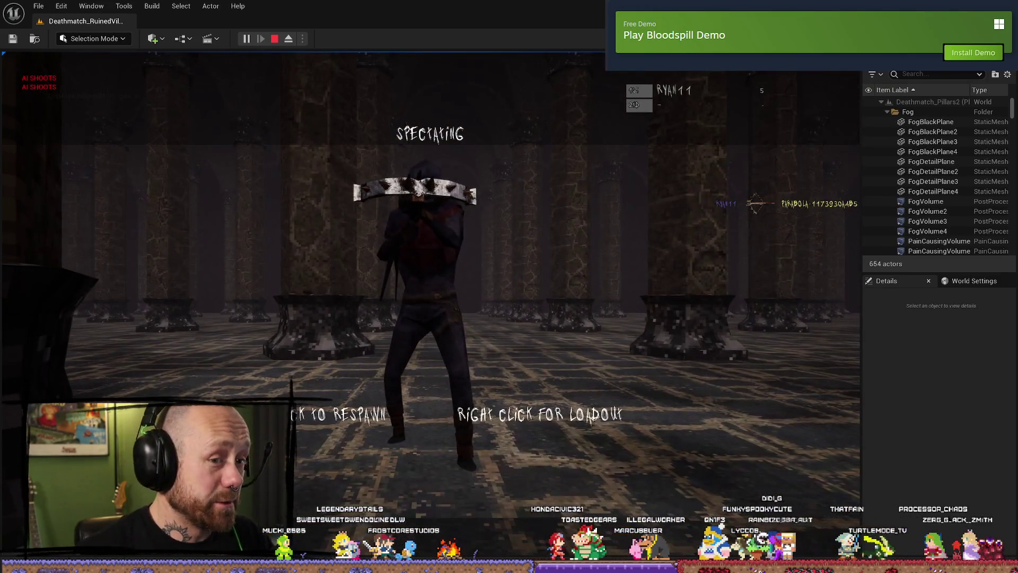
click(430, 303)
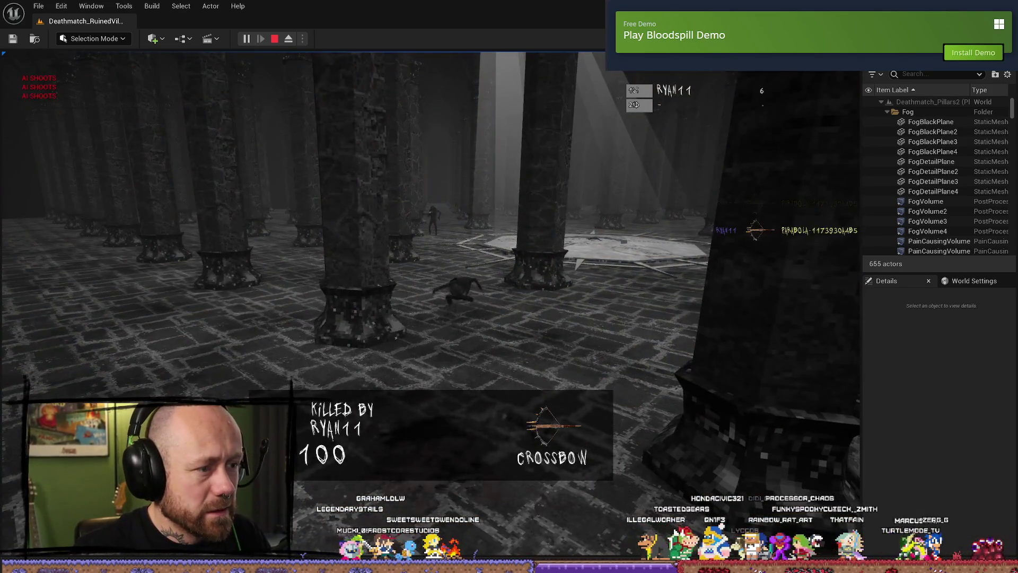
key(Escape)
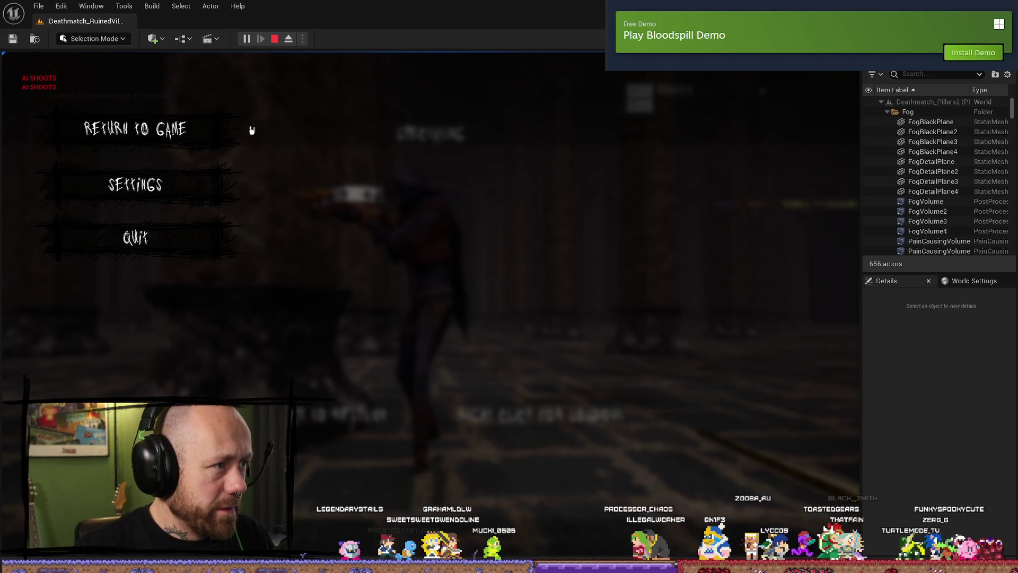
- Leave the current match and start a fresh Deathmatch on Pillars from the setup screen
key(Escape)
key(Escape)
click(135, 237)
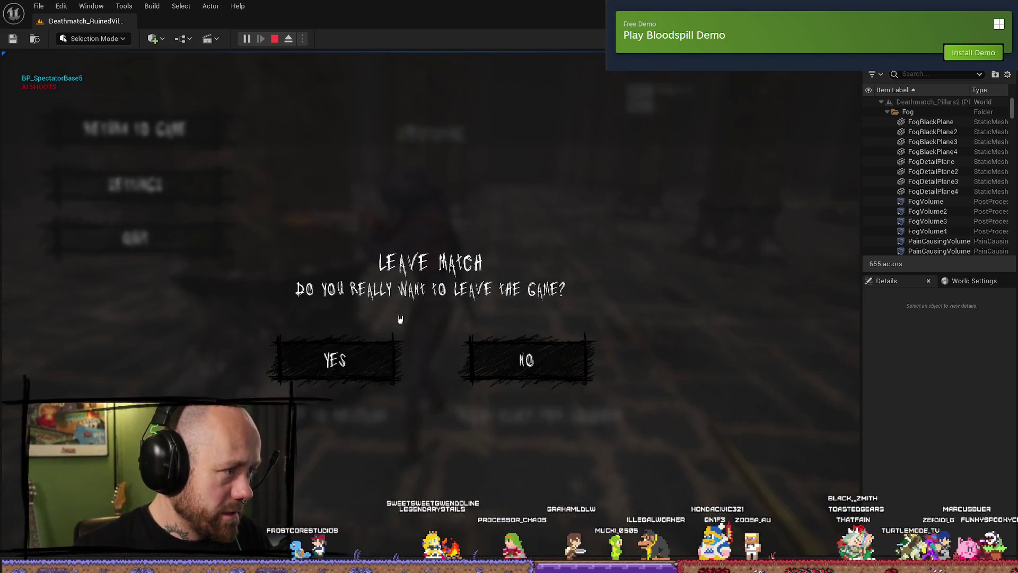
click(397, 352)
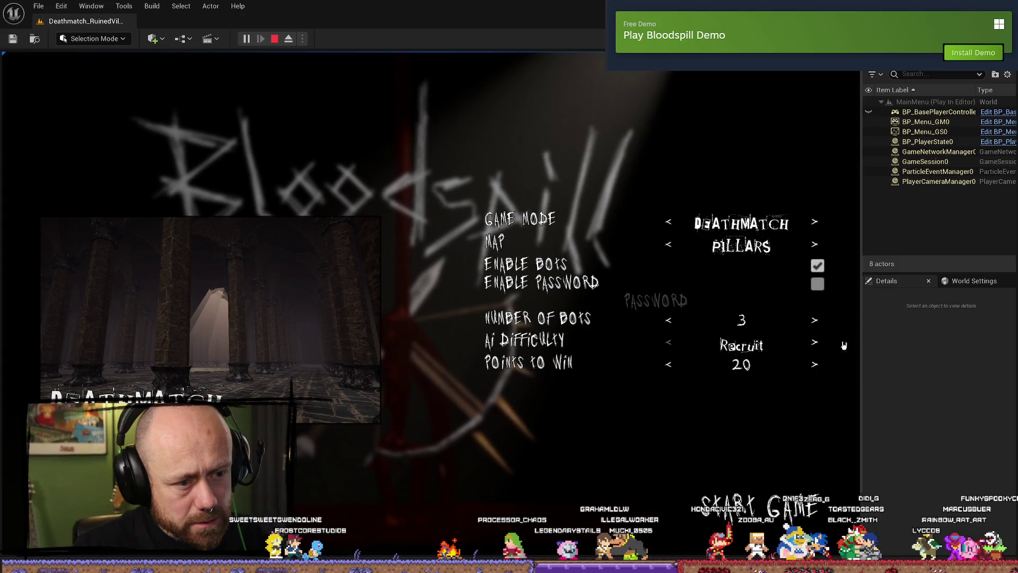
click(770, 513)
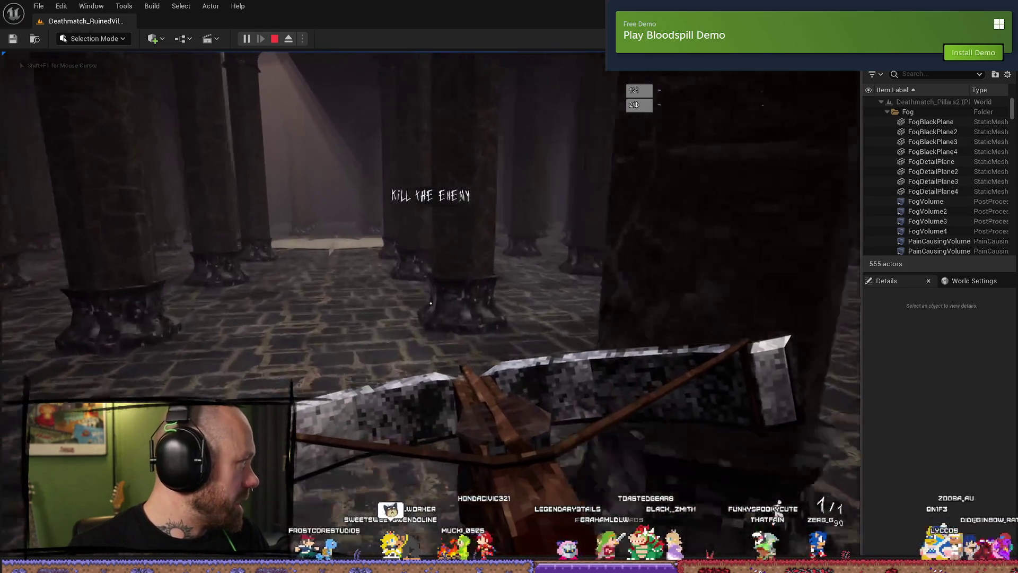
- Walk toward the lit pillars, then pause and resume the play session
key(w)
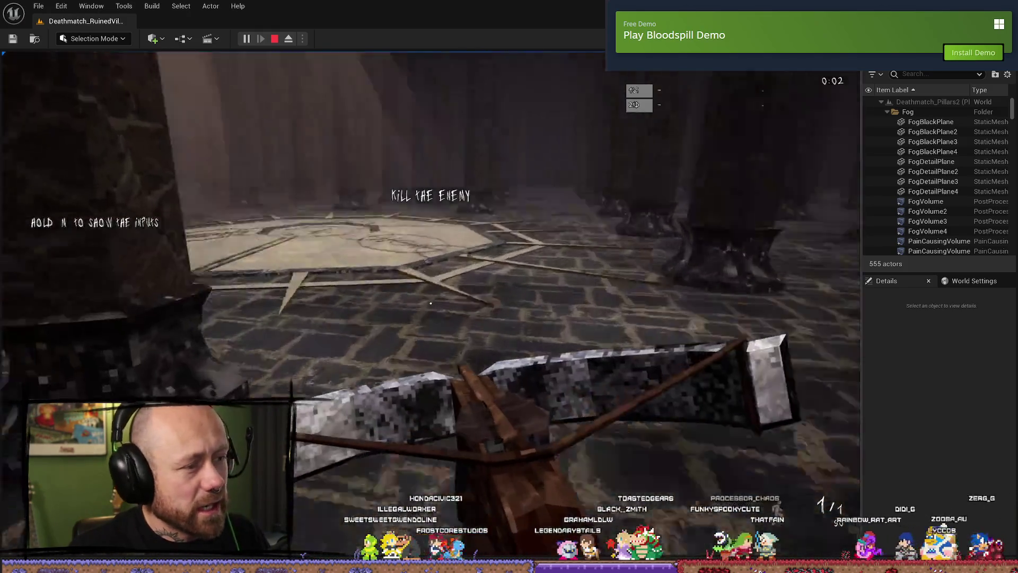
key(w)
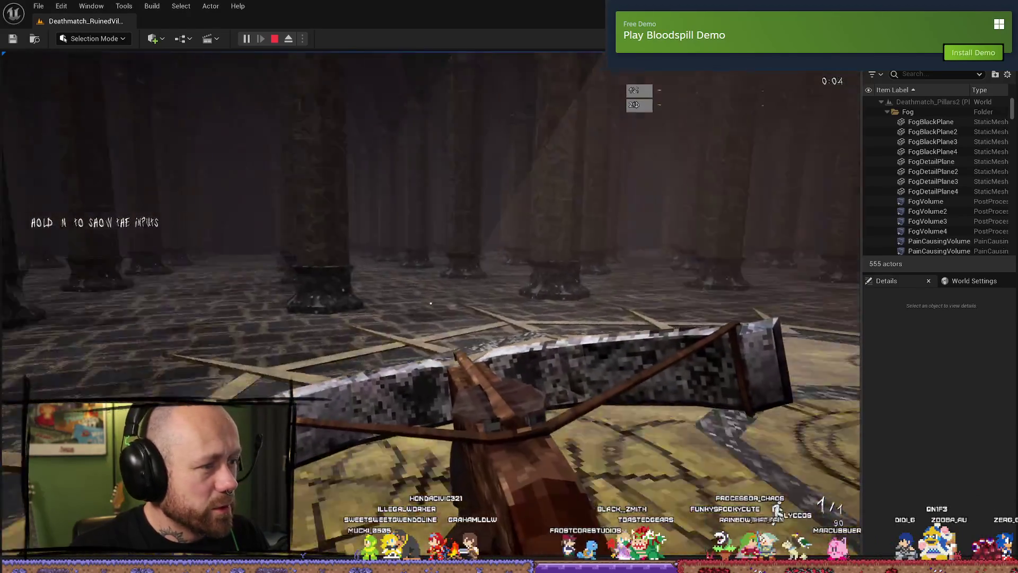
key(w)
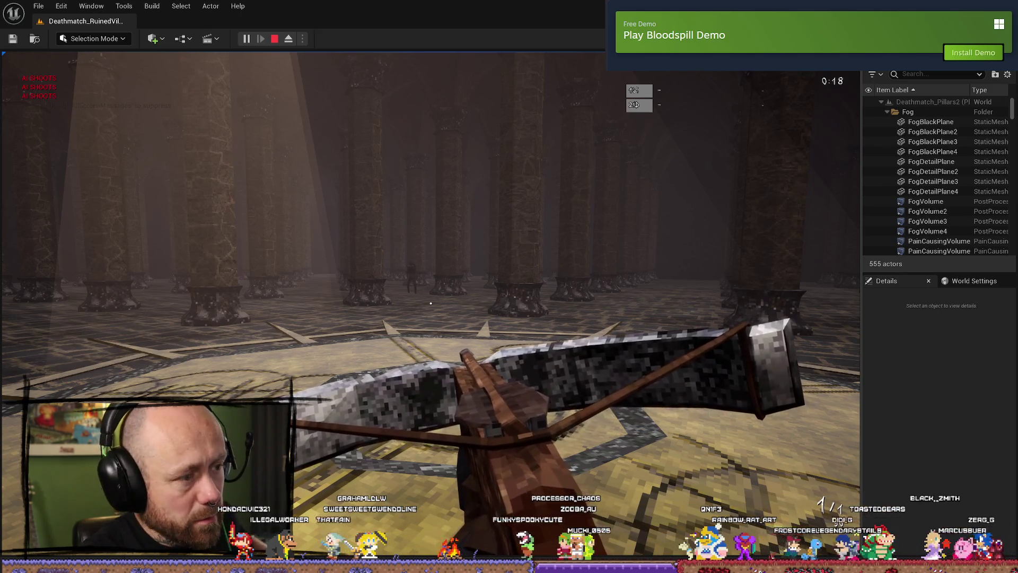
key(Pause)
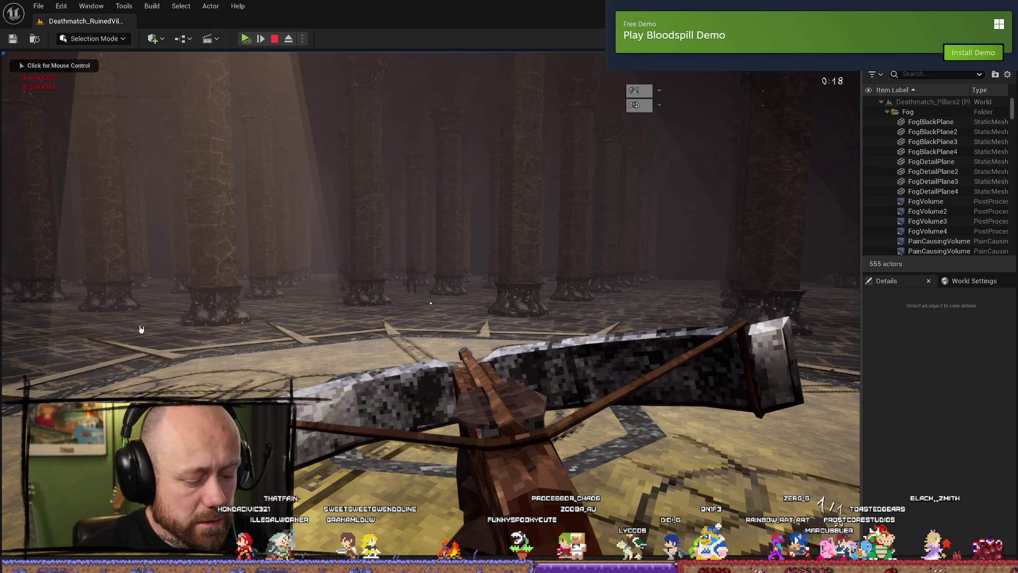
click(247, 40)
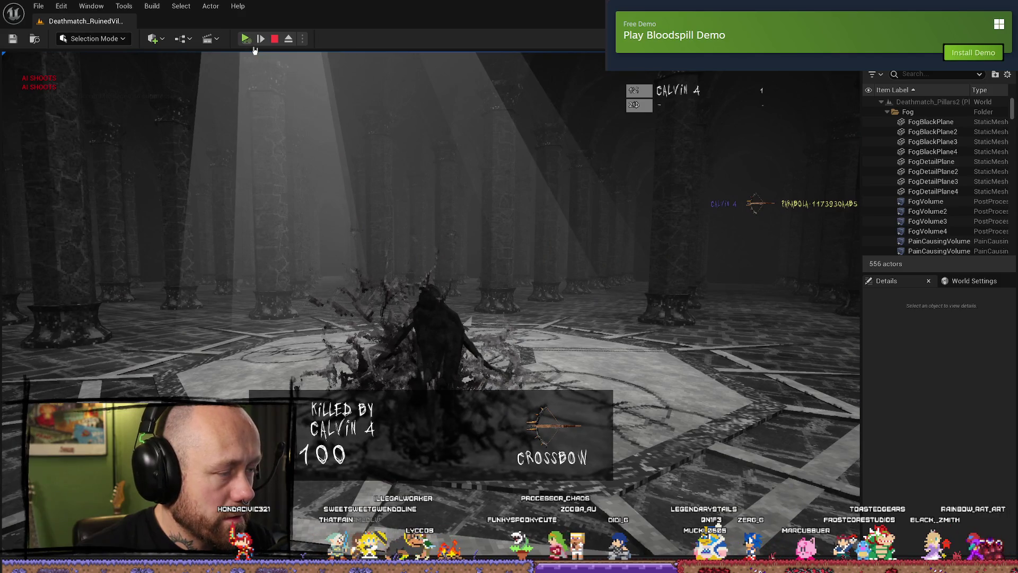
click(246, 40)
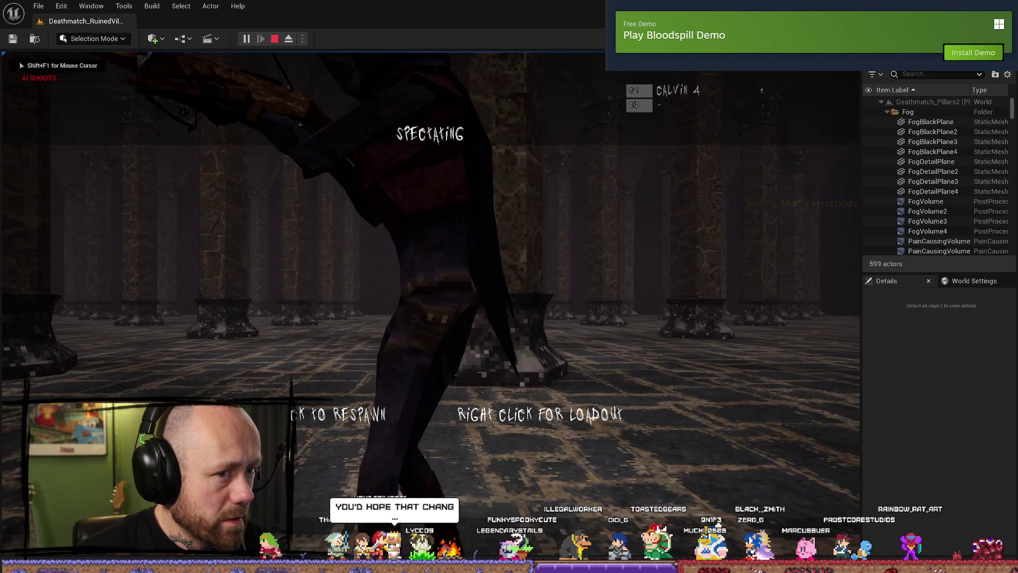
- Respawn with the crossbow and advance through the pillar hall toward the distant enemy
click(430, 303)
key(w)
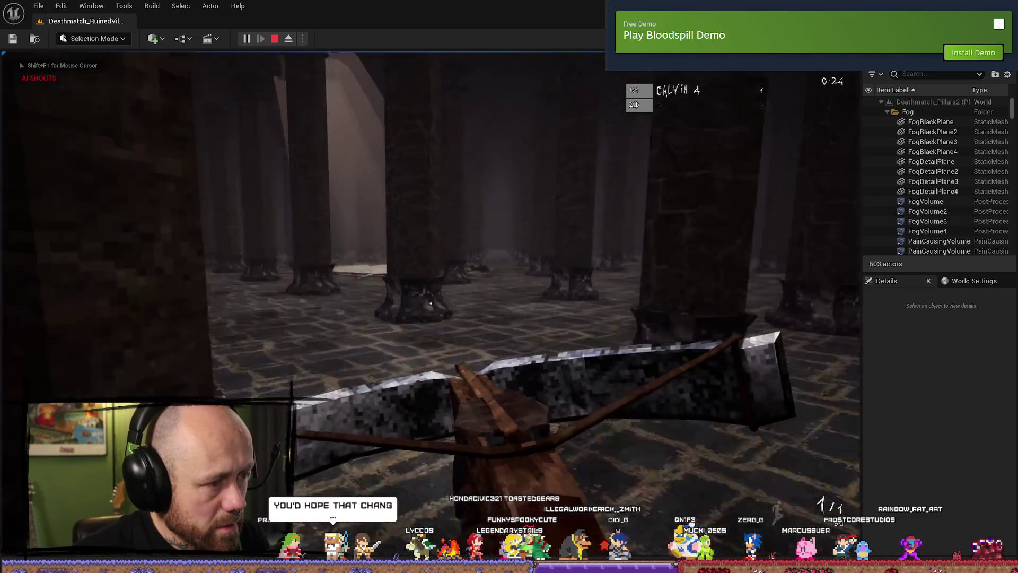
key(w)
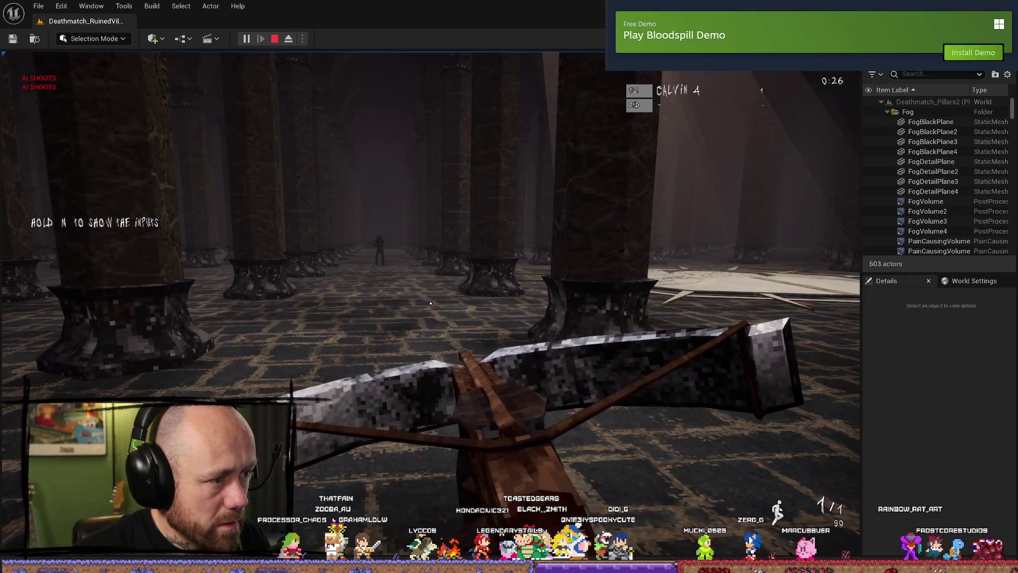
key(w)
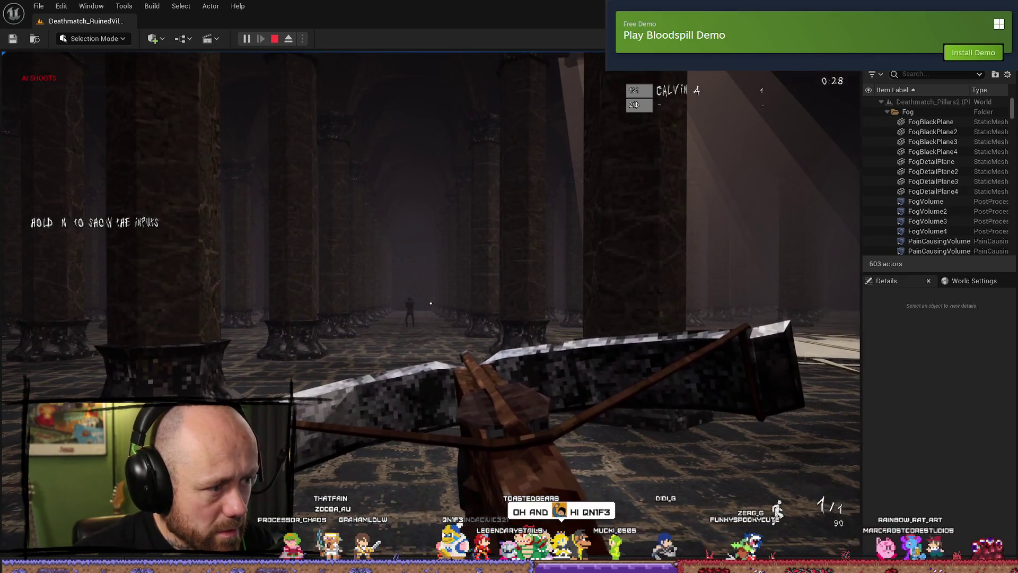
- Pause the playtest with the bot in view, then detach into a free camera with F8
key(Pause)
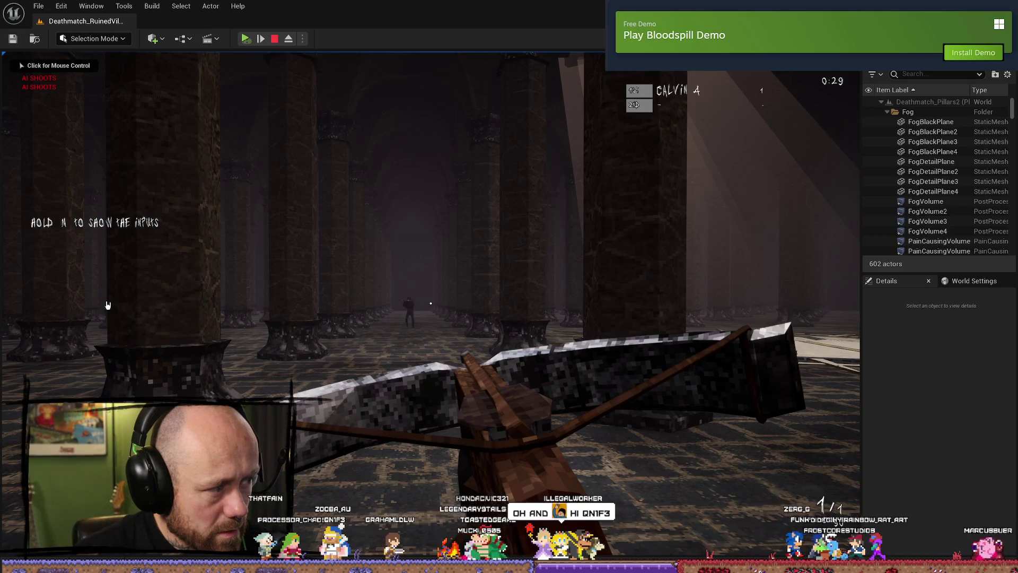
click(243, 37)
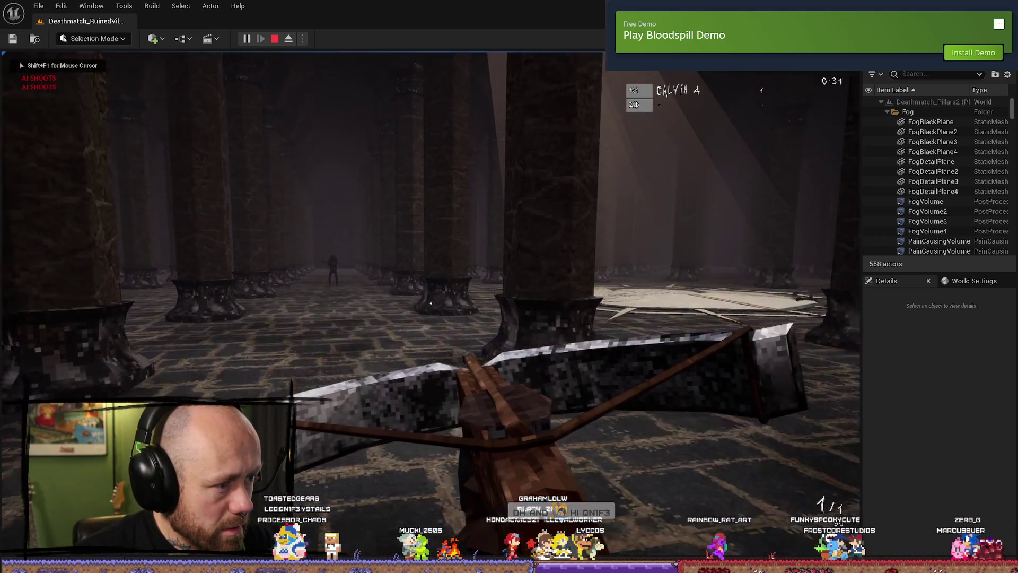
click(431, 302)
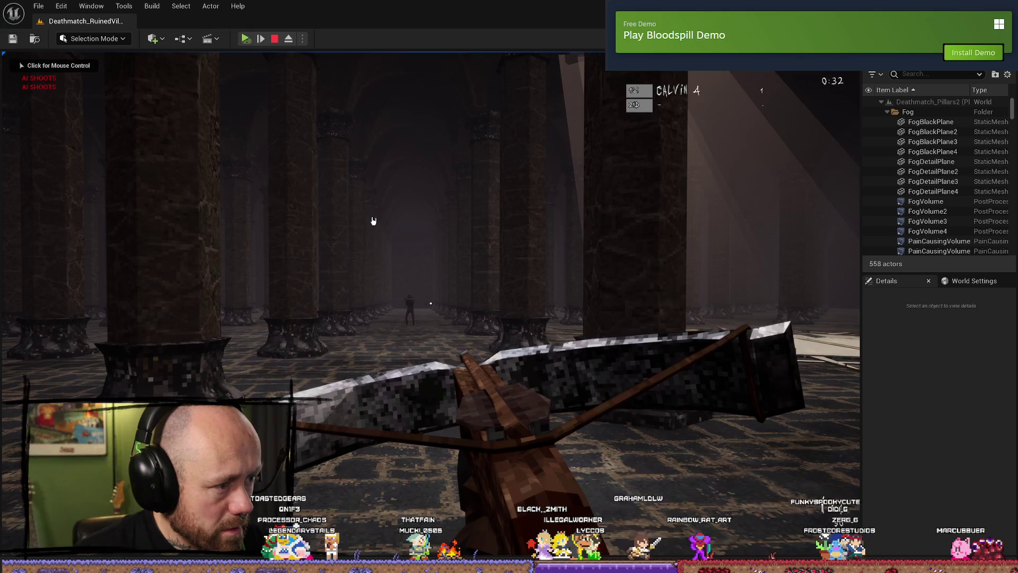
click(248, 40)
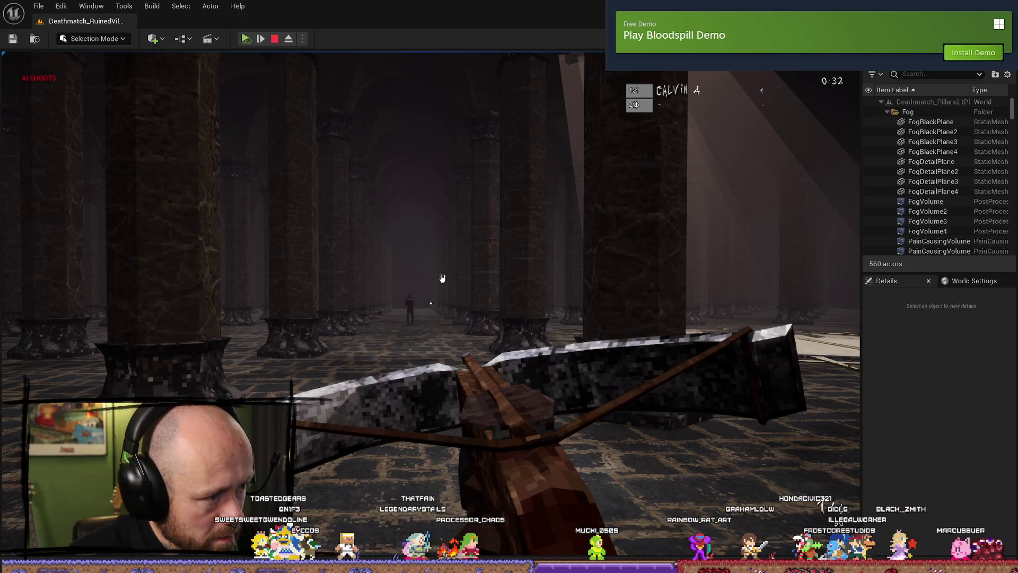
key(F8)
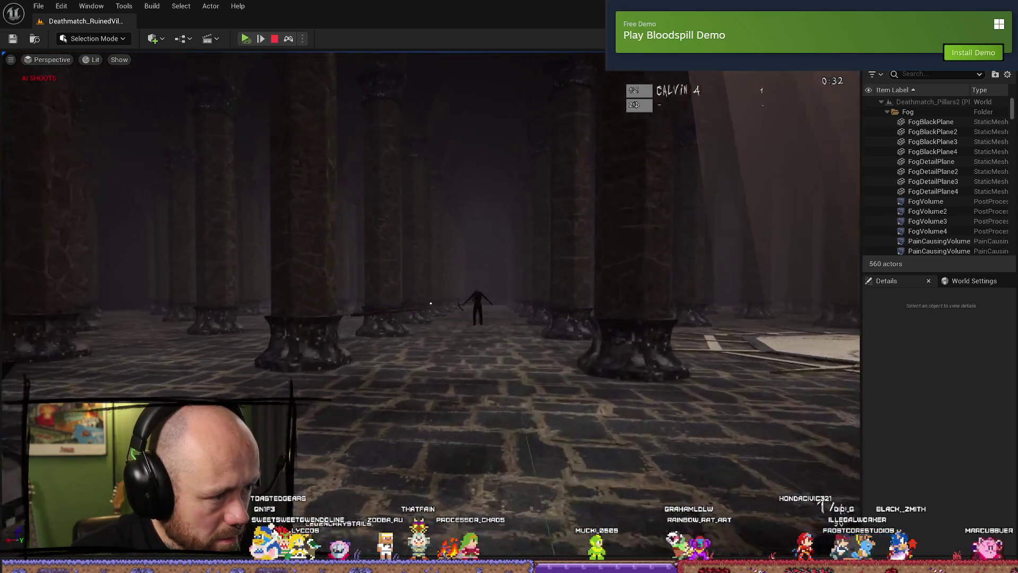
- Fly the free camera into the pillar hall and frame the crossbow bolt lying flat on the floor
key(Up)
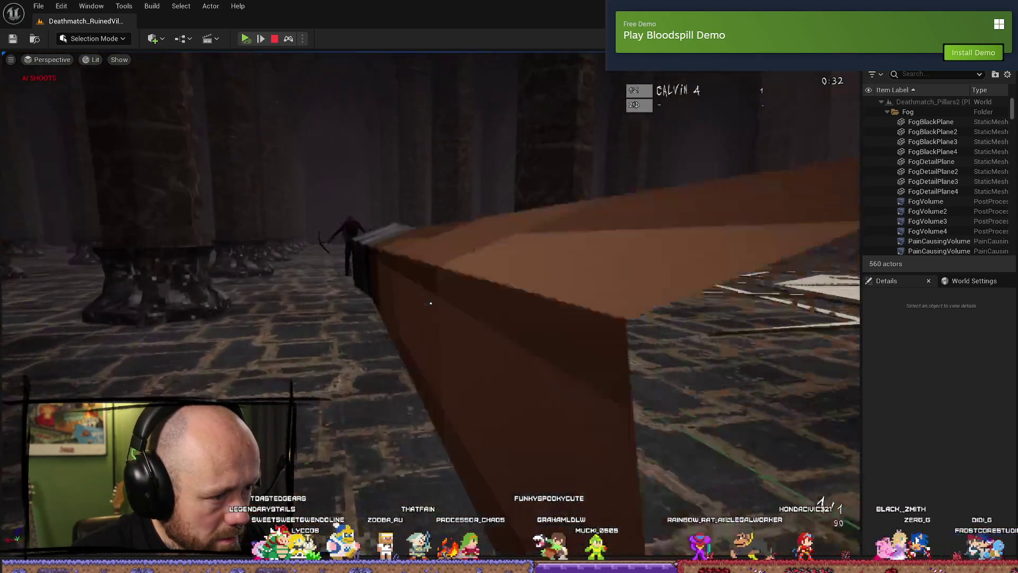
key(Up)
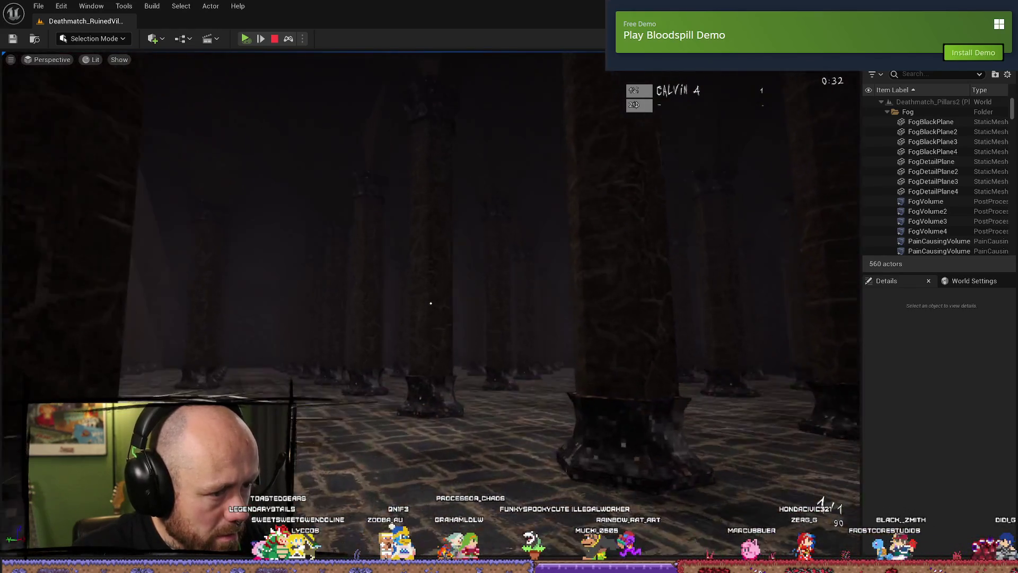
key(Up)
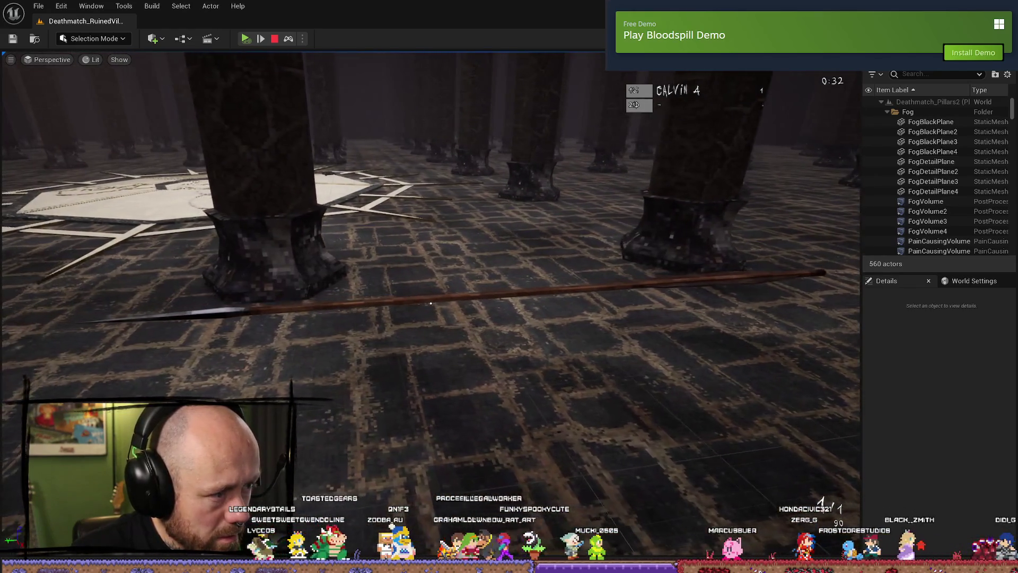
key(Up)
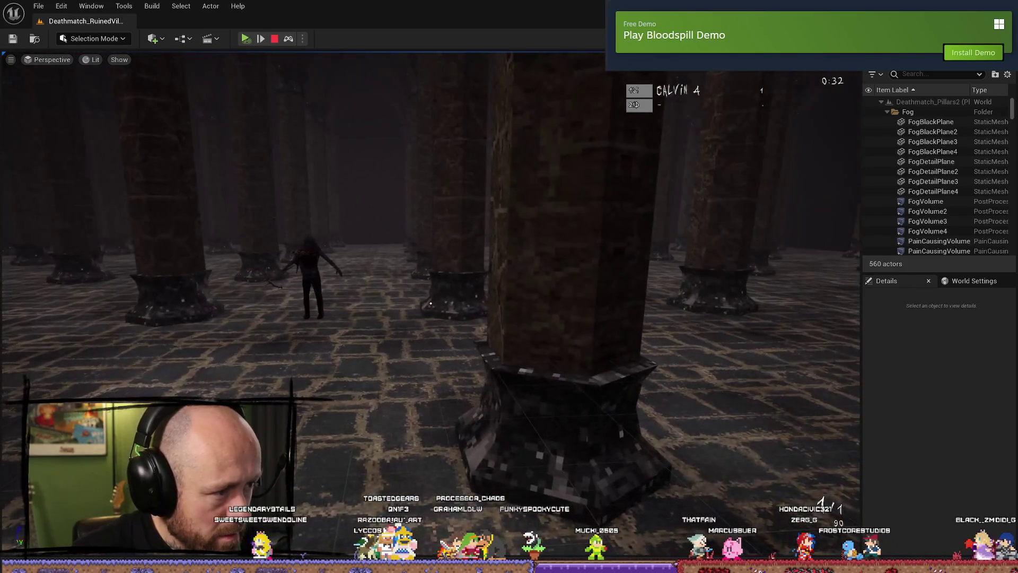
key(Up)
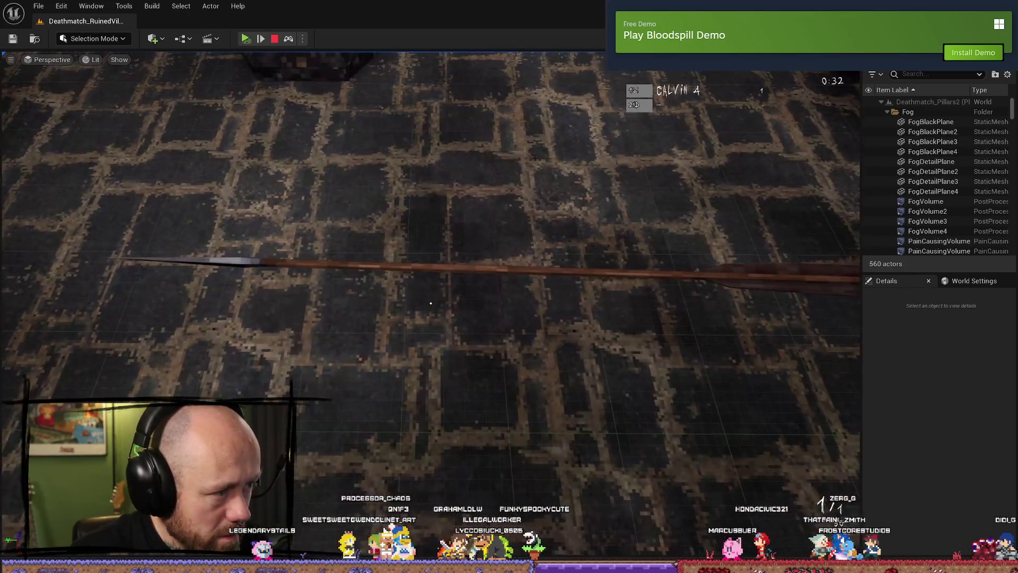
key(Left)
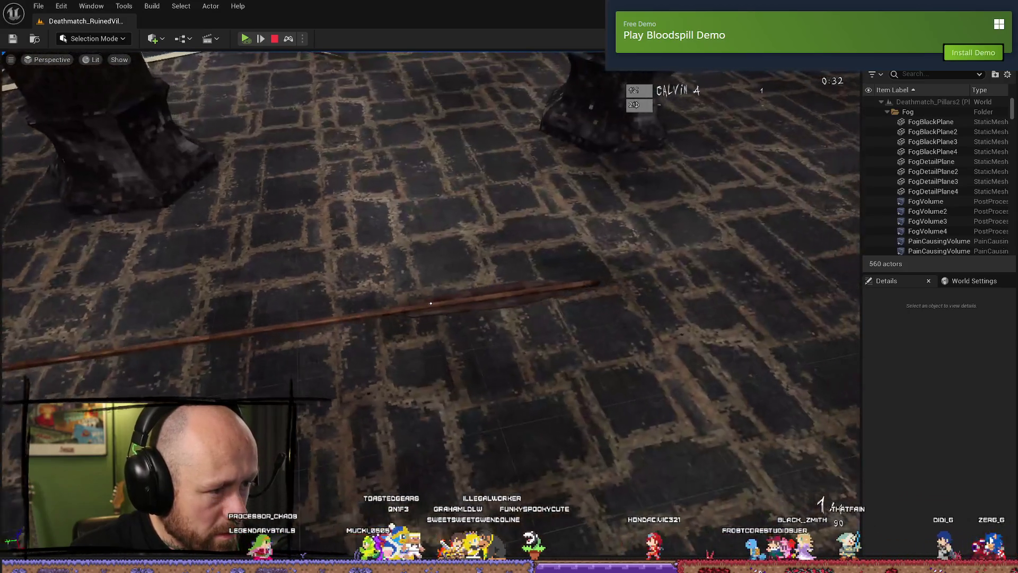
key(Left)
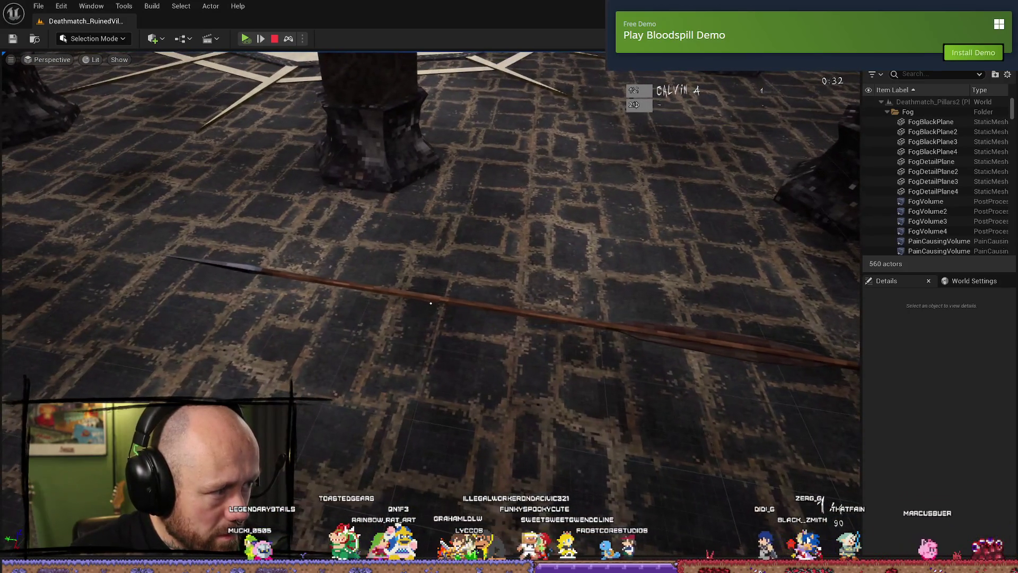
key(Down)
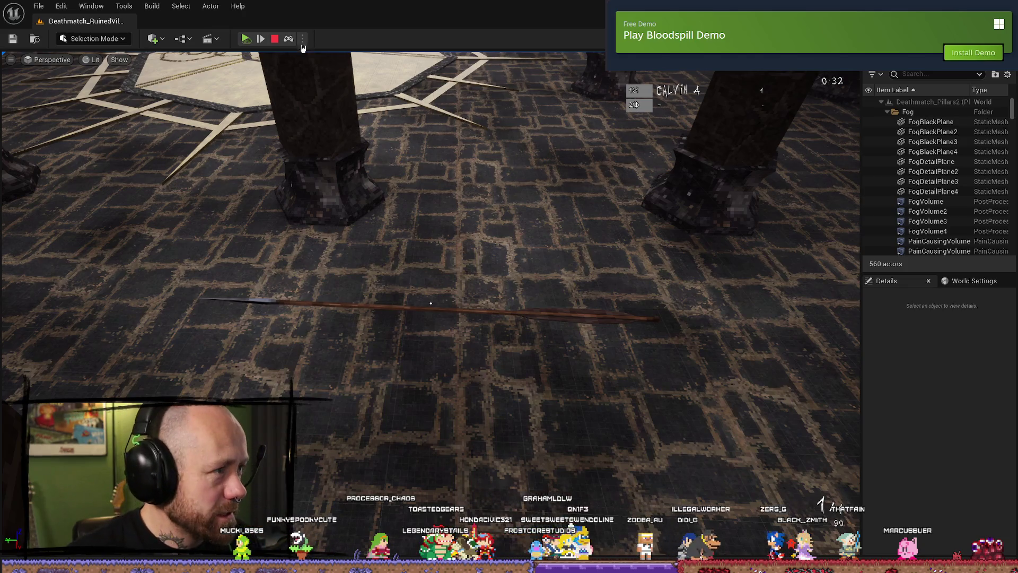
key(ctrl+space)
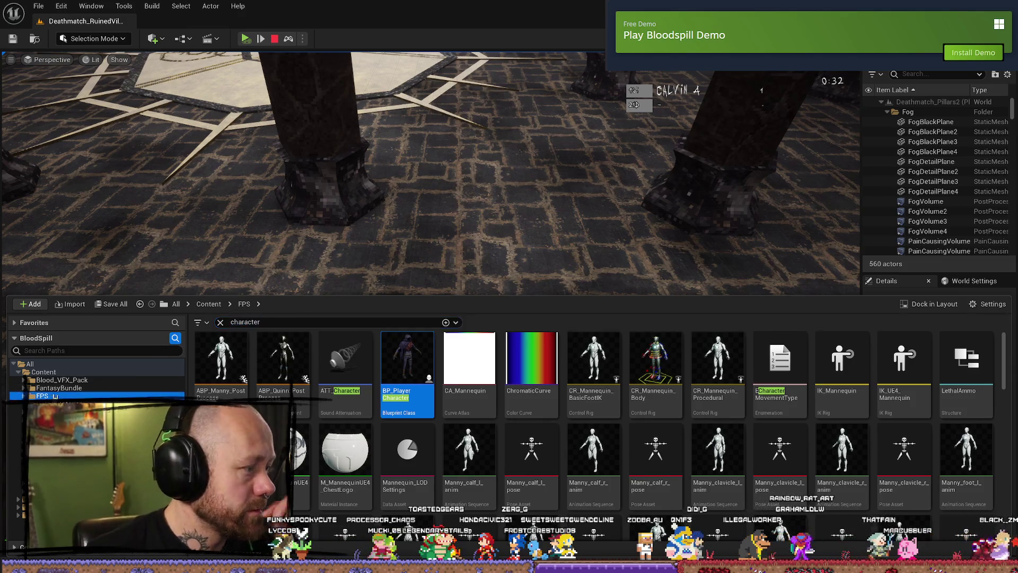
- Search the Content folder and open the BP_Bullet1 Blueprint
click(32, 364)
click(43, 372)
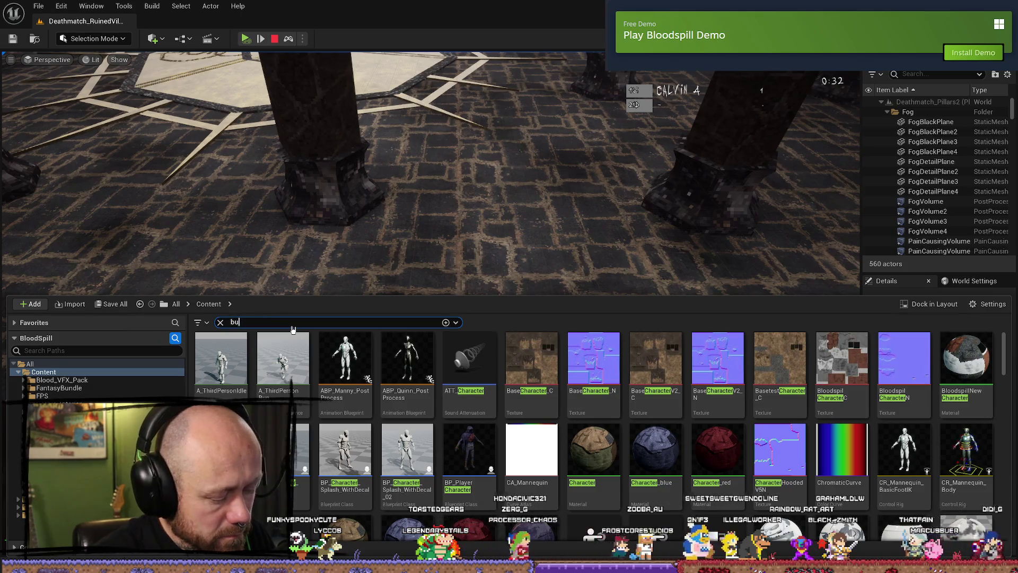
double_click(315, 370)
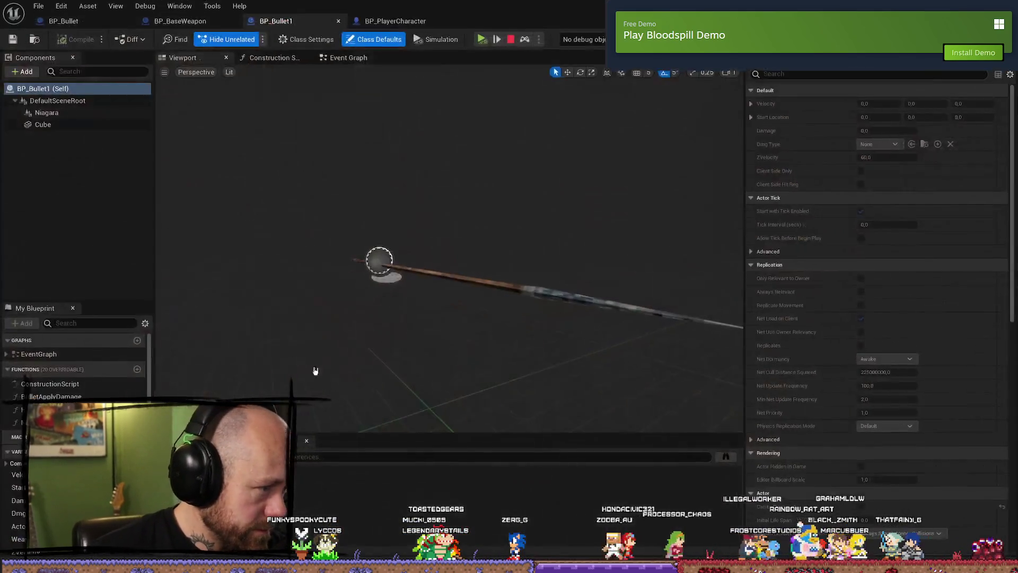
- Rotate the bolt's Cube mesh about 30 degrees in the Blueprint preview
drag(509, 244, 435, 246)
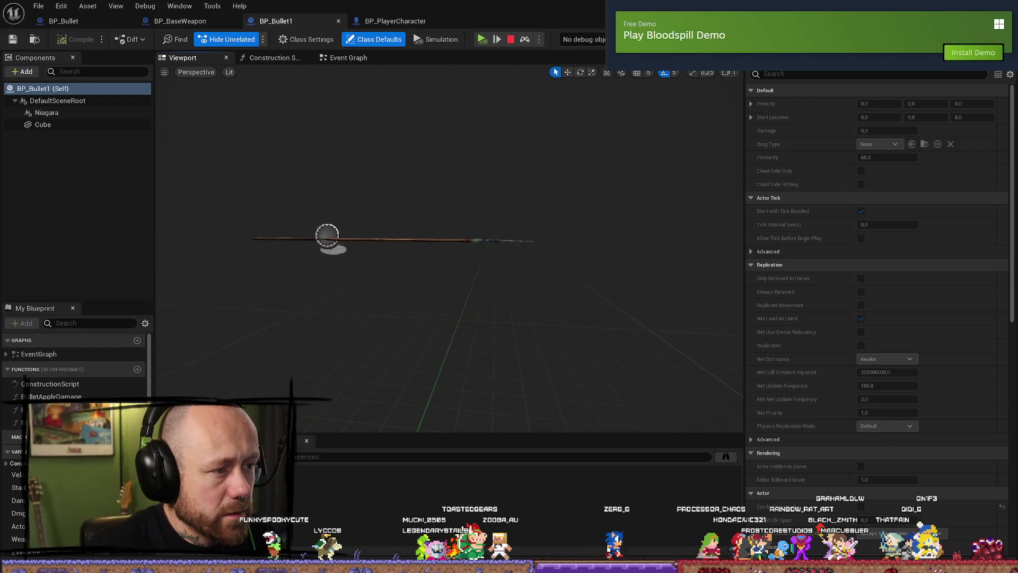
click(372, 242)
scroll(478, 205, up, 5)
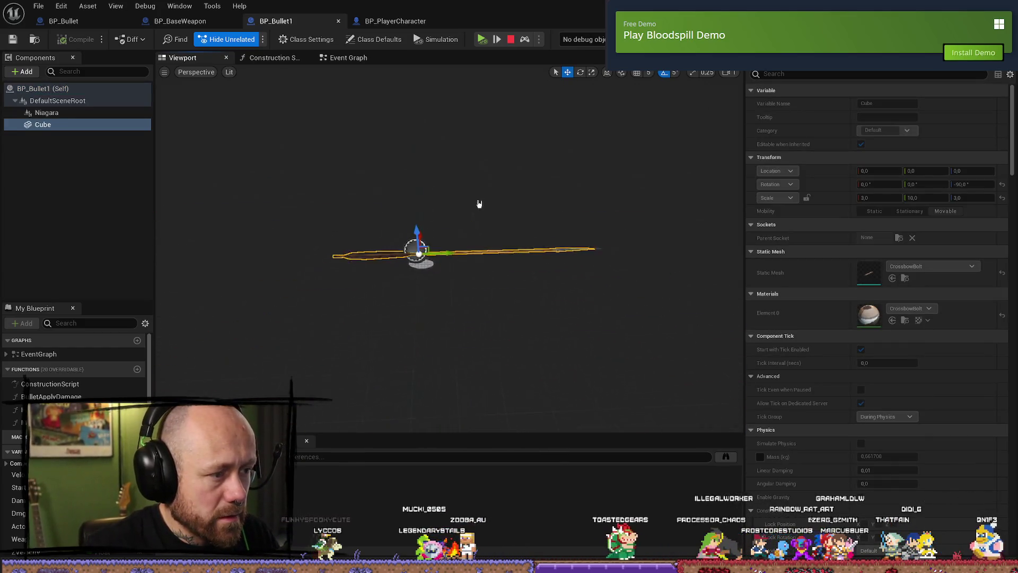
key(e)
mouse_move(443, 217)
mouse_down()
mouse_move(440, 239)
mouse_move(392, 257)
mouse_up()
- Select the Niagara trail component and move it along X to about -233
click(57, 100)
click(74, 113)
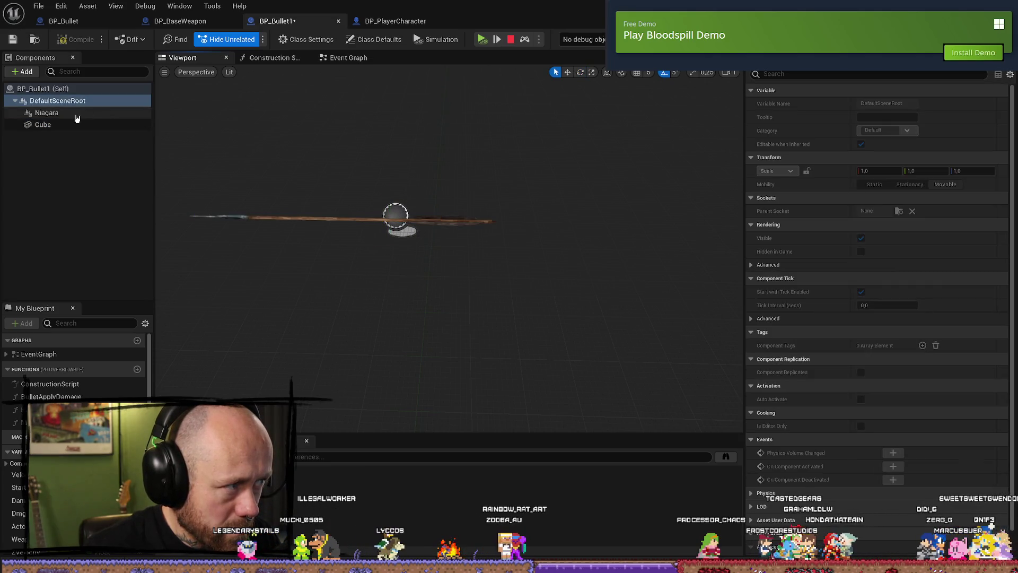
click(223, 175)
click(66, 114)
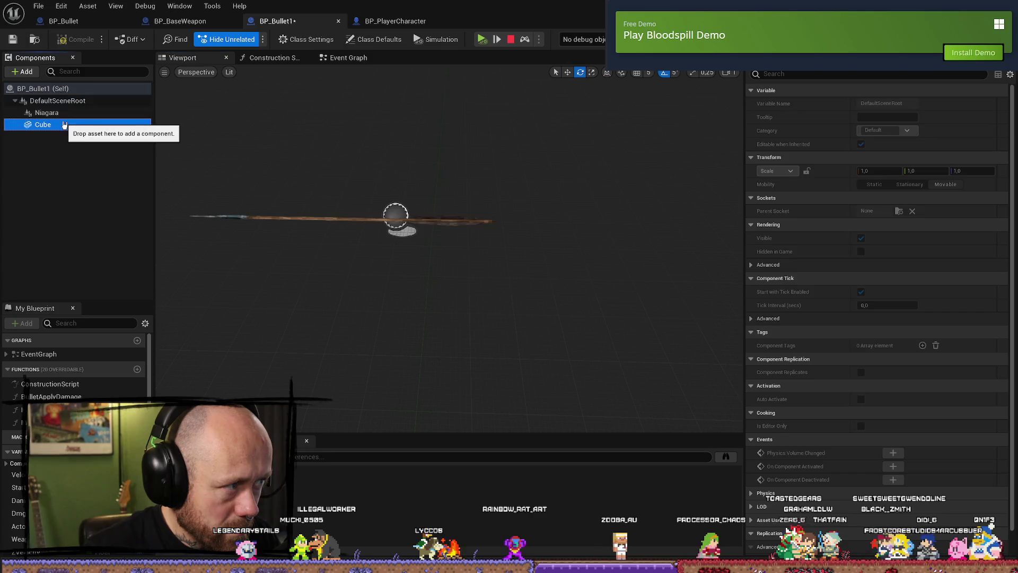
click(58, 124)
click(64, 112)
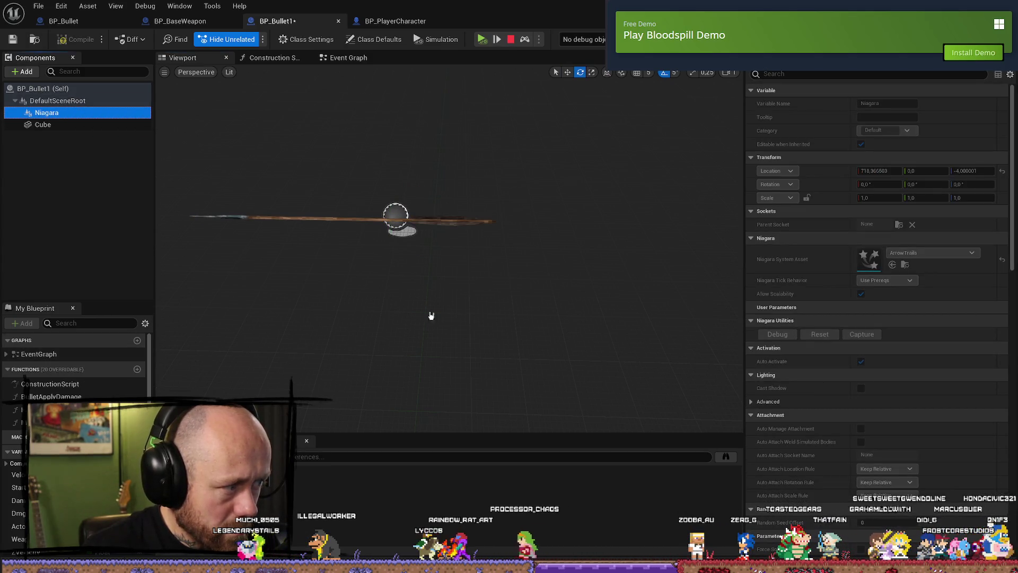
click(408, 234)
drag(46, 113, 551, 243)
key(w)
mouse_move(675, 230)
mouse_down()
mouse_move(497, 253)
mouse_move(459, 247)
mouse_up()
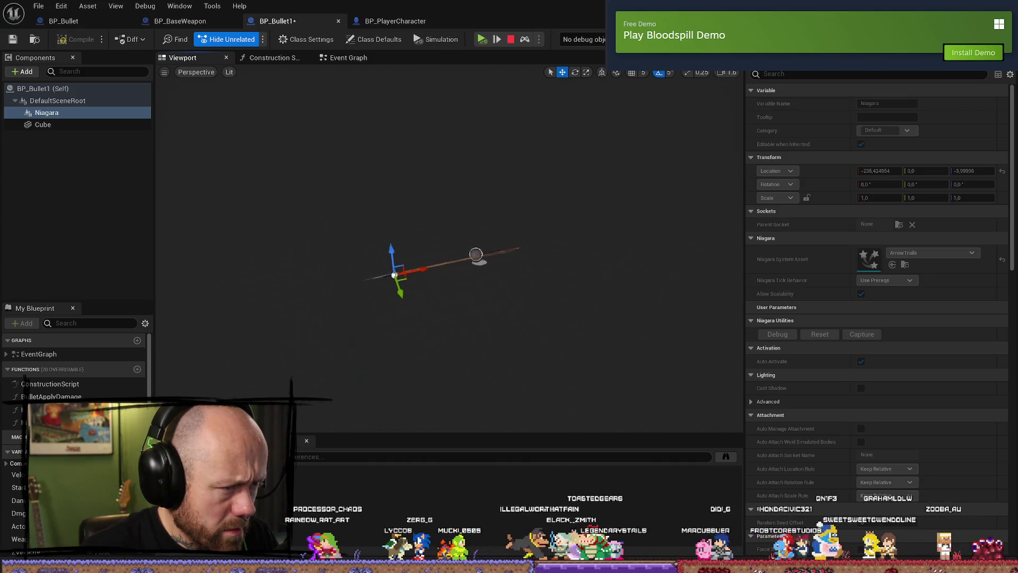
scroll(508, 277, up, 5)
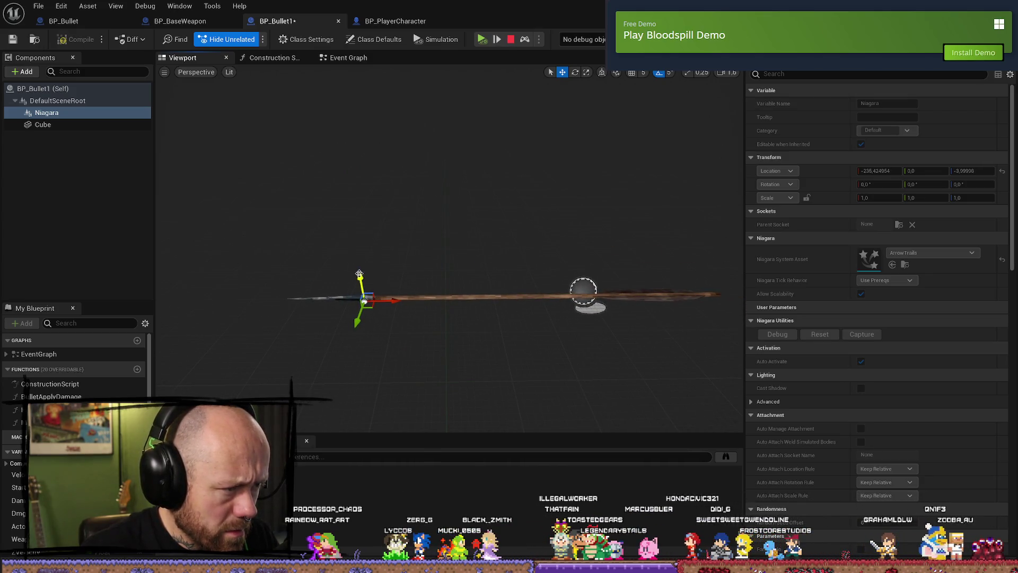
drag(389, 295, 378, 297)
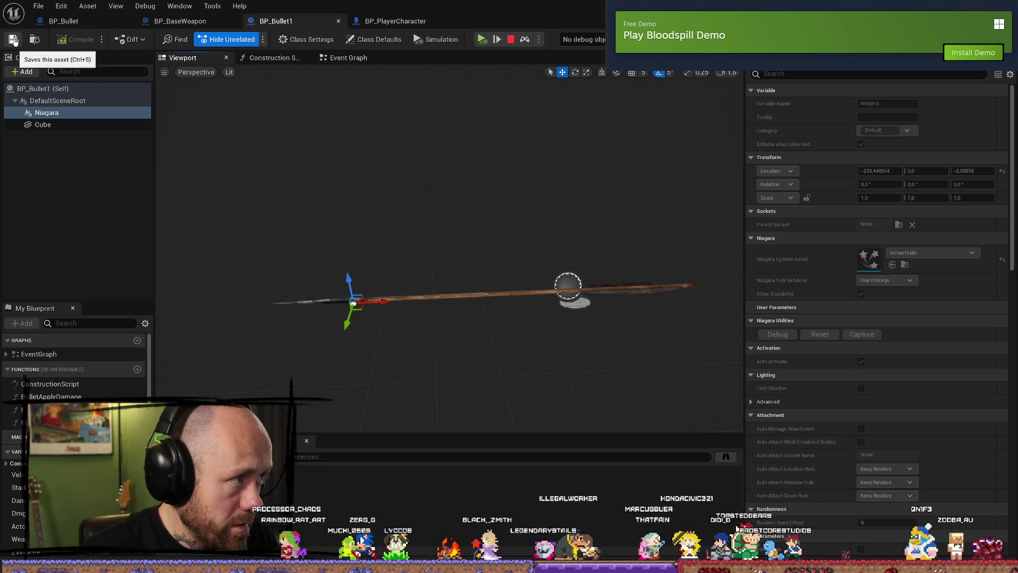
- Stop the running playtest and fly the level camera up over the village's orange tree
key(alt+Tab)
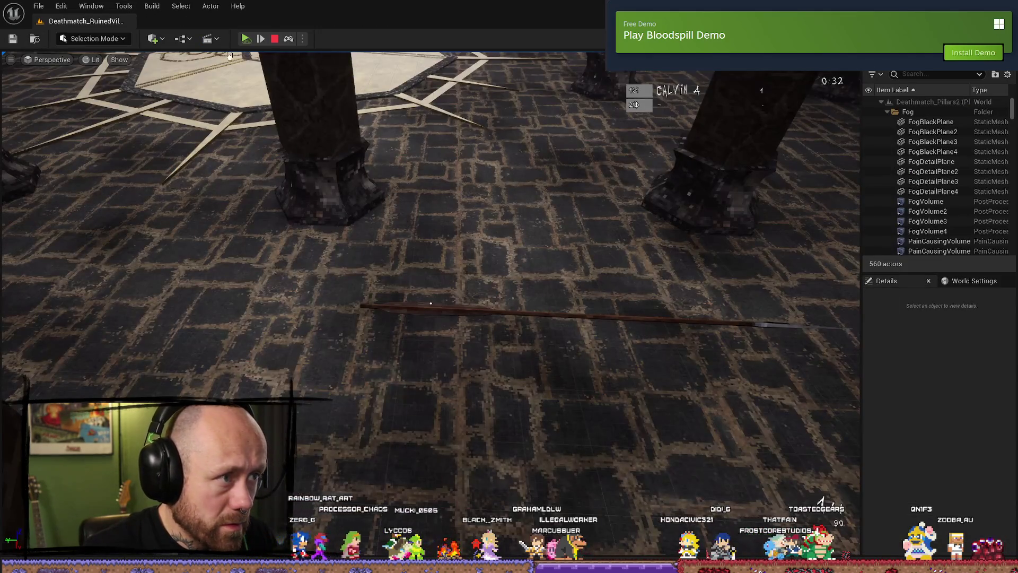
click(276, 39)
mouse_move(440, 138)
mouse_down()
mouse_move(478, 141)
mouse_move(461, 139)
mouse_up()
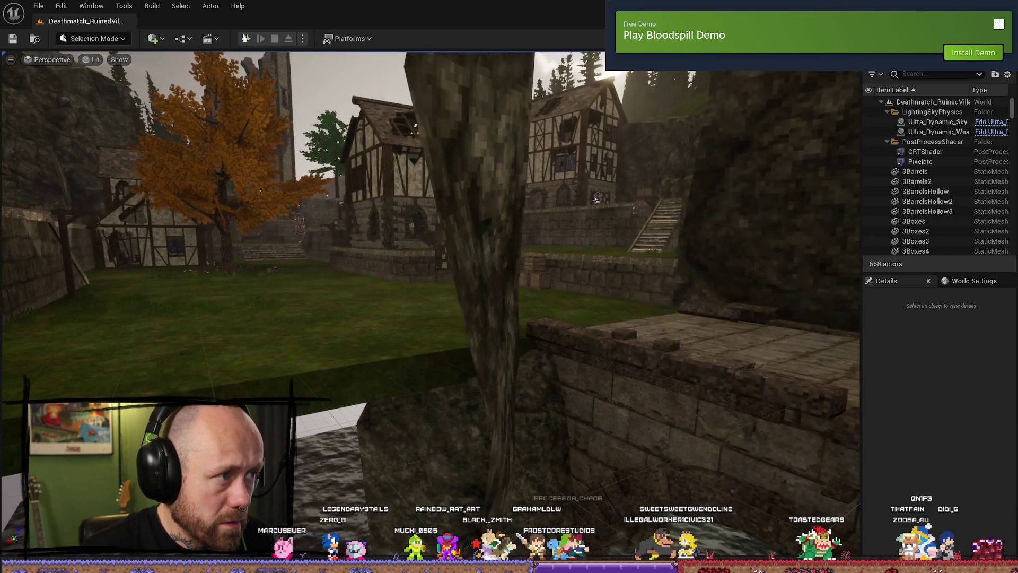
key(alt+Tab)
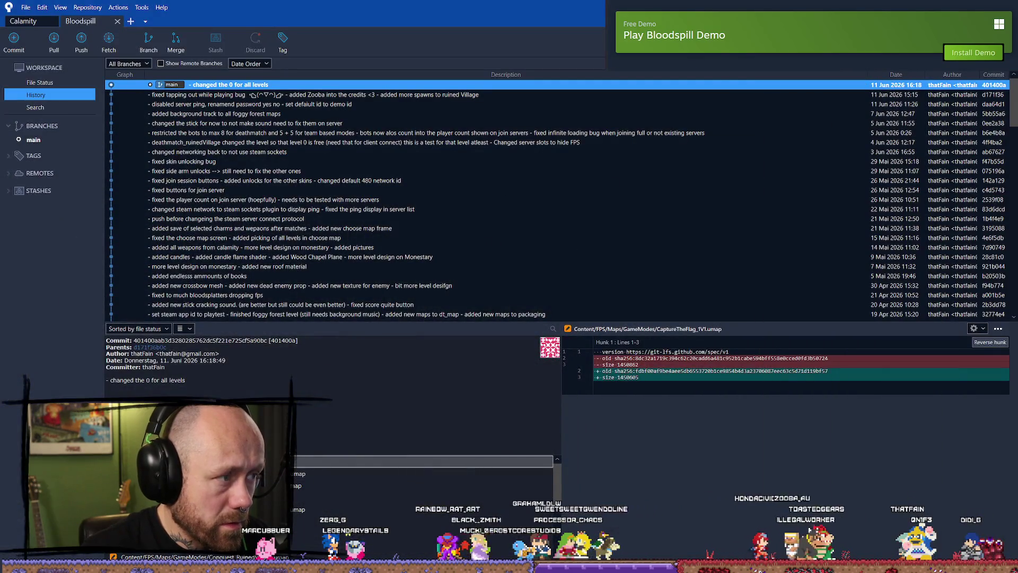
key(alt+Tab)
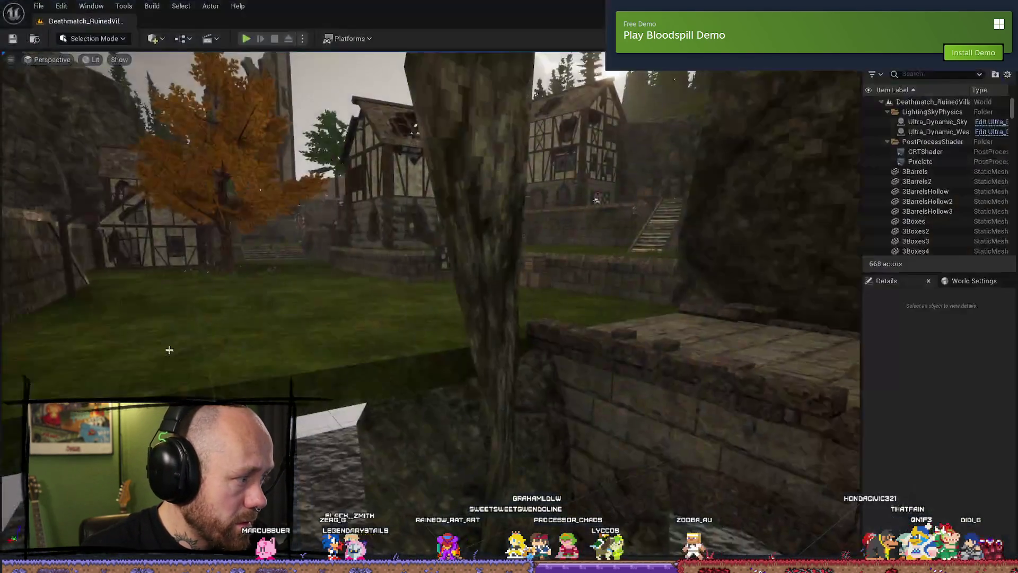
drag(588, 215, 372, 319)
- Reopen BP_Bullet1, then return to the Deathmatch level and launch play-in-editor with Alt+P
key(ctrl+space)
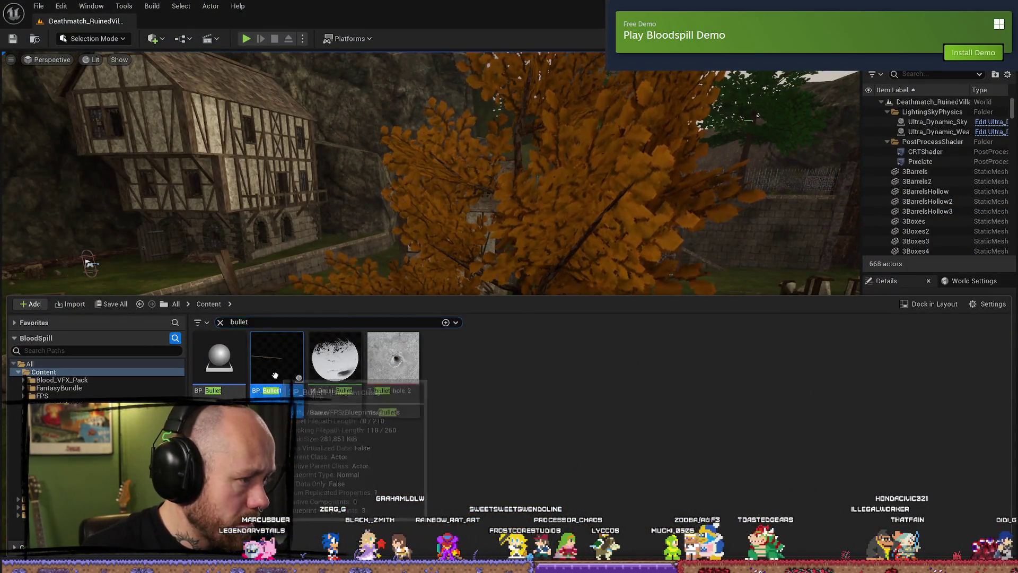
double_click(277, 356)
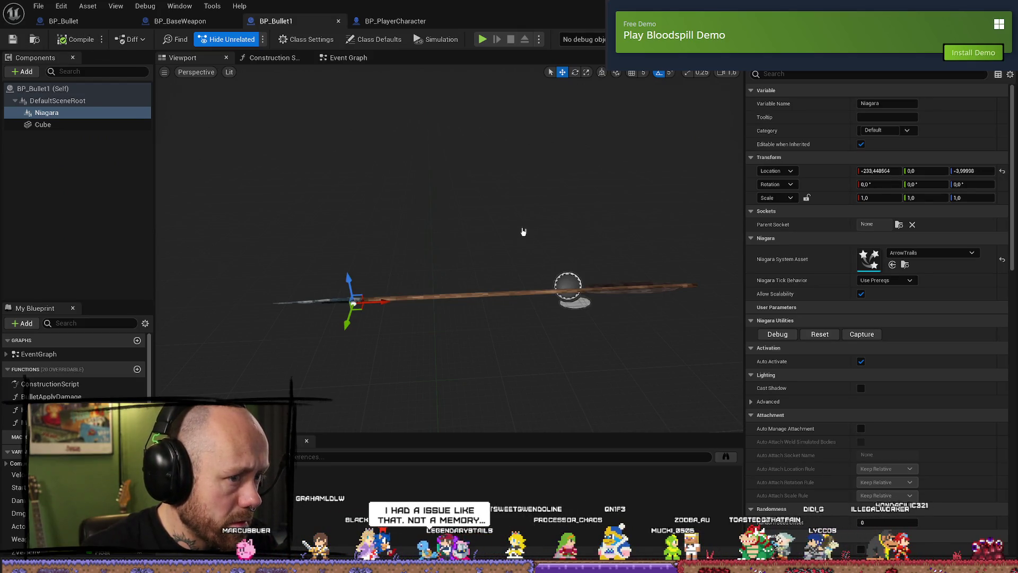
click(43, 6)
click(41, 4)
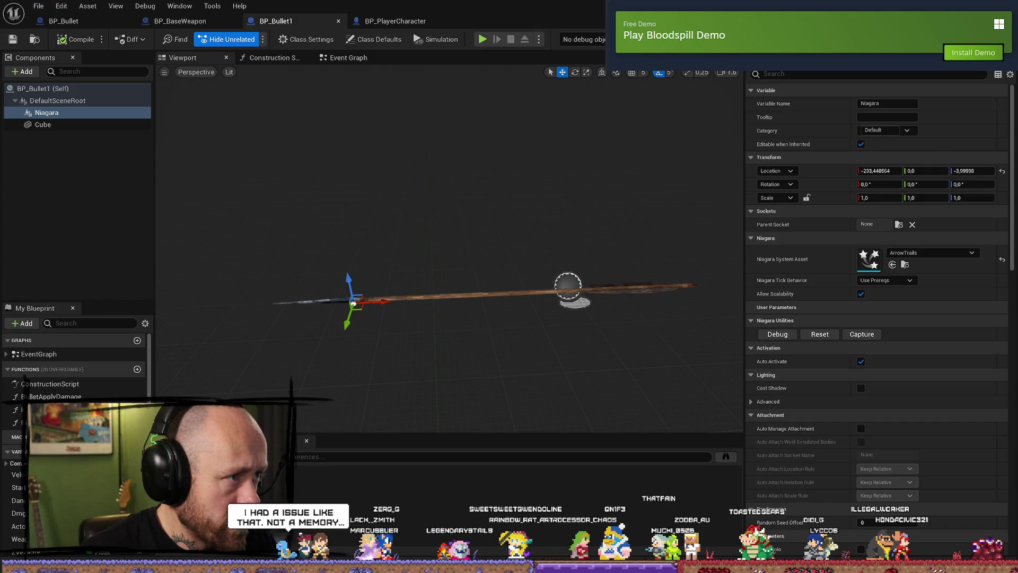
key(alt+Tab)
key(alt+p)
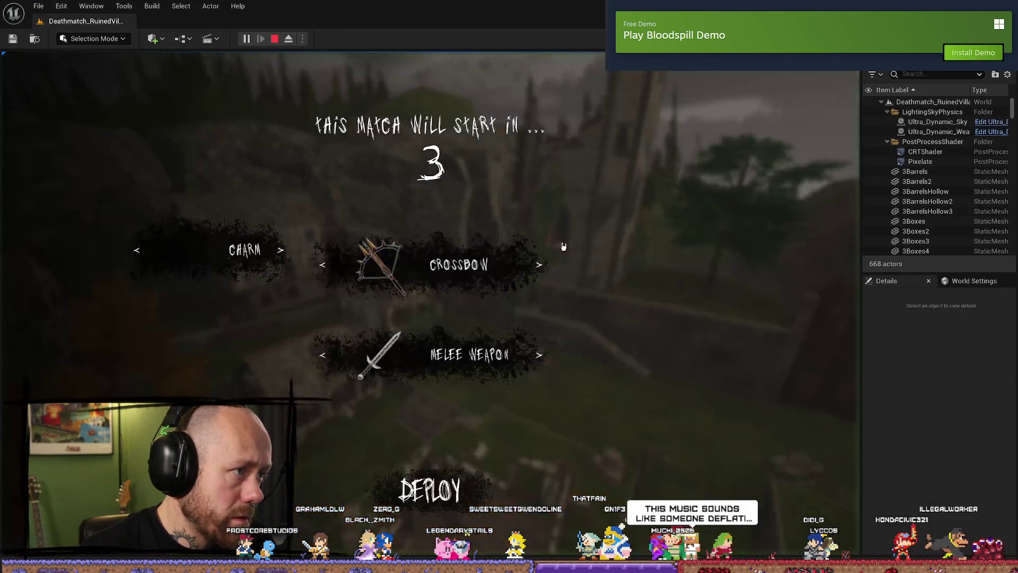
- Quit the match, start a singleplayer game on Pillars, and make the view fullscreen
key(Escape)
click(226, 249)
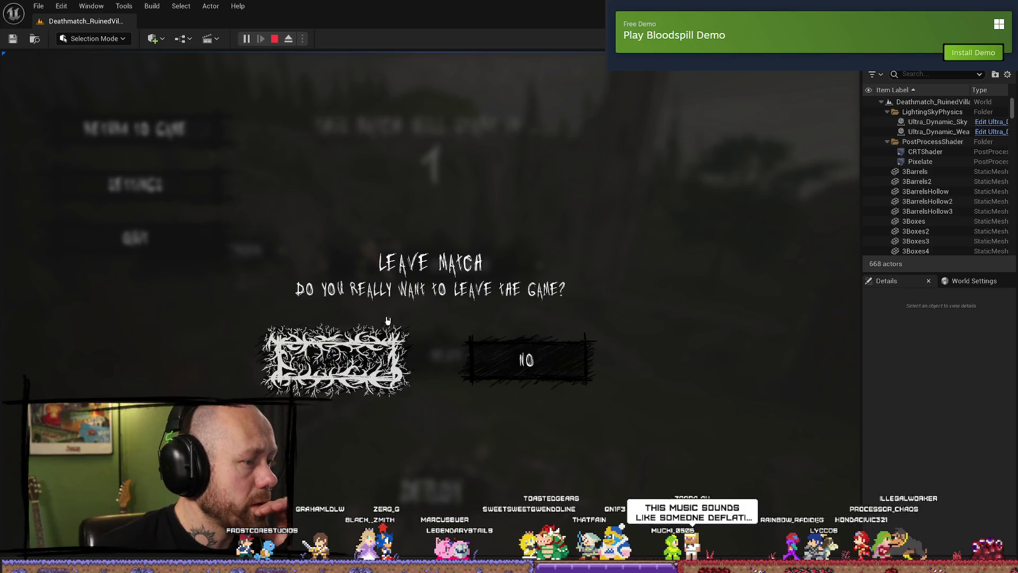
click(335, 360)
click(114, 324)
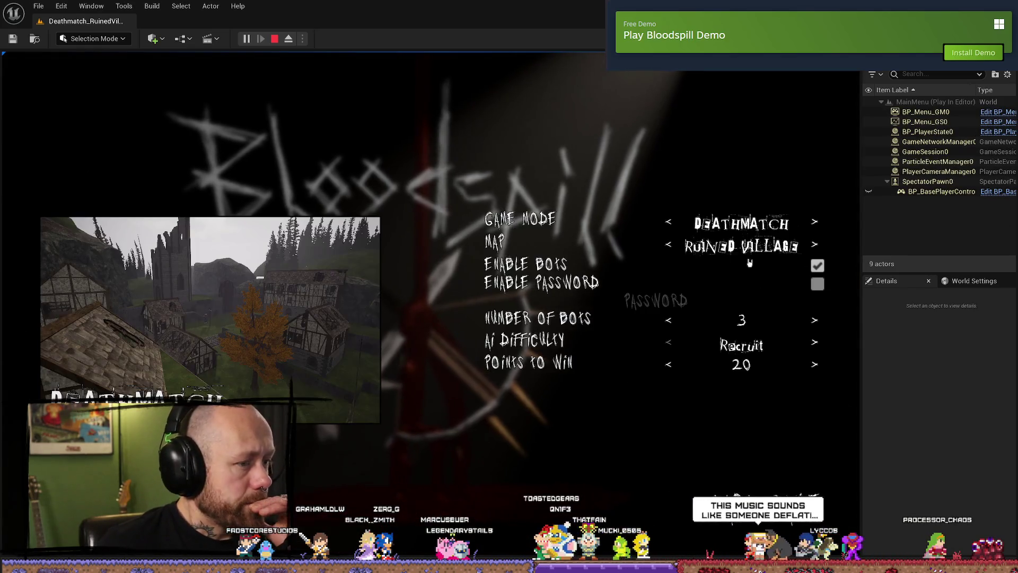
click(670, 247)
click(669, 247)
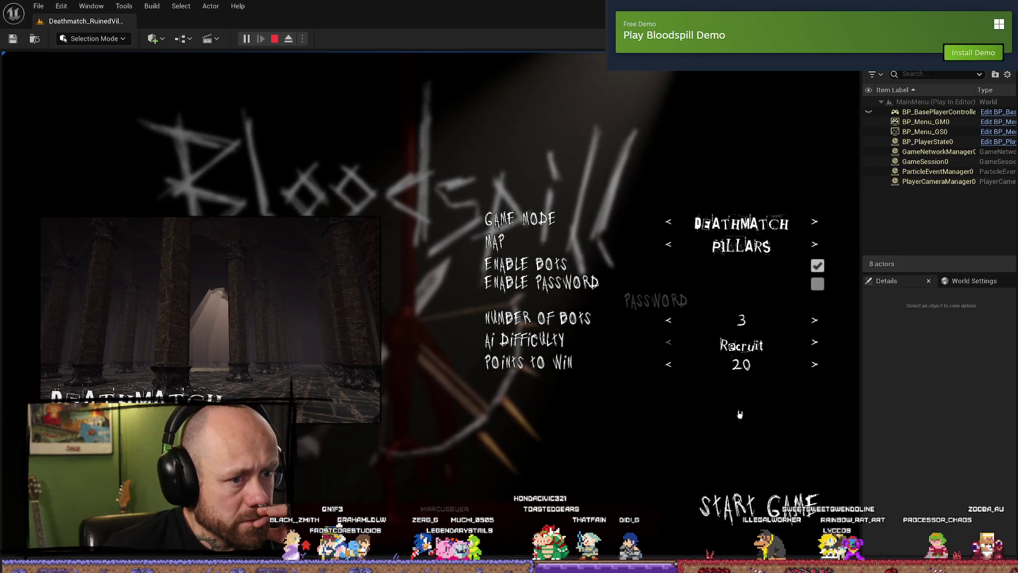
click(783, 519)
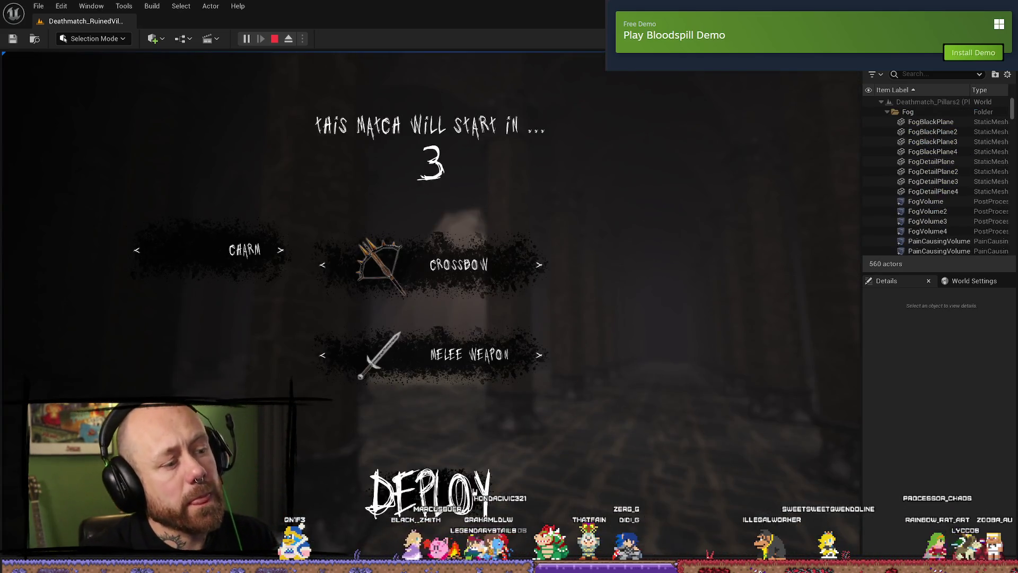
key(F11)
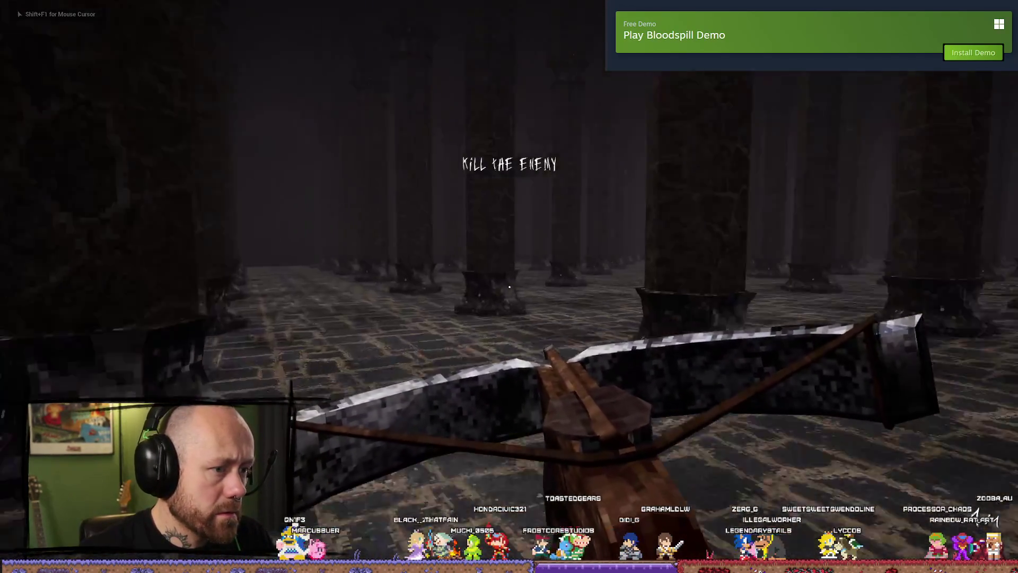
- Quit again and restart singleplayer on Pillars with 1 bot, deploying with the crossbow
key(Escape)
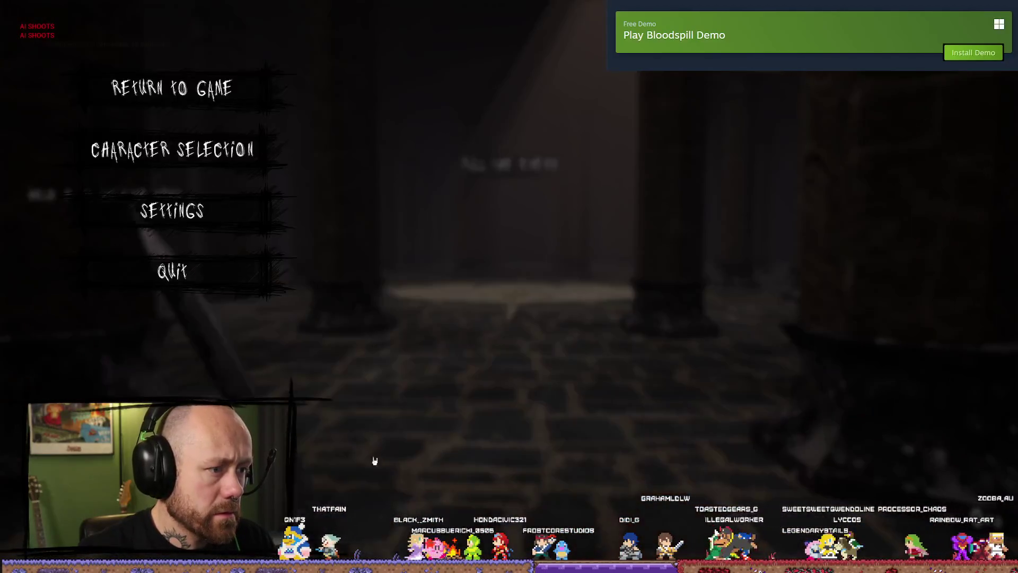
click(172, 271)
click(397, 346)
click(116, 298)
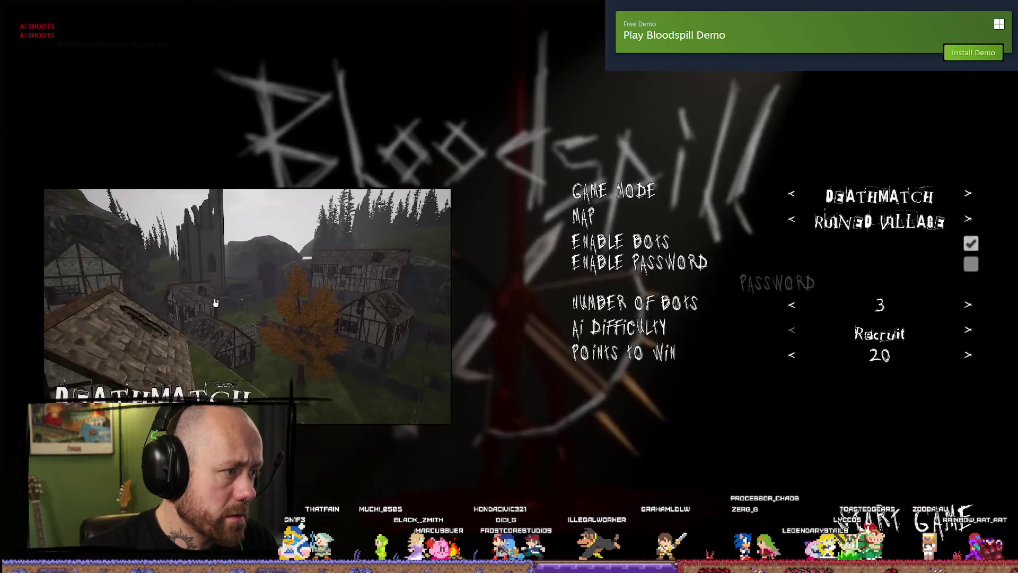
click(791, 222)
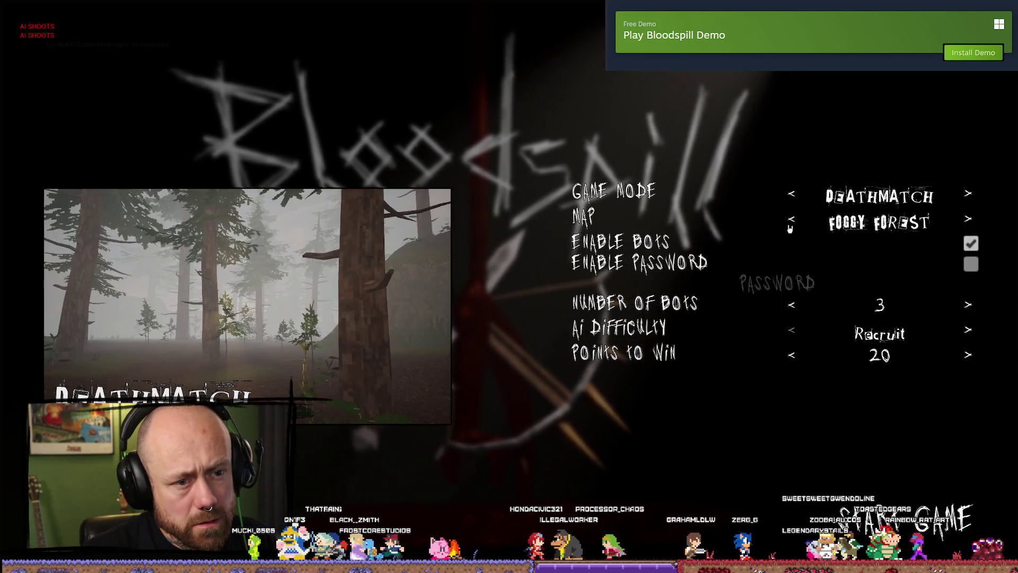
click(791, 222)
click(790, 305)
click(790, 305)
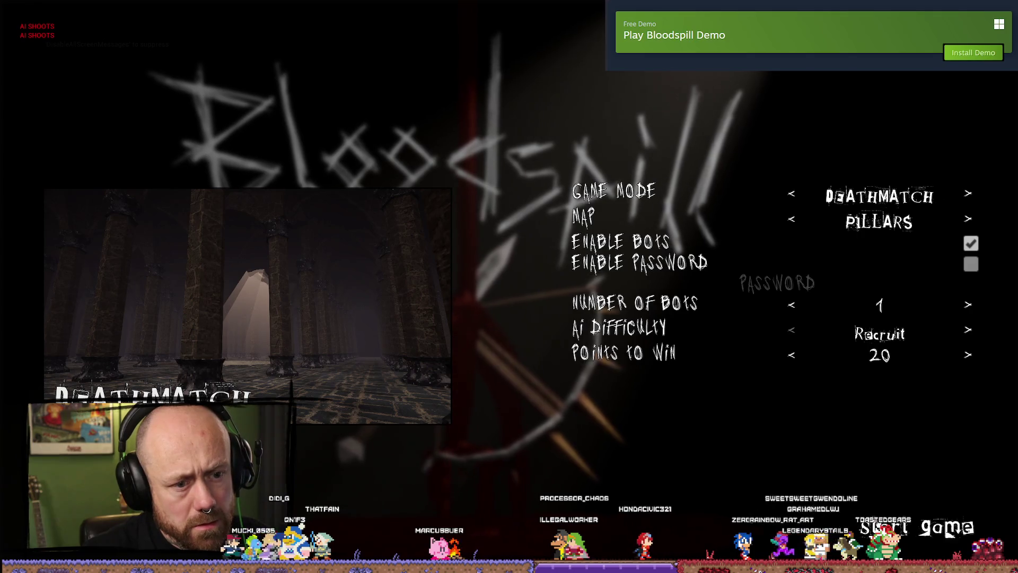
click(947, 533)
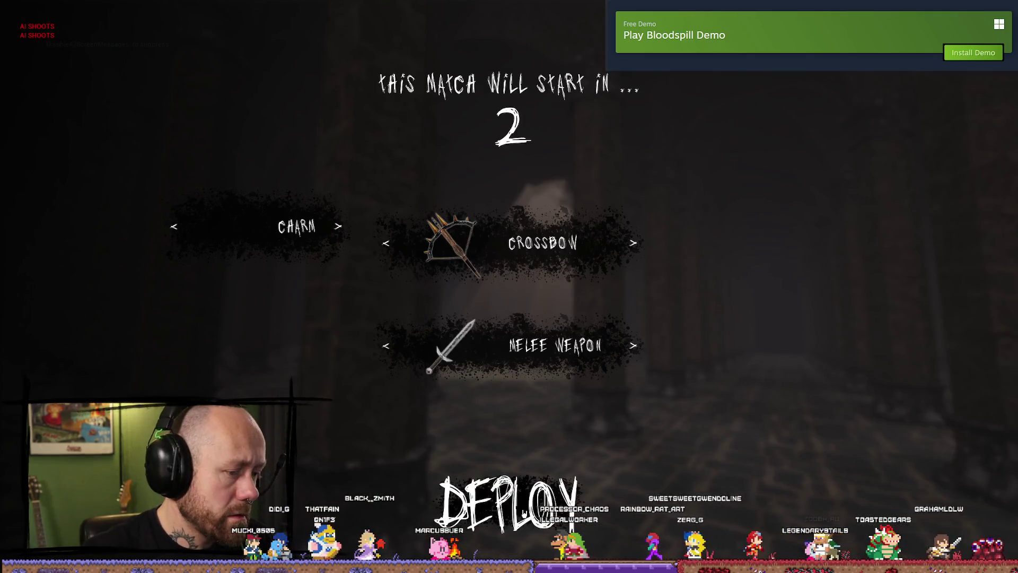
key(Return)
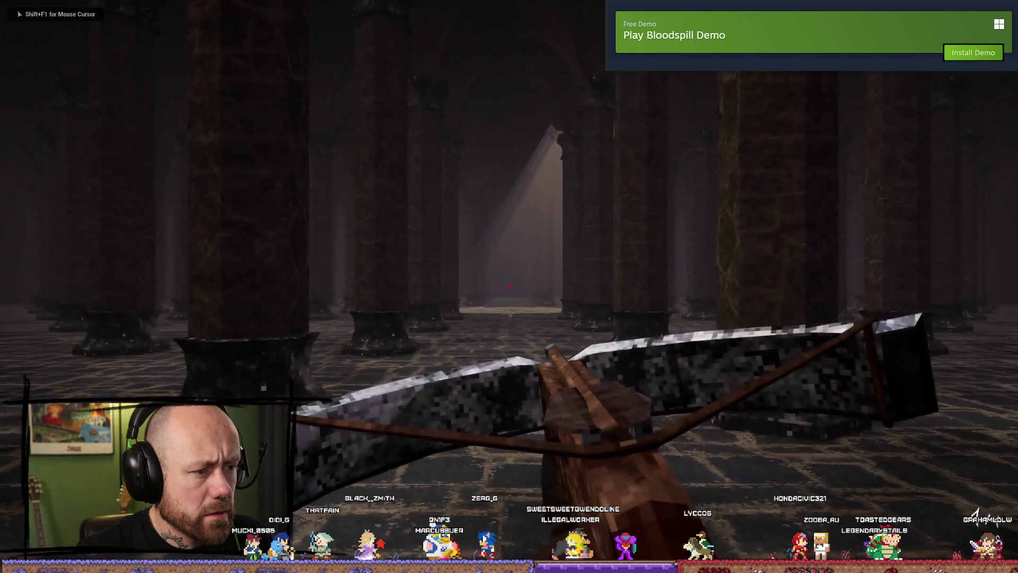
- Walk into the pillared room, leave fullscreen, eject with F8, and fly toward the rune floor circle
key(w)
key(w)
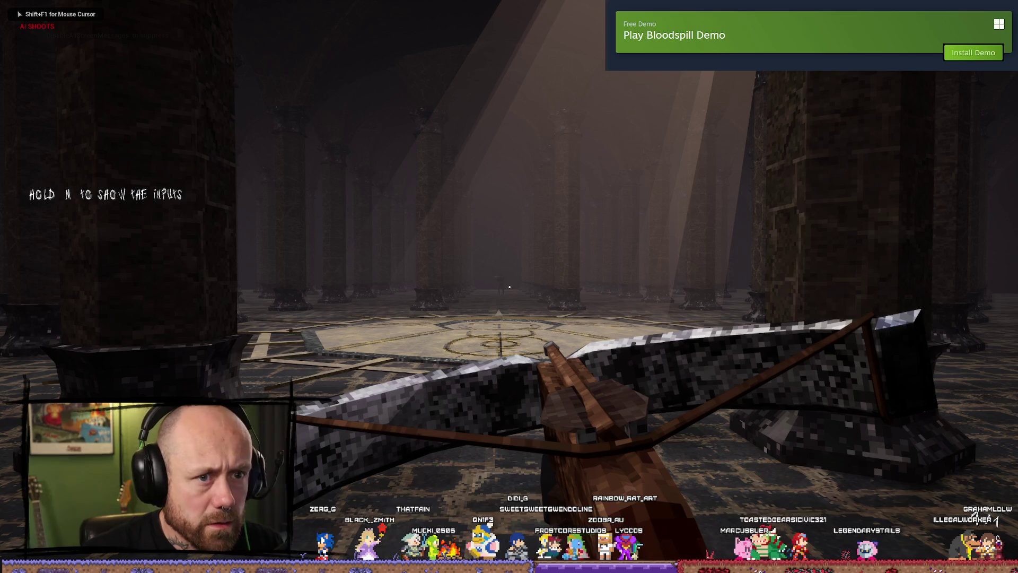
key(shift+F1)
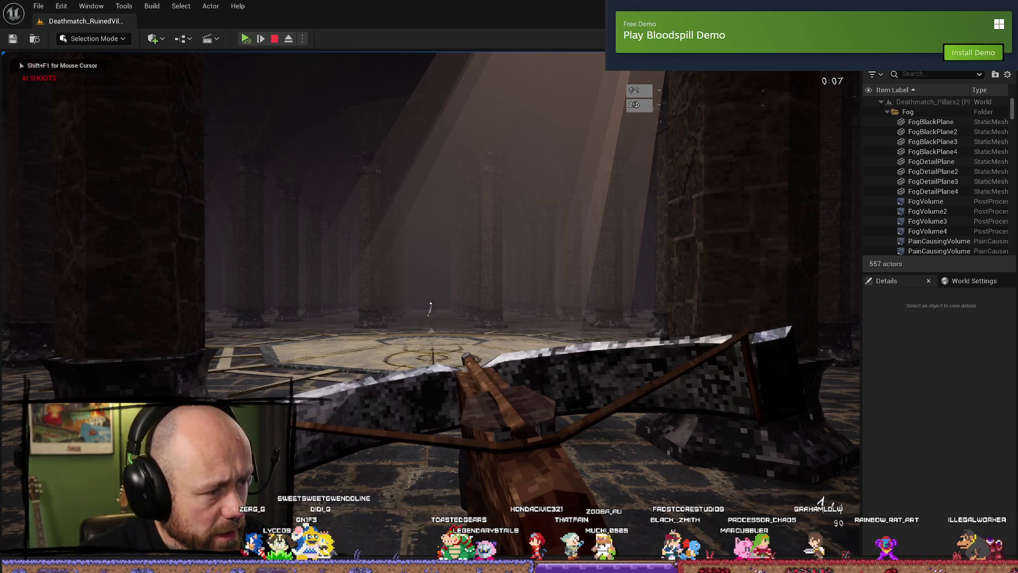
key(F8)
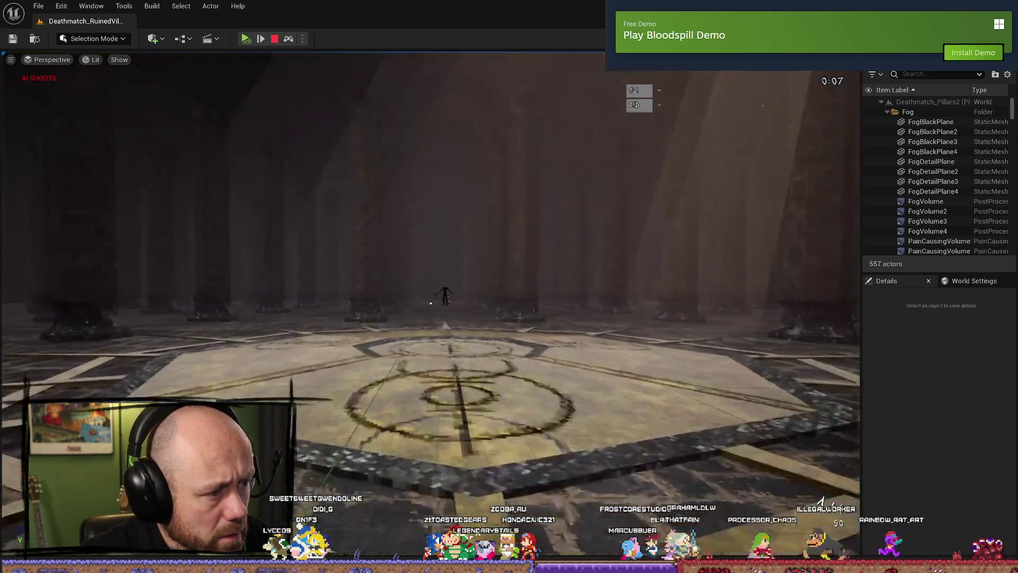
key(w)
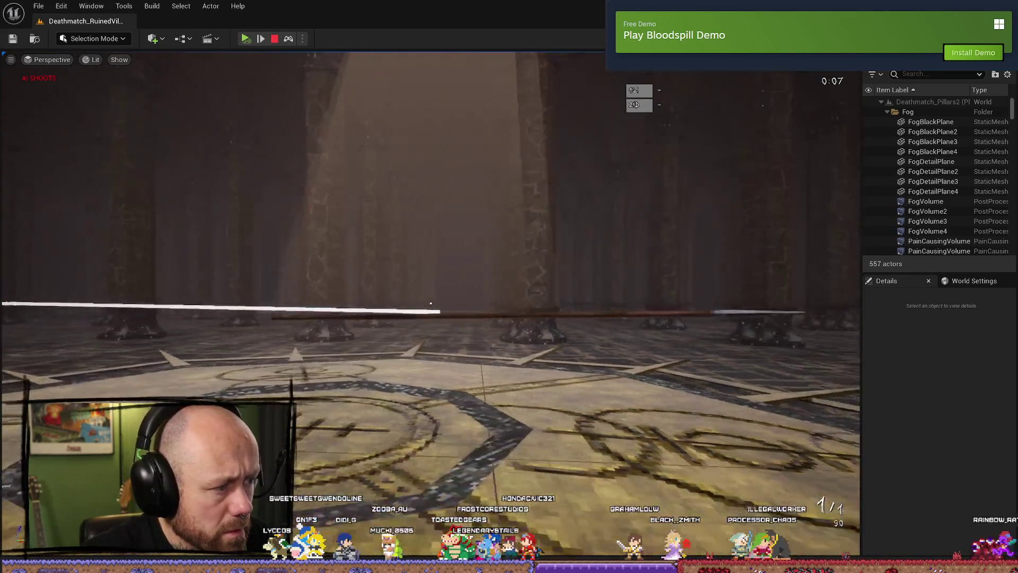
key(Left)
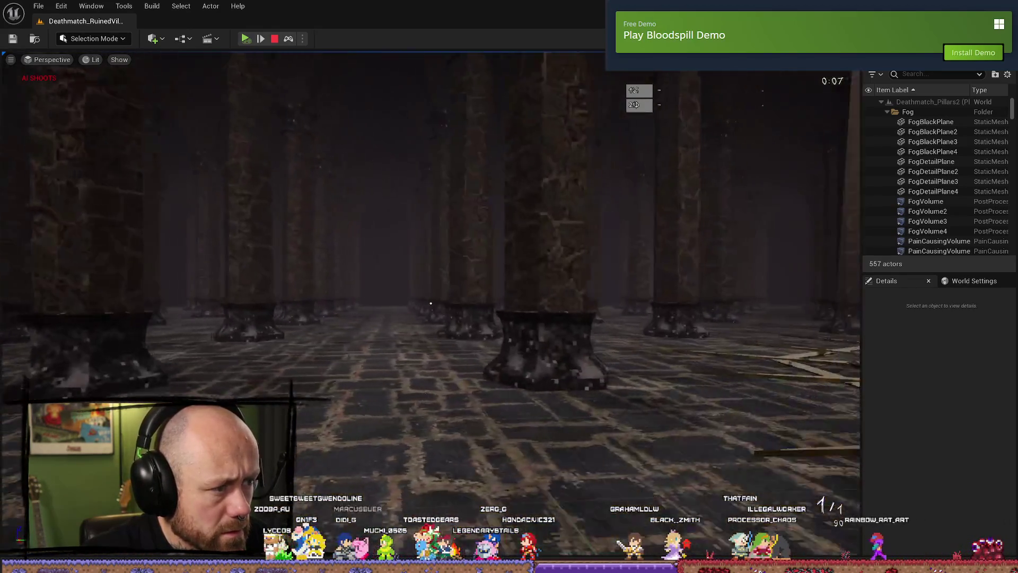
key(Right)
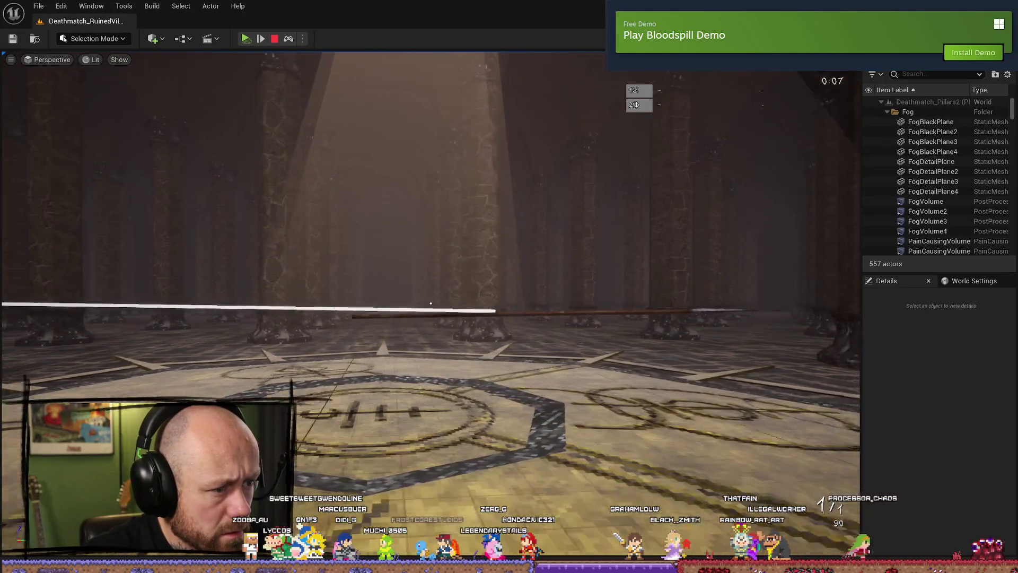
key(w)
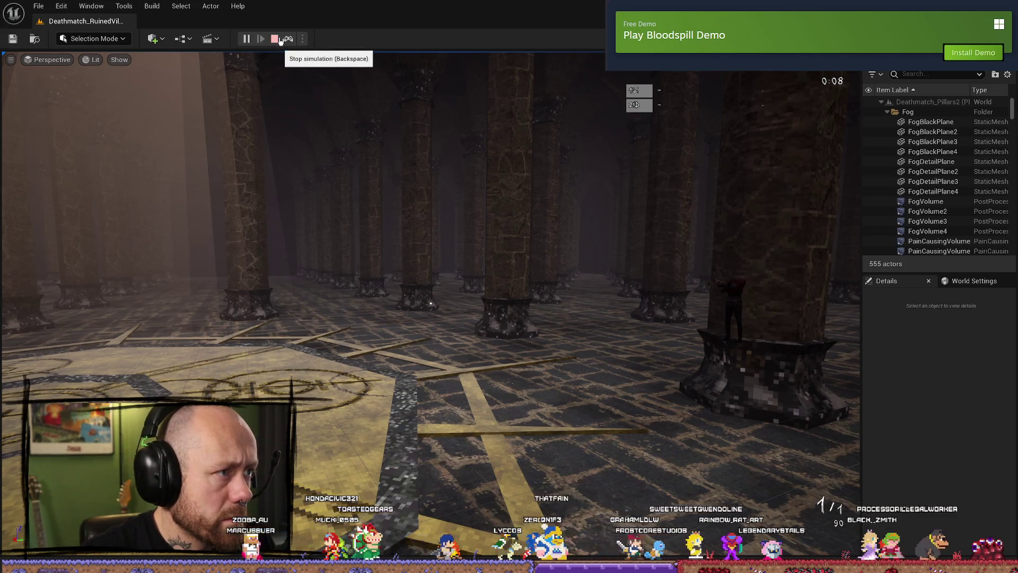
- Restart play-in-editor, quit to the menu, and start a singleplayer deathmatch on Pillars
click(275, 39)
key(alt+p)
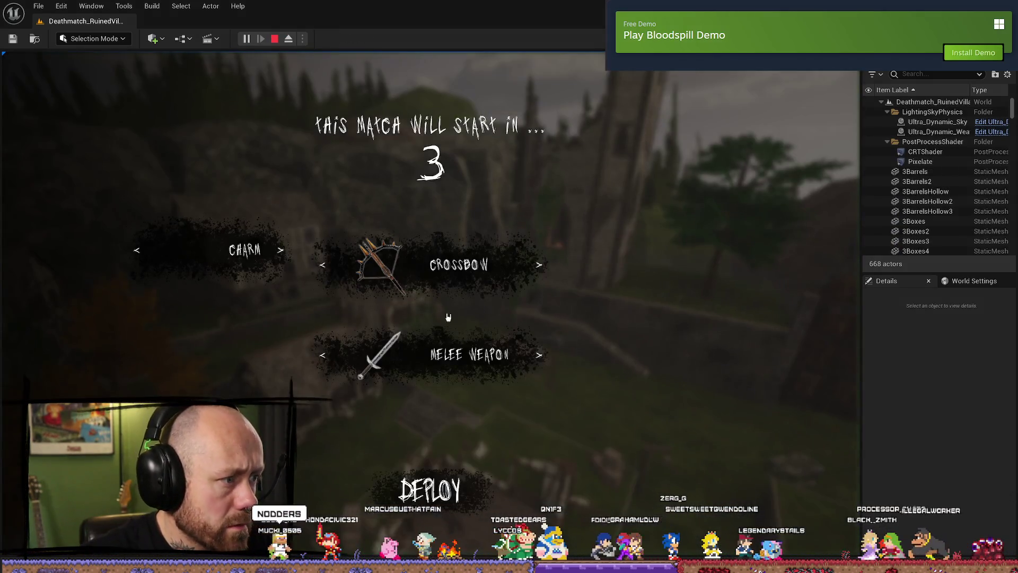
key(Escape)
click(191, 244)
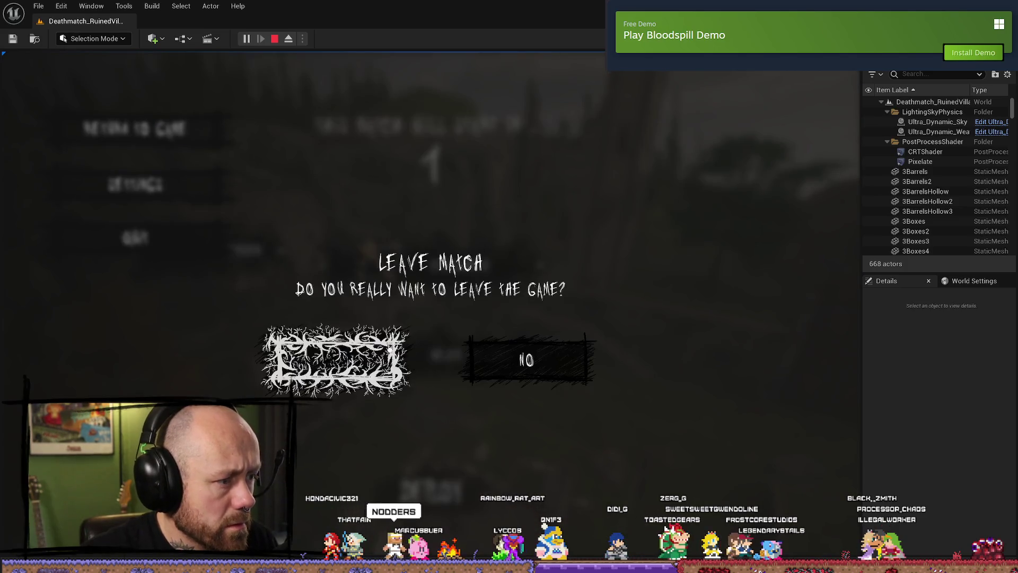
click(389, 350)
click(79, 366)
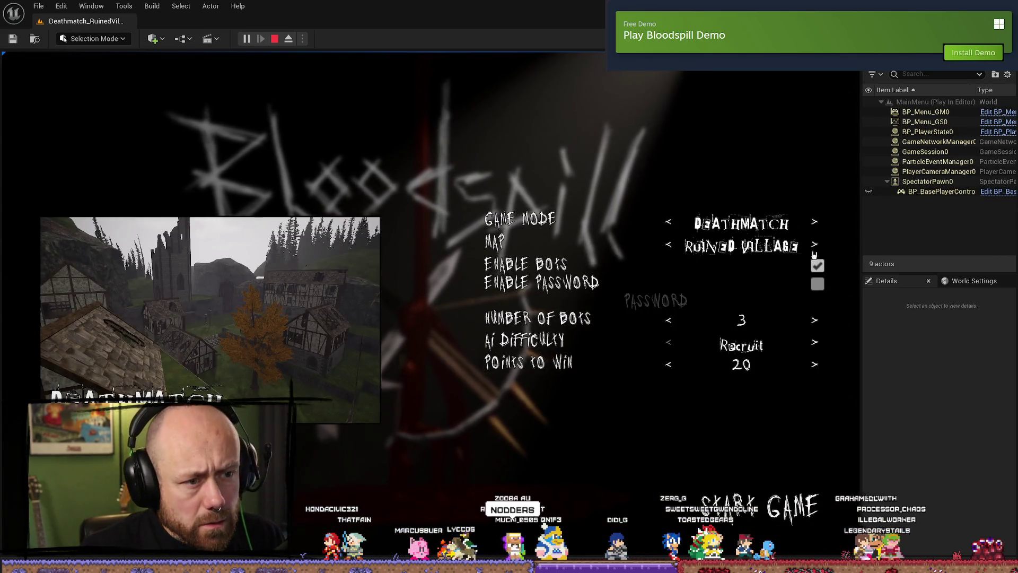
click(815, 245)
click(668, 248)
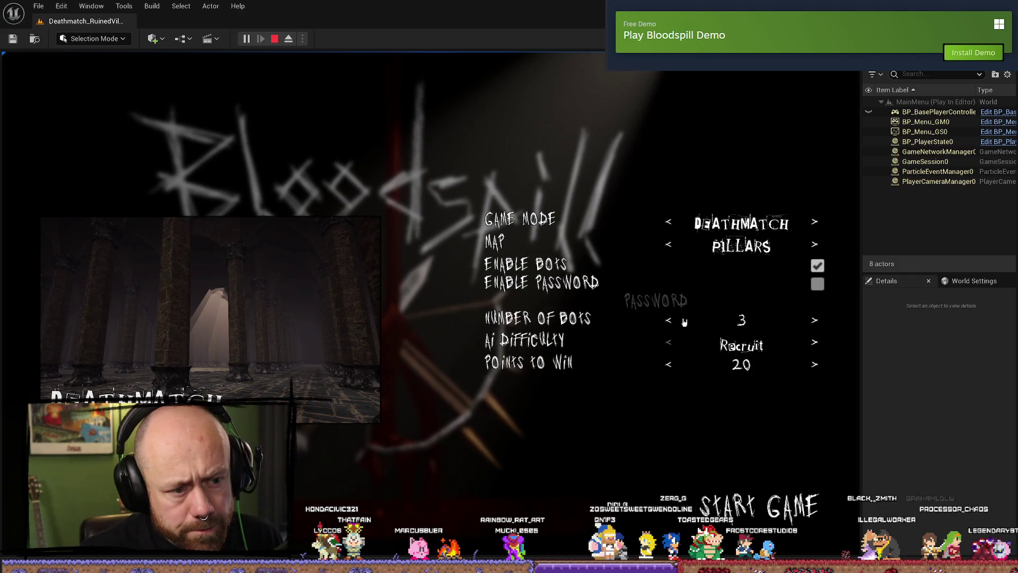
click(770, 513)
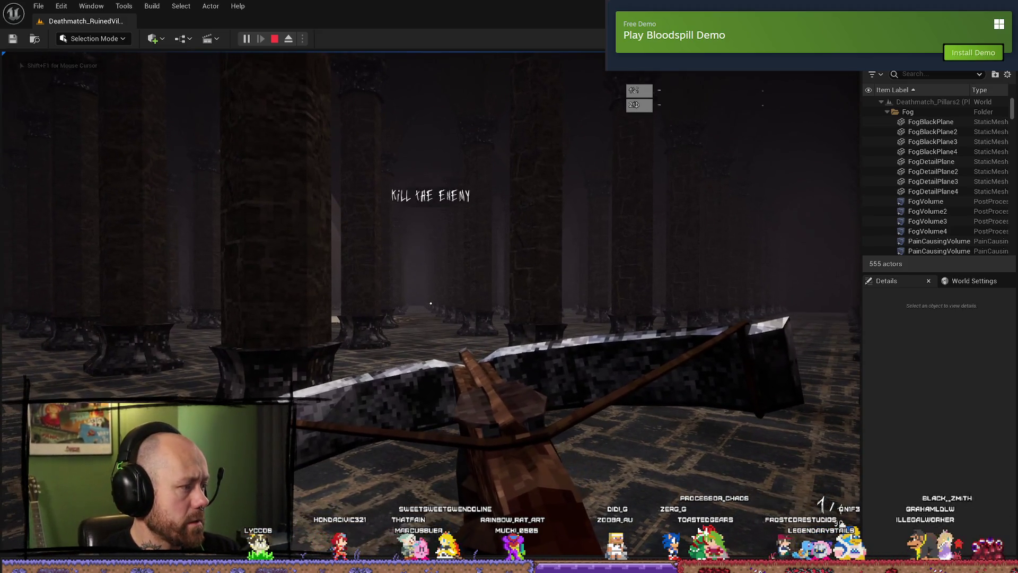
- Walk forward past a pillar to face the arena and the far pillars
key(w)
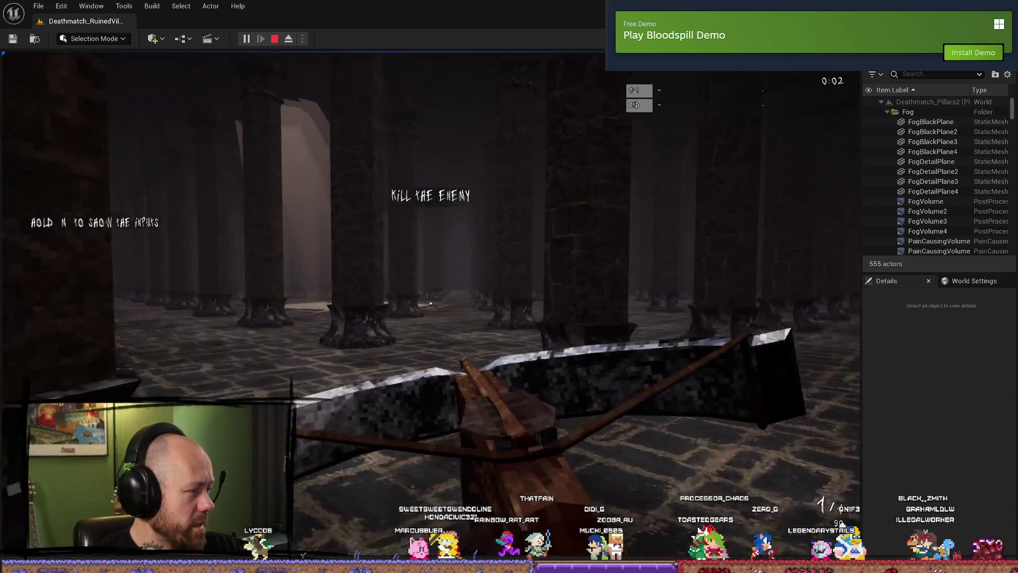
key(w)
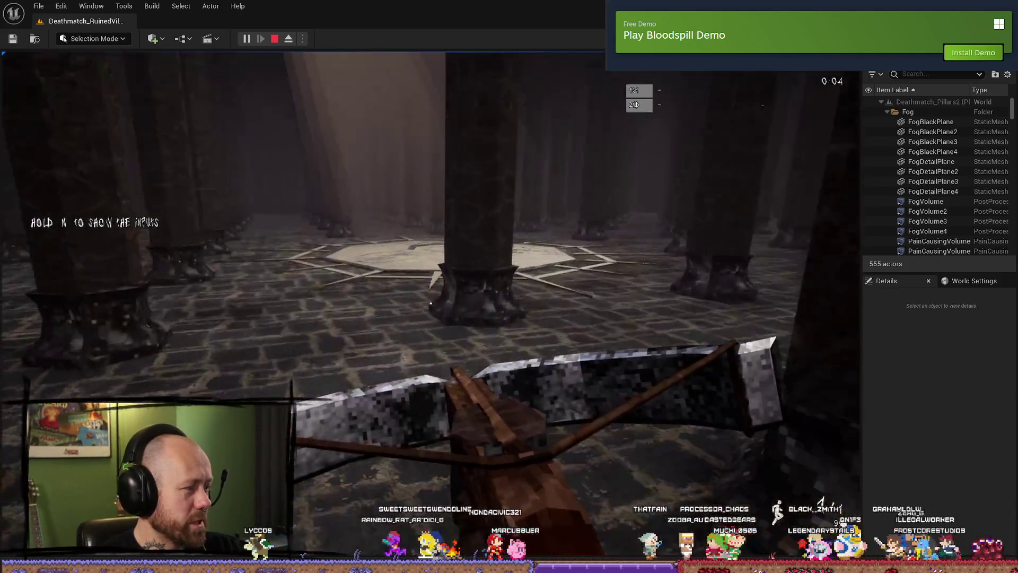
key(w)
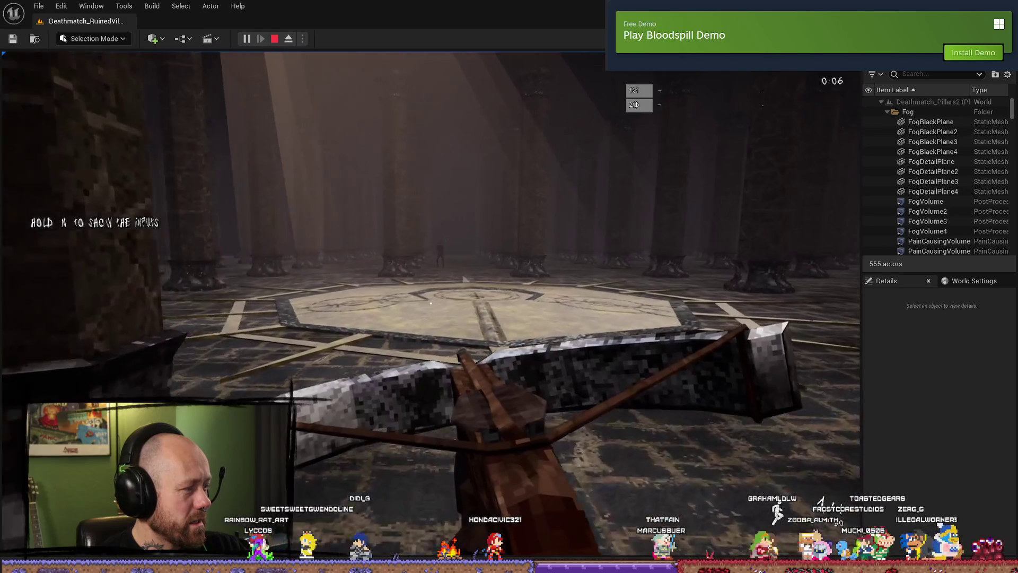
key(w)
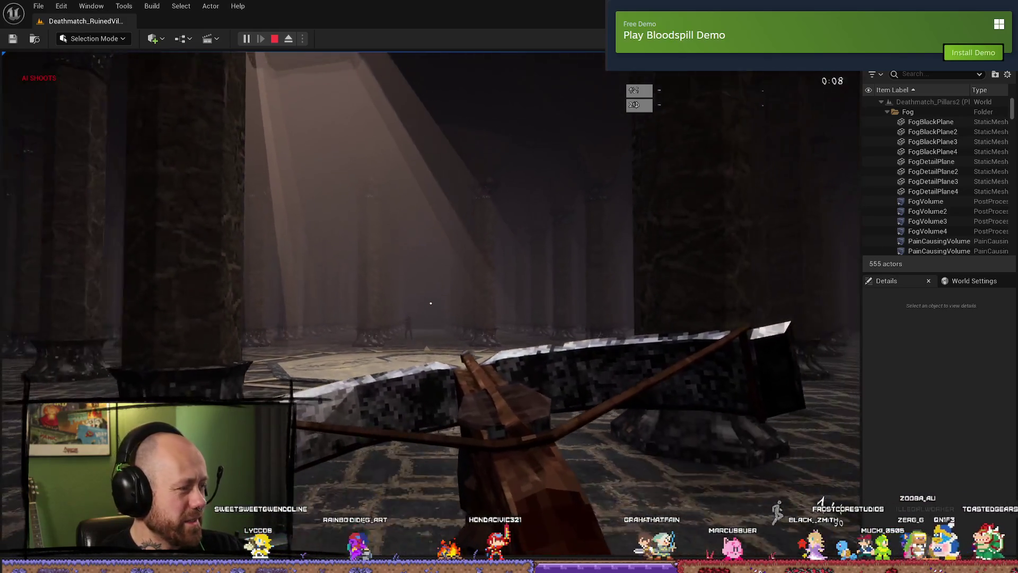